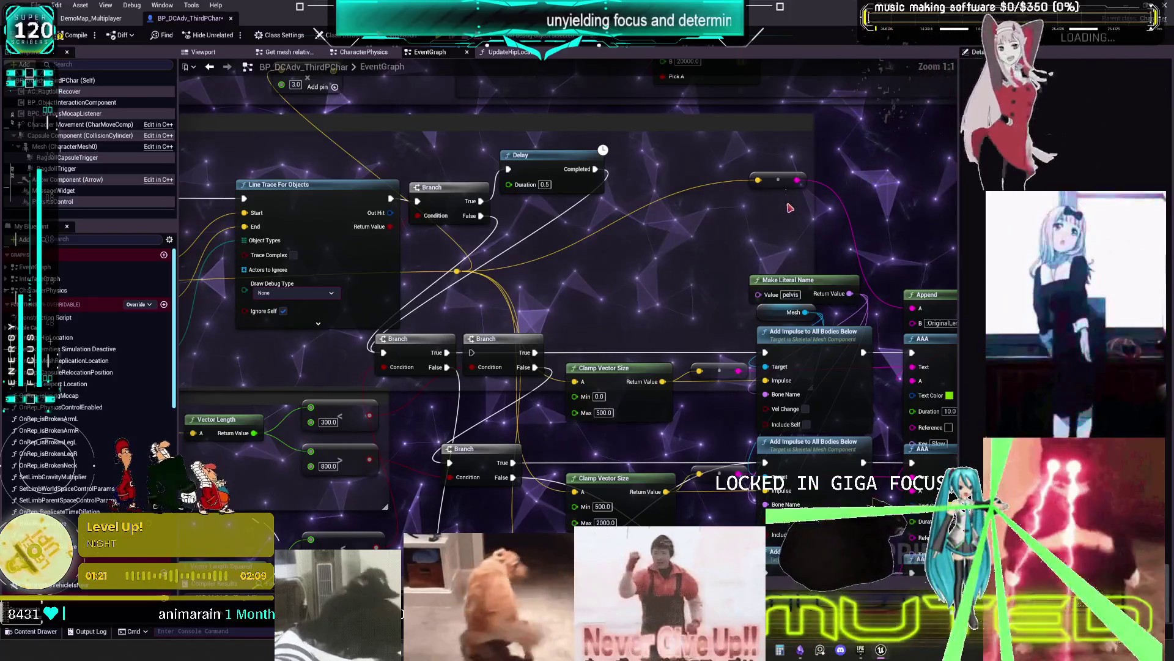
# Compile the character blueprint and refresh the CE Take Impact node
pyautogui.moveTo(622, 408); pyautogui.dragTo(612, 300)
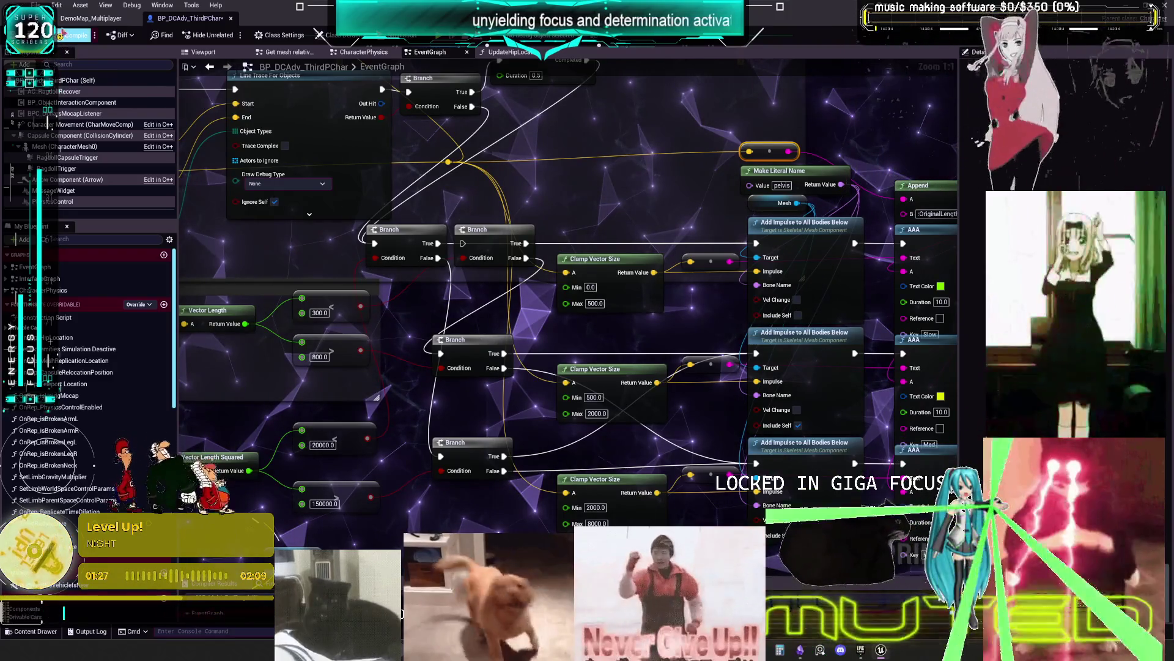
pyautogui.click(72, 35)
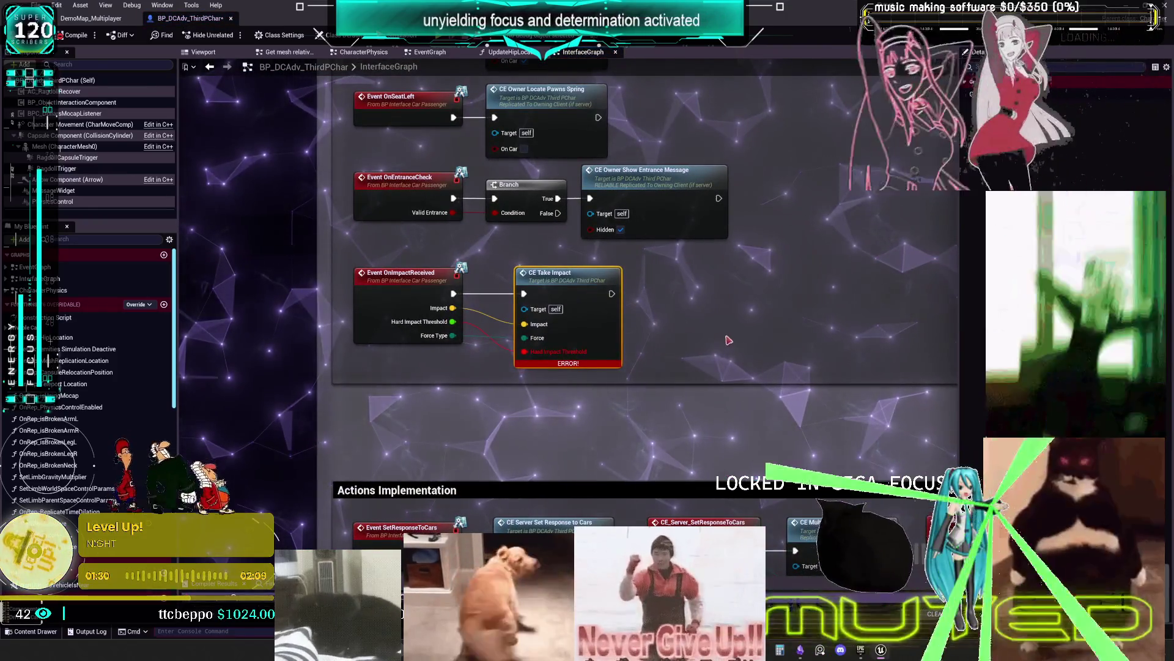
pyautogui.keyDown('ctrl'); pyautogui.click(400, 272); pyautogui.keyUp('ctrl')
pyautogui.rightClick(551, 285)
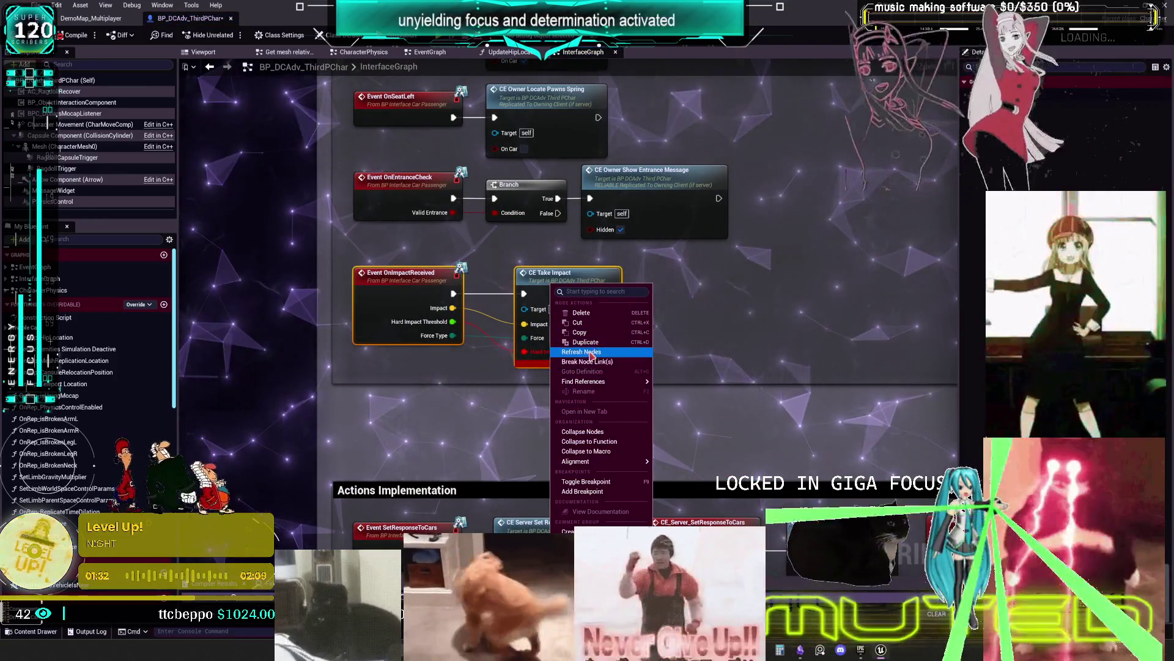
pyautogui.click(591, 352)
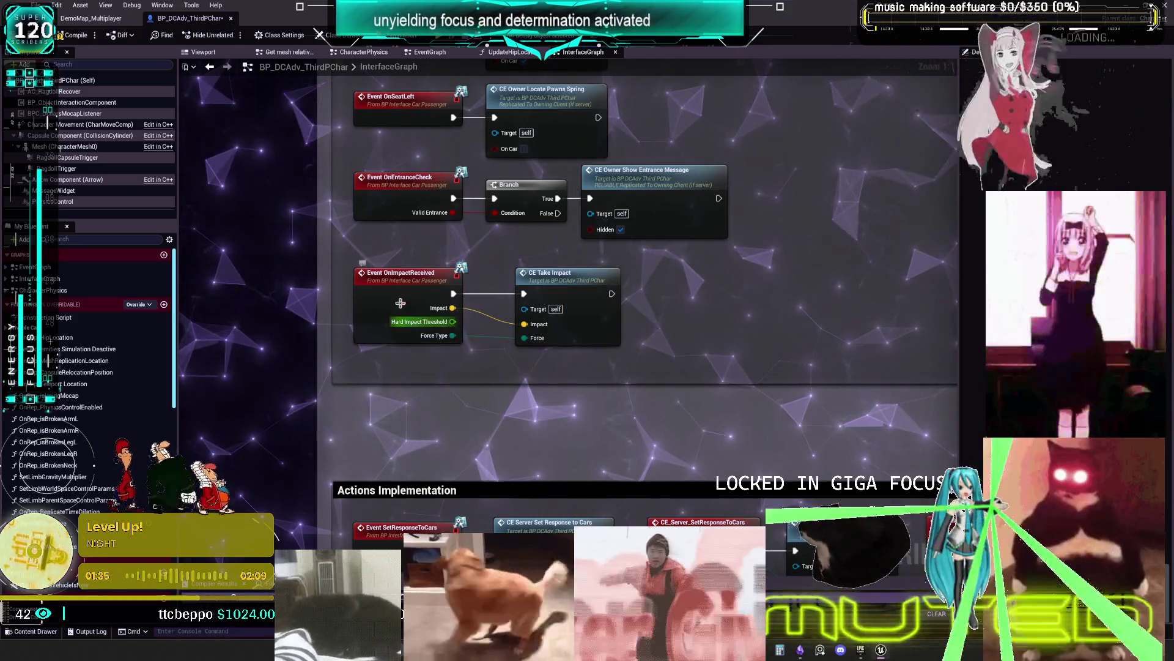
# Search all blueprints for usages of the OnImpactReceived event
pyautogui.click(401, 306)
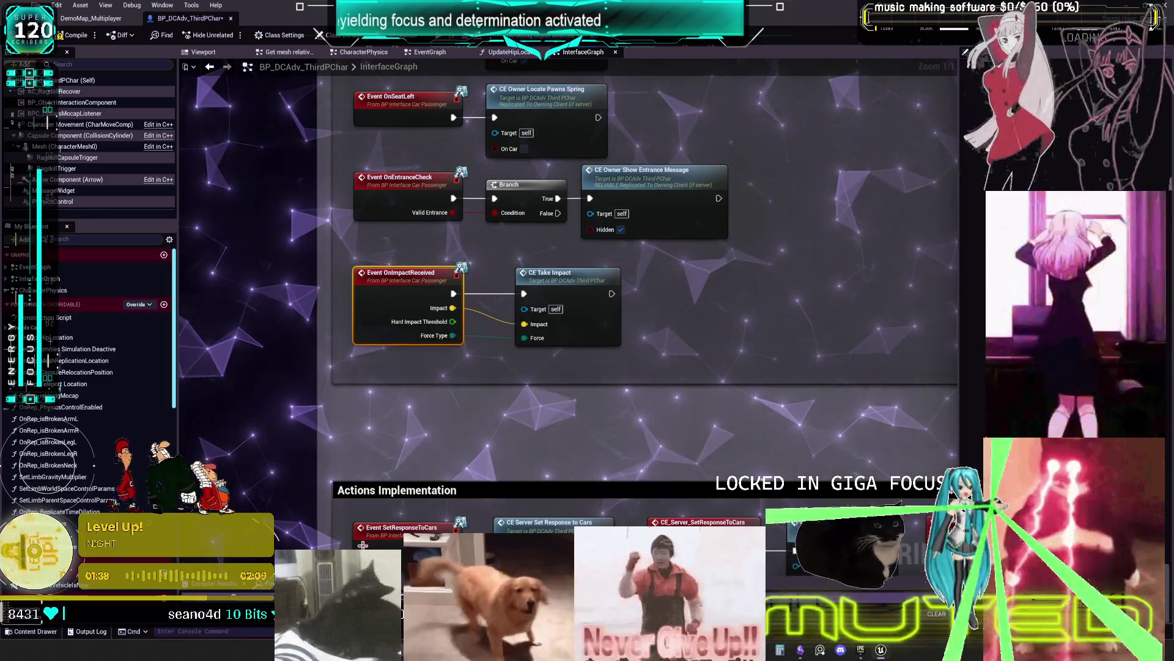
pyautogui.click(364, 543)
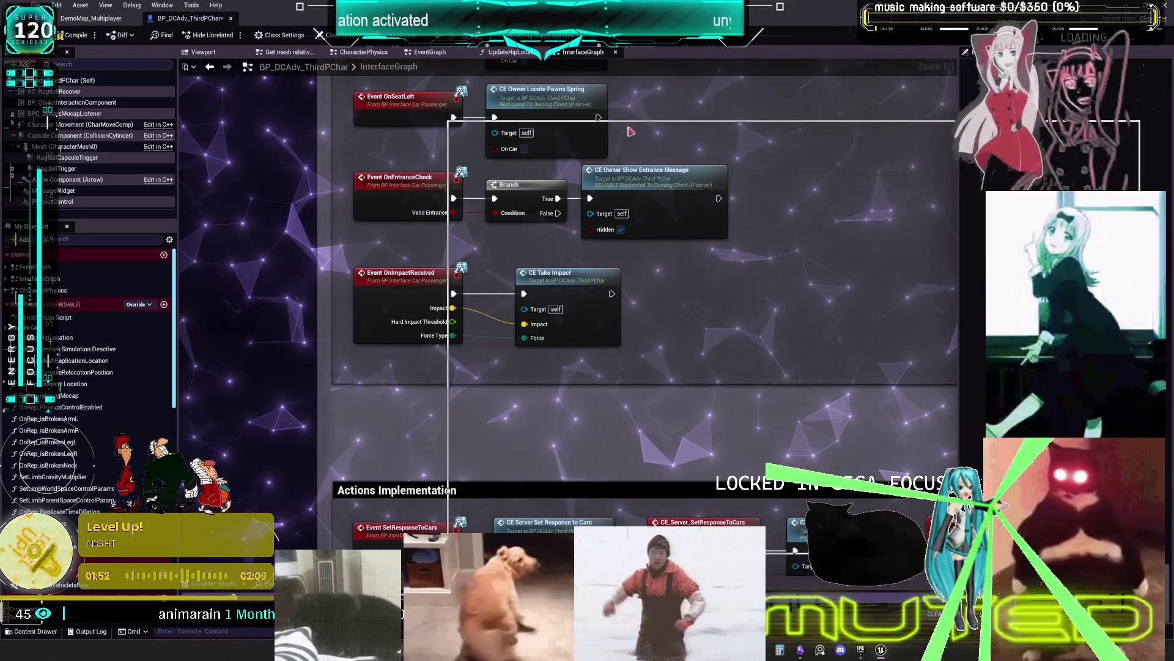
pyautogui.hotkey('ctrl', 'shift', 'f')
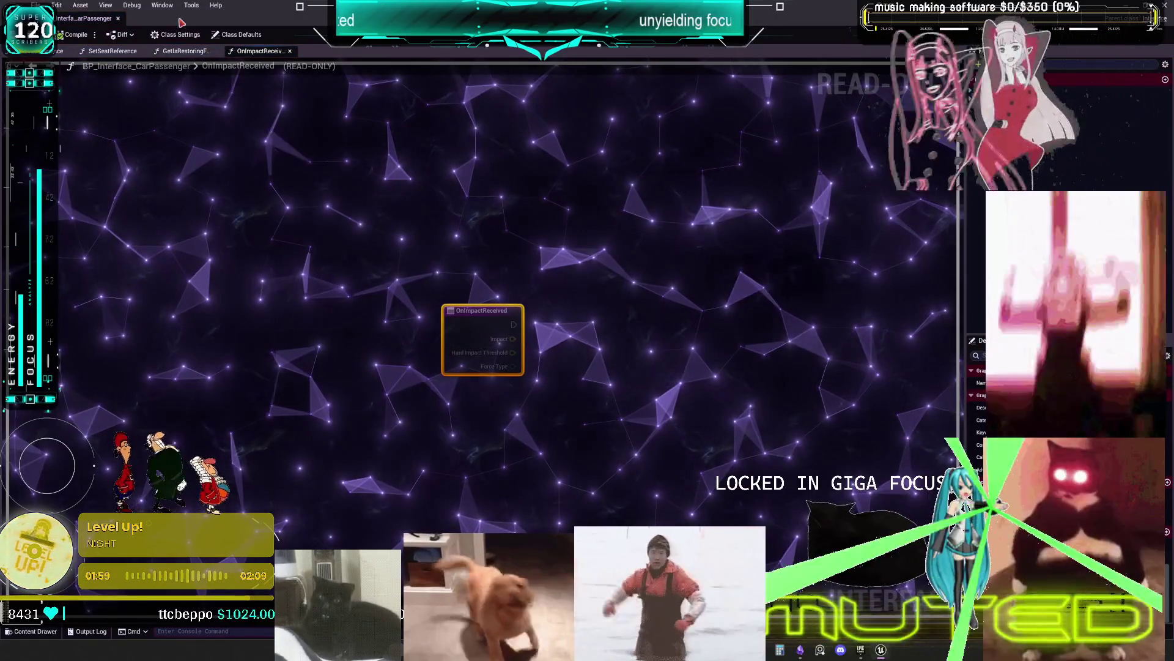
# Open the grenade projectile's Apply Damage usage and step into its GetImpactImpulse function
pyautogui.click(118, 18)
pyautogui.doubleClick(333, 187)
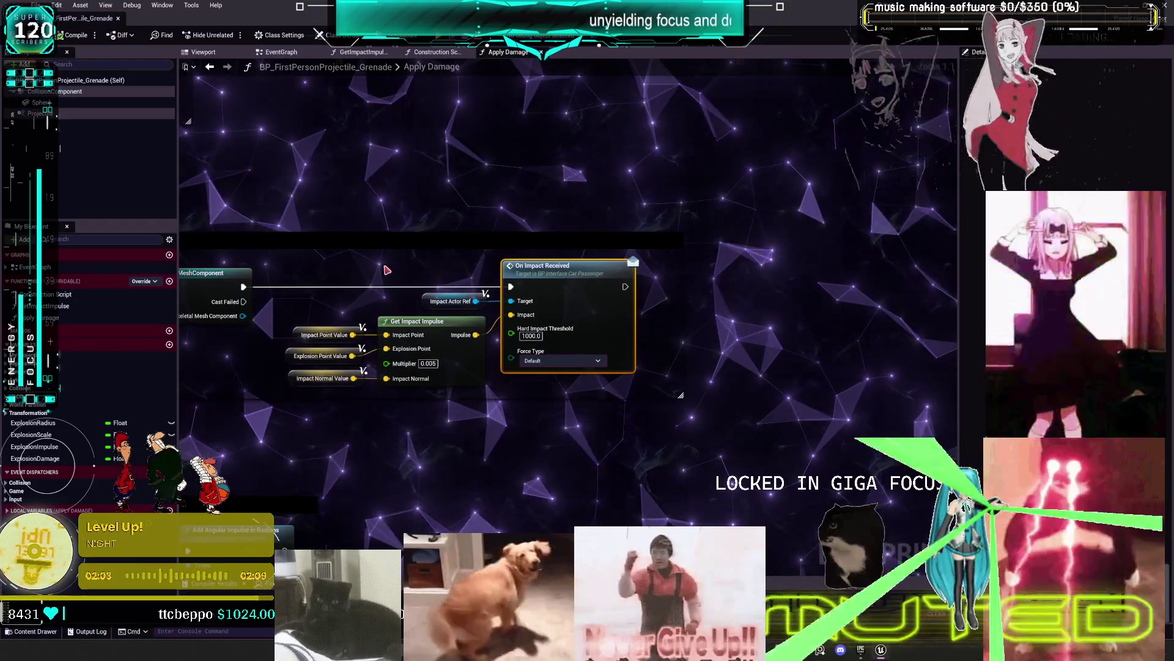
pyautogui.moveTo(350, 210)
pyautogui.mouseDown()
pyautogui.moveTo(427, 180)
pyautogui.moveTo(1151, 169)
pyautogui.moveTo(740, 165)
pyautogui.mouseUp()
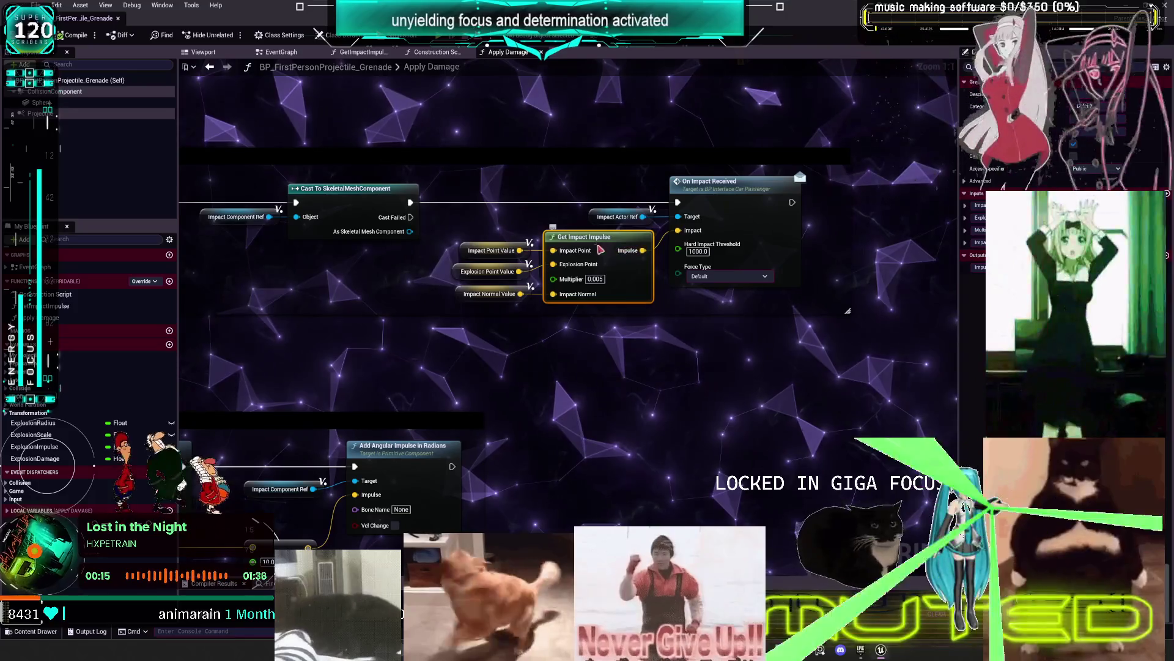
pyautogui.doubleClick(598, 246)
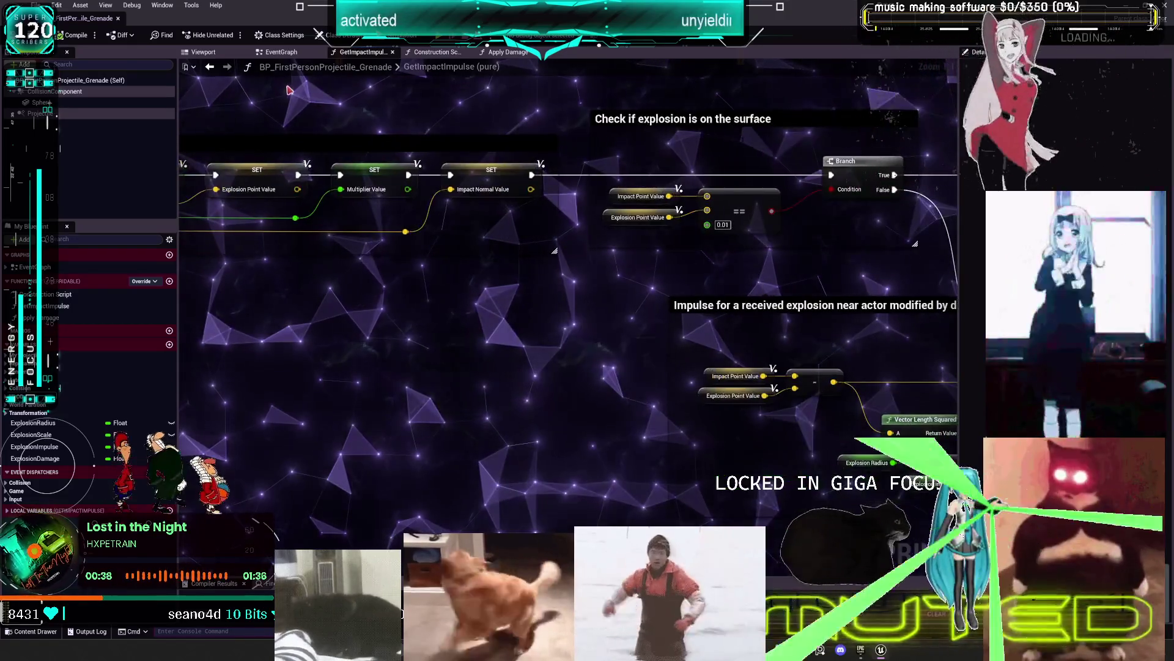
# Return from GetImpactImpulse to the grenade Apply Damage graph and pan to its left-side nodes
pyautogui.click(212, 69)
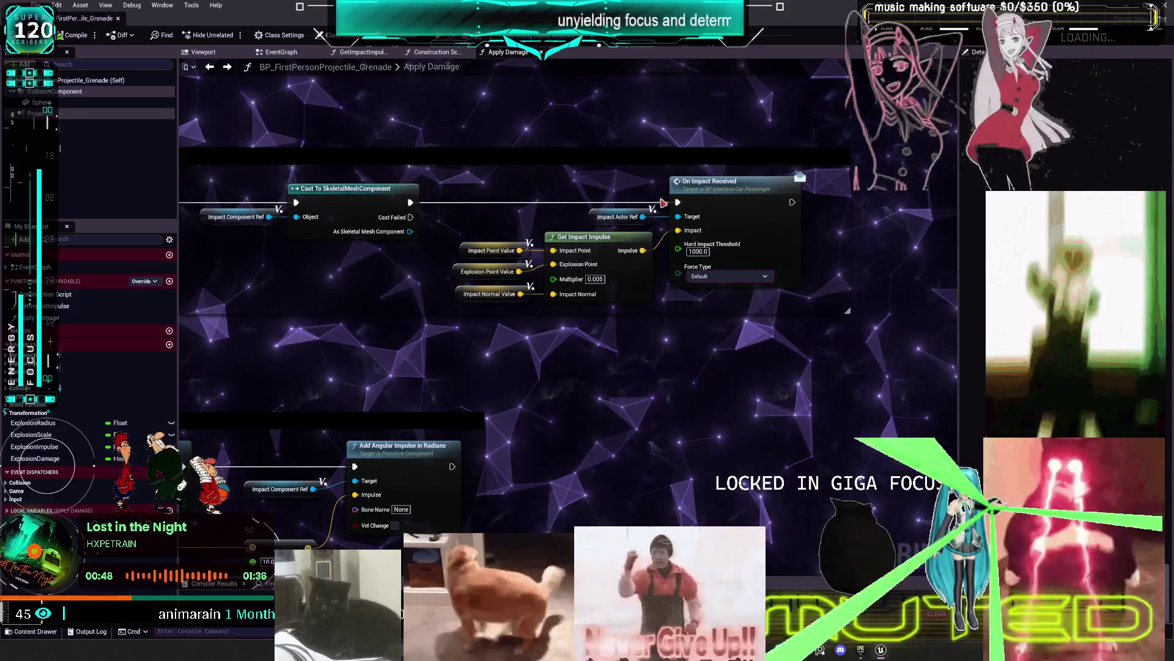
pyautogui.moveTo(437, 337); pyautogui.dragTo(744, 323)
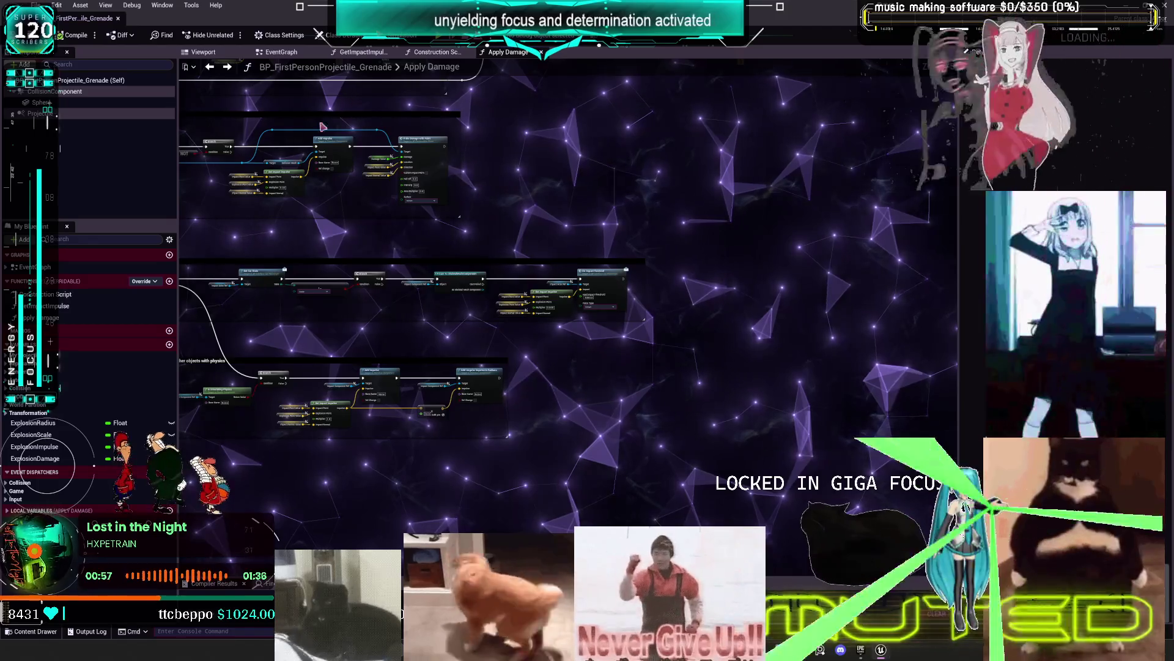
# Review the grenade's Add Impulse, Take Damage and On Impact Received nodes, then open BP_Seat's Process impact usage
pyautogui.click(210, 67)
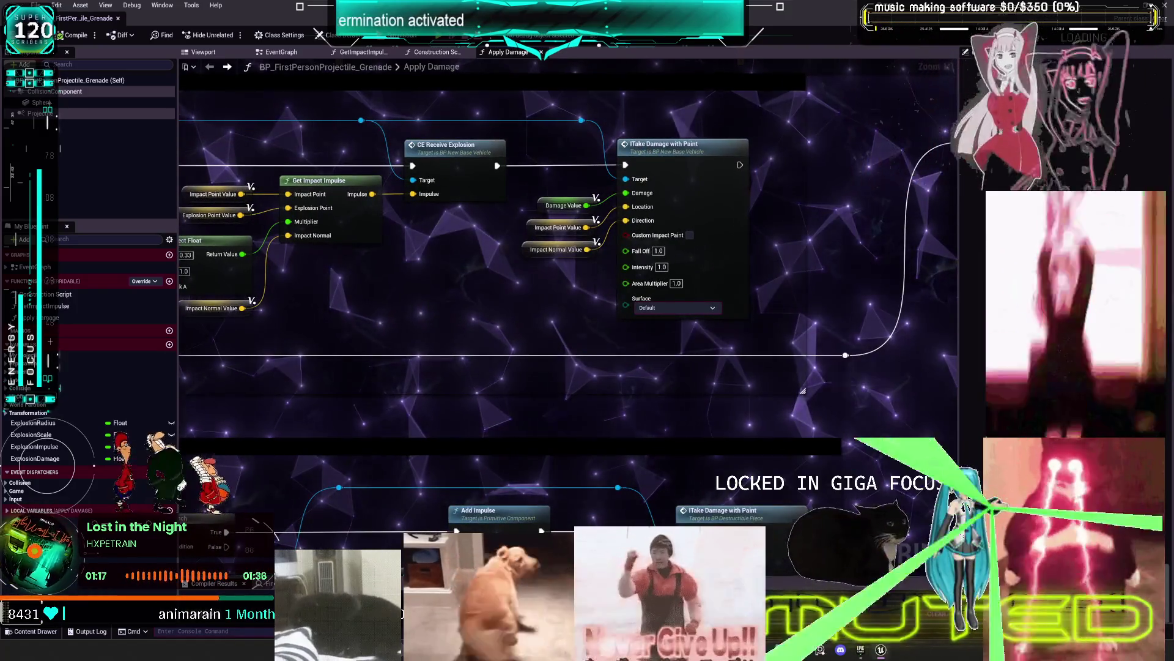
pyautogui.moveTo(803, 390); pyautogui.dragTo(446, 365)
pyautogui.moveTo(822, 329); pyautogui.dragTo(697, 329)
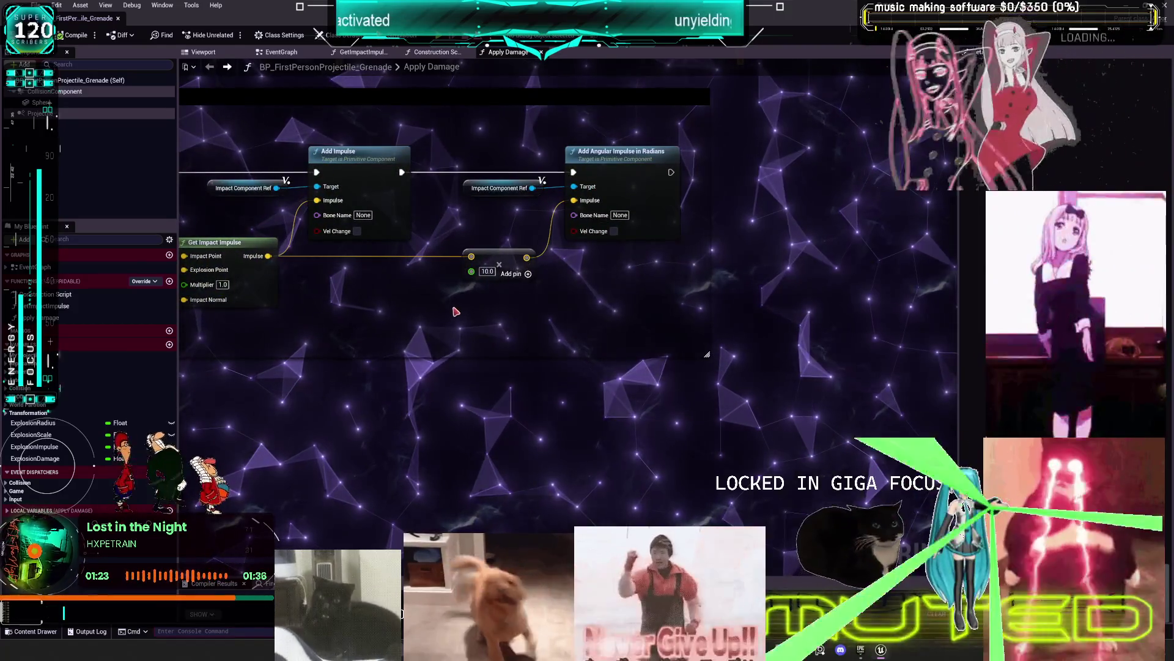
pyautogui.moveTo(457, 328)
pyautogui.mouseDown()
pyautogui.moveTo(708, 165)
pyautogui.moveTo(622, 257)
pyautogui.mouseUp()
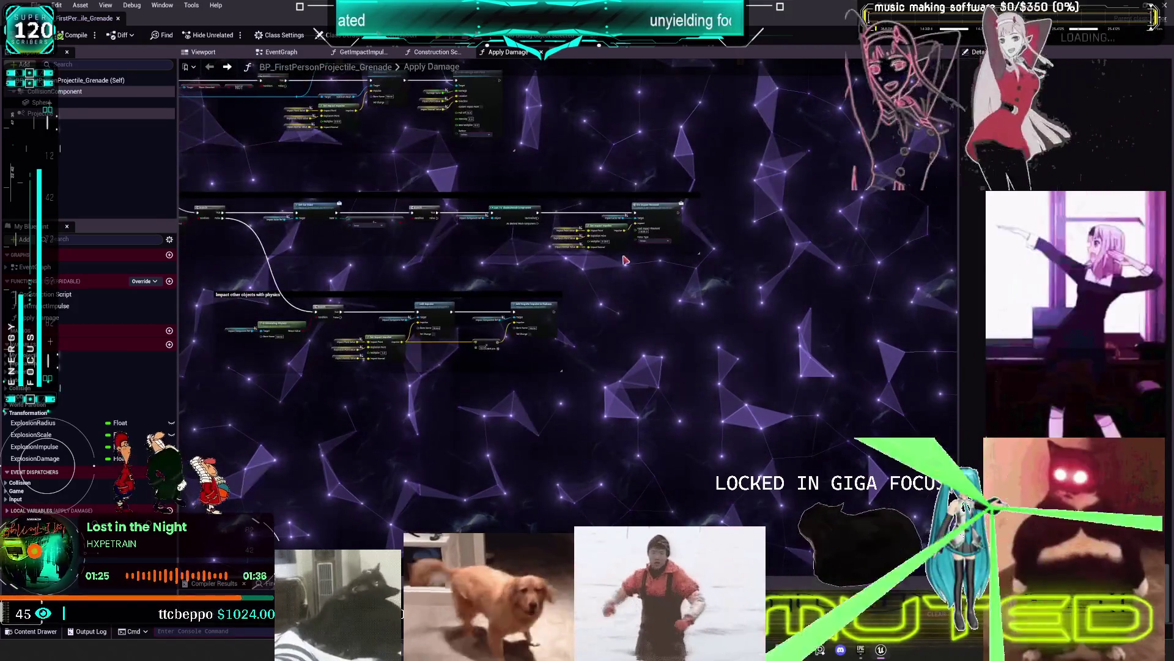
pyautogui.scroll(1, 516, 186)
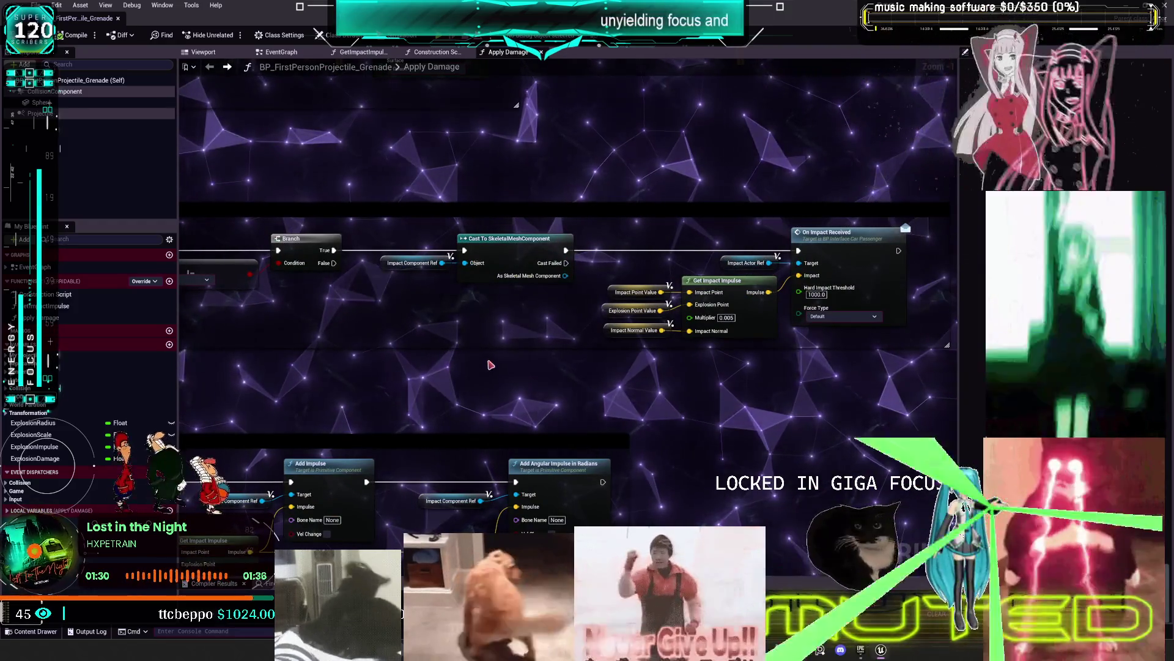
pyautogui.moveTo(474, 386)
pyautogui.mouseDown()
pyautogui.moveTo(568, 295)
pyautogui.moveTo(954, 232)
pyautogui.moveTo(842, 380)
pyautogui.mouseUp()
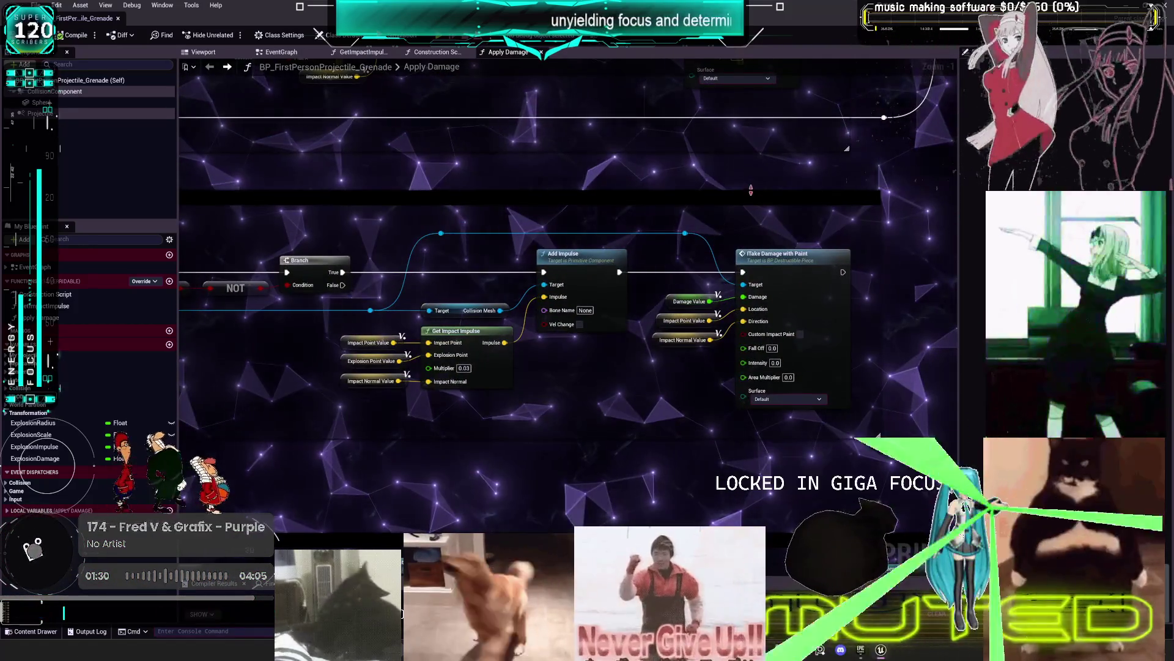
pyautogui.moveTo(835, 196); pyautogui.dragTo(740, 200)
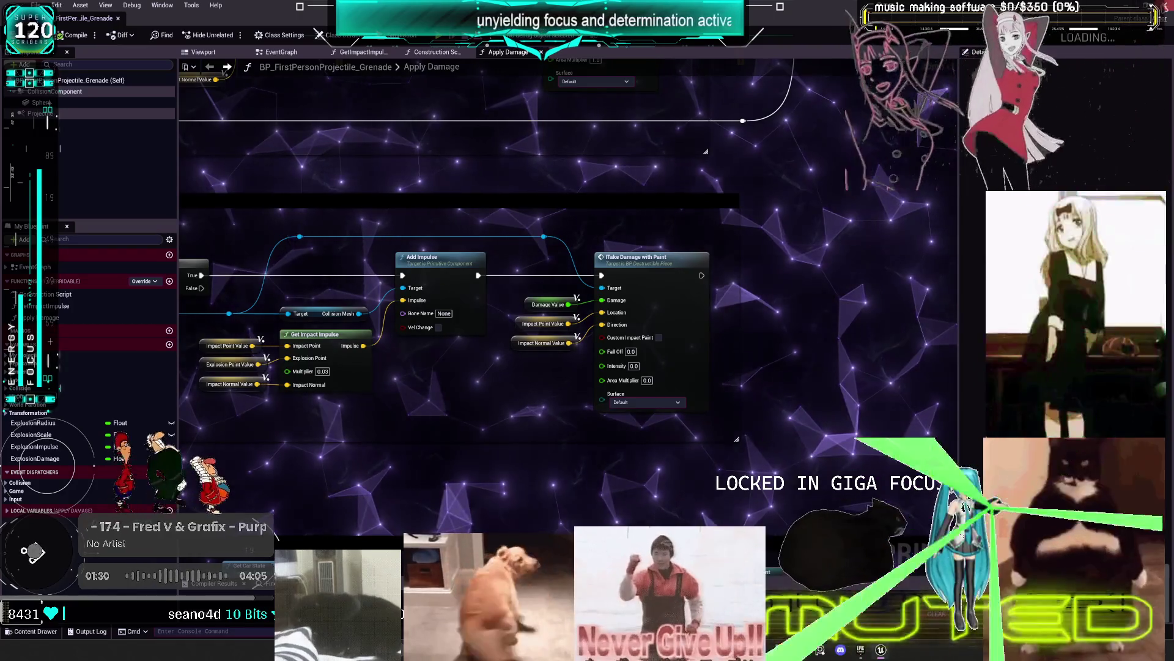
pyautogui.hotkey('alt', 'Tab')
pyautogui.doubleClick(323, 239)
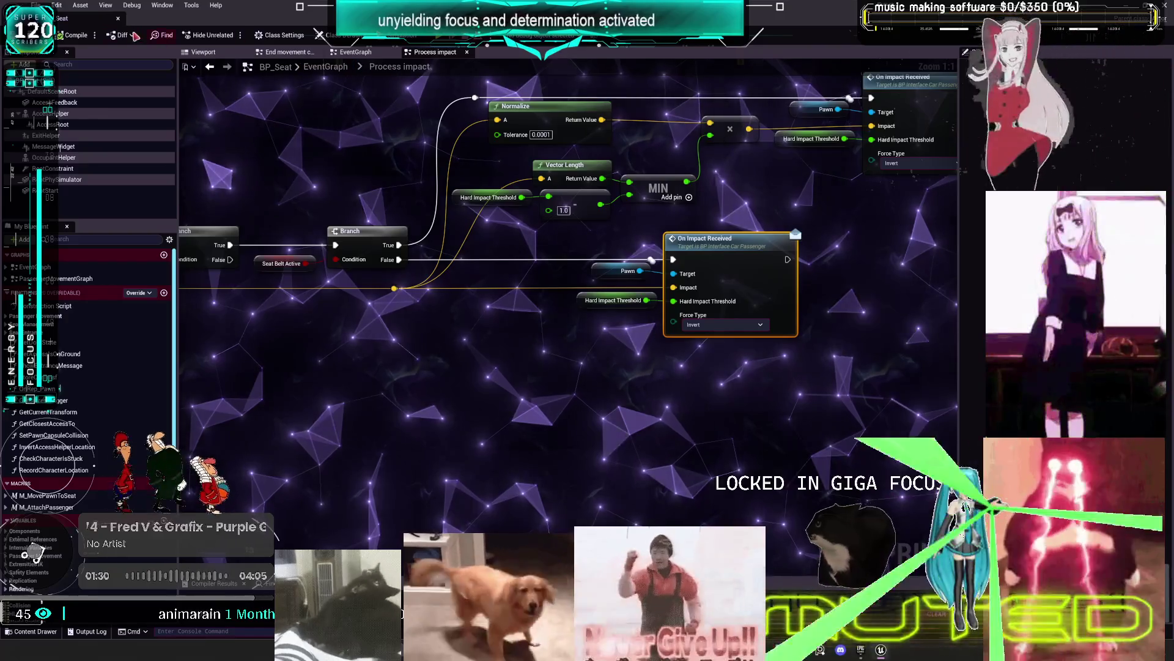
# Inspect BP_Seat's second Process impact call to OnImpactReceived, then close the search results
pyautogui.hotkey('ctrl', 'shift', 'f')
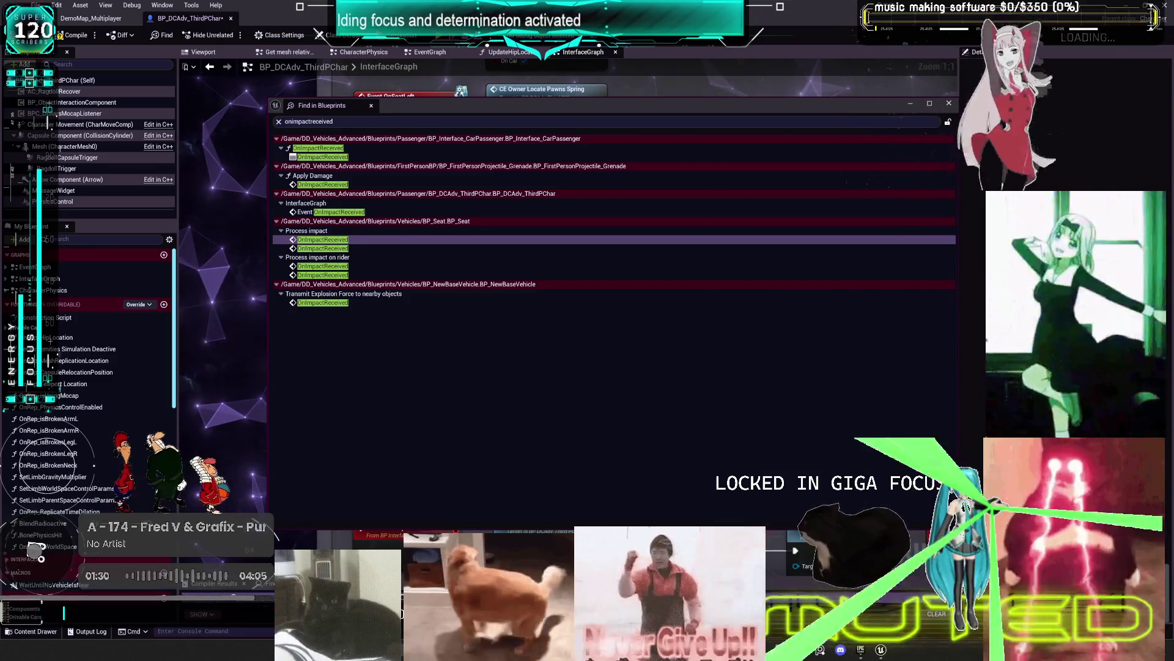
pyautogui.click(323, 239)
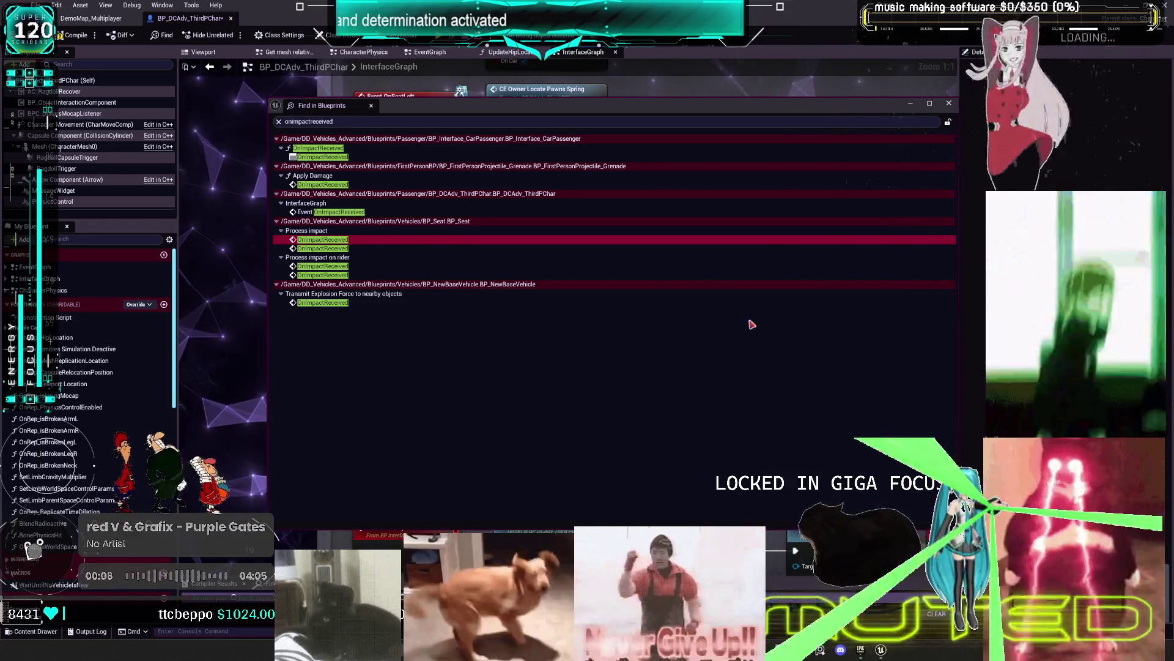
pyautogui.doubleClick(321, 248)
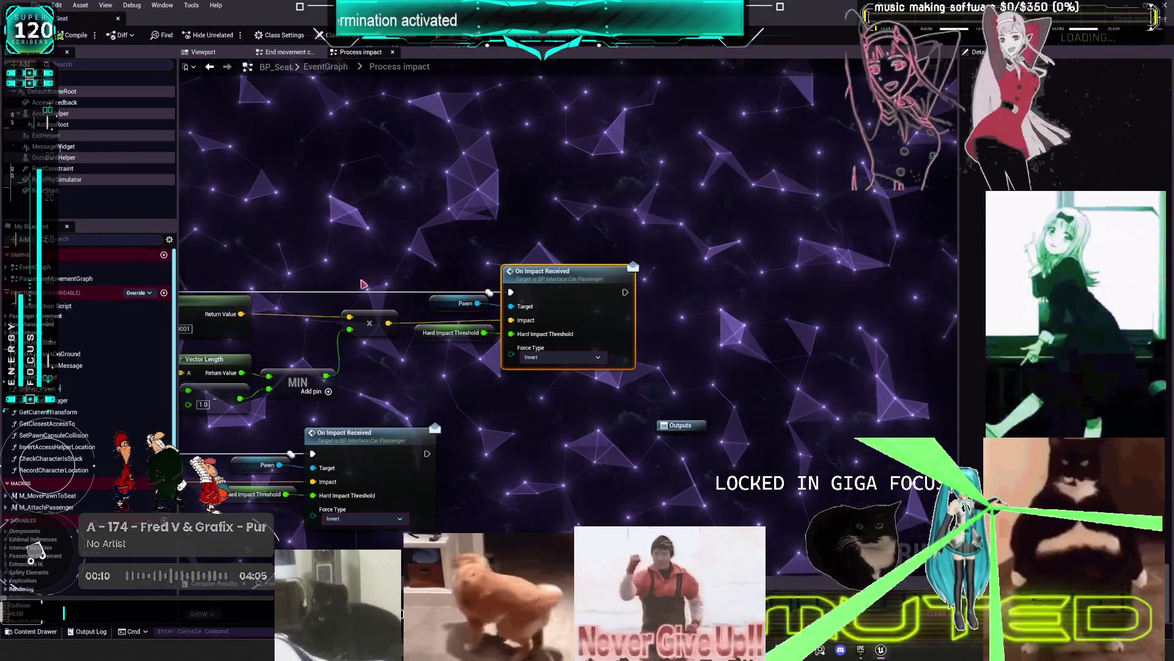
pyautogui.moveTo(304, 275)
pyautogui.mouseDown()
pyautogui.moveTo(477, 238)
pyautogui.moveTo(465, 221)
pyautogui.moveTo(515, 206)
pyautogui.mouseUp()
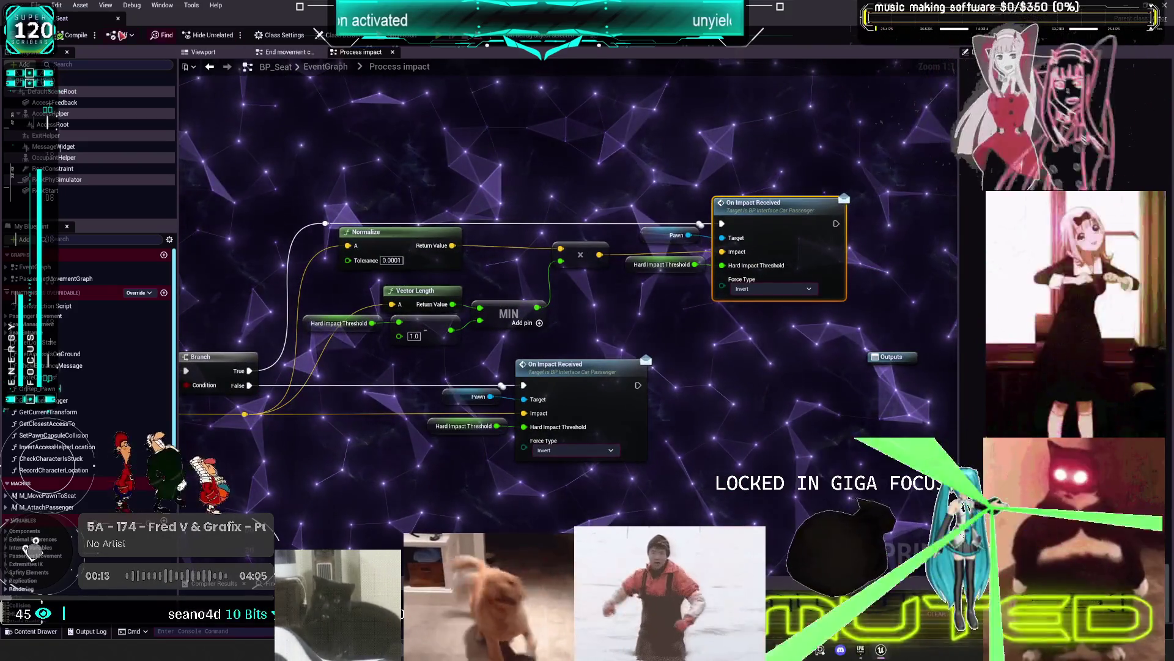
pyautogui.hotkey('alt', 'Tab')
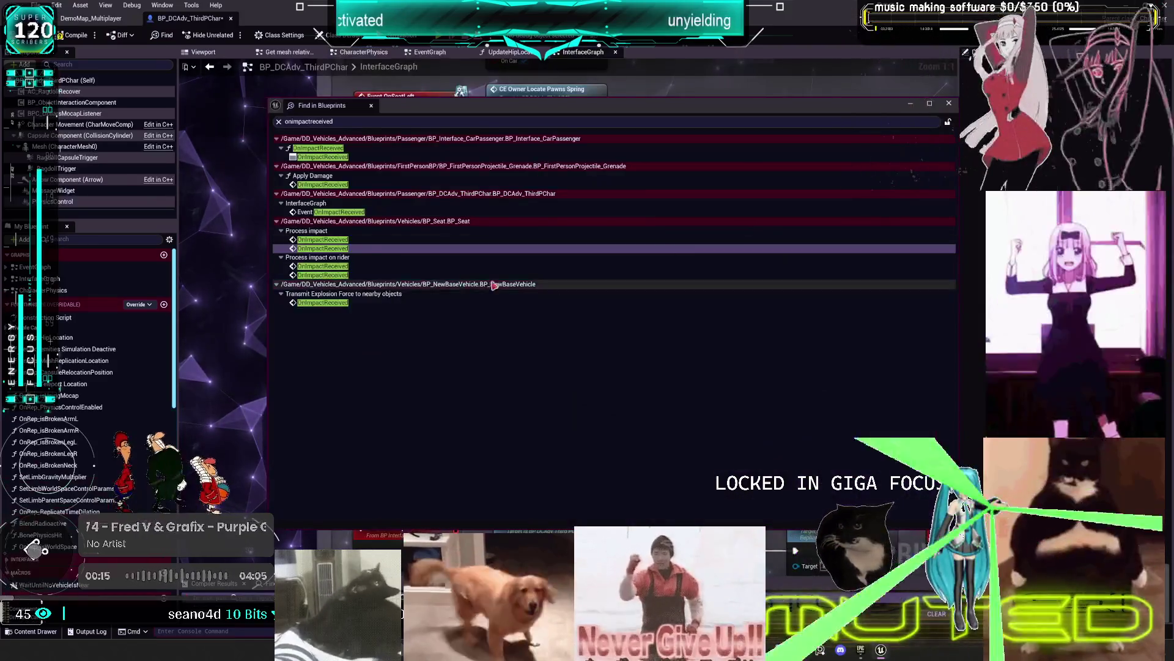
pyautogui.click(585, 277)
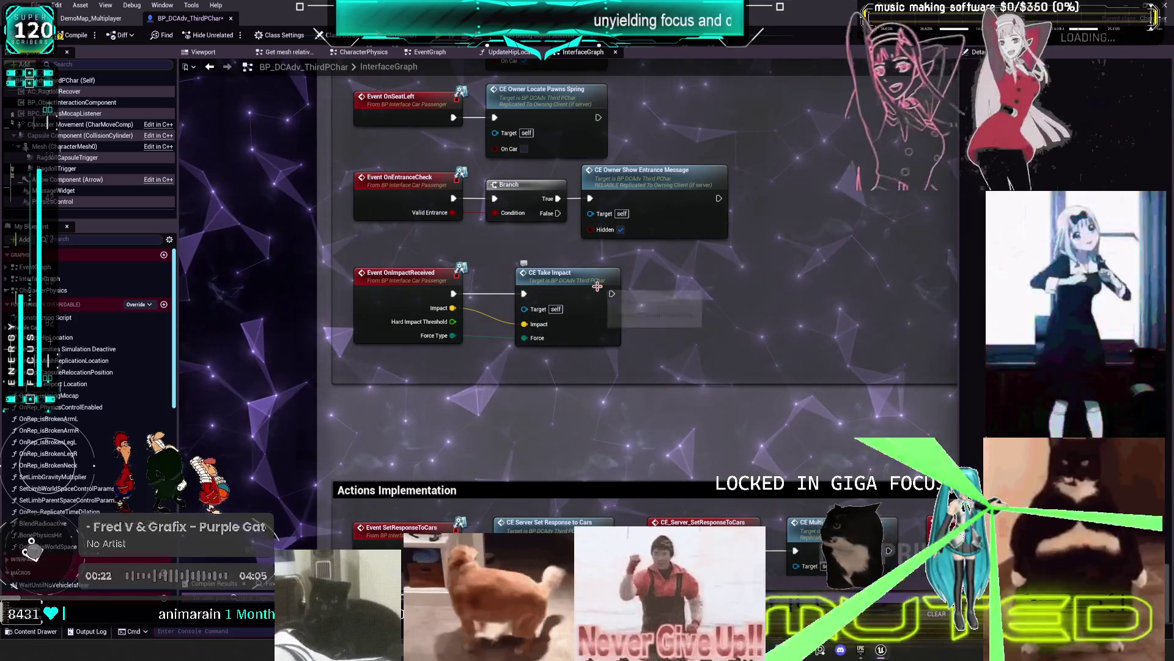
# Jump to the CE_TakeImpact event and survey its Ragdoll Begin, Delay, Branch and Clamp nodes
pyautogui.doubleClick(597, 285)
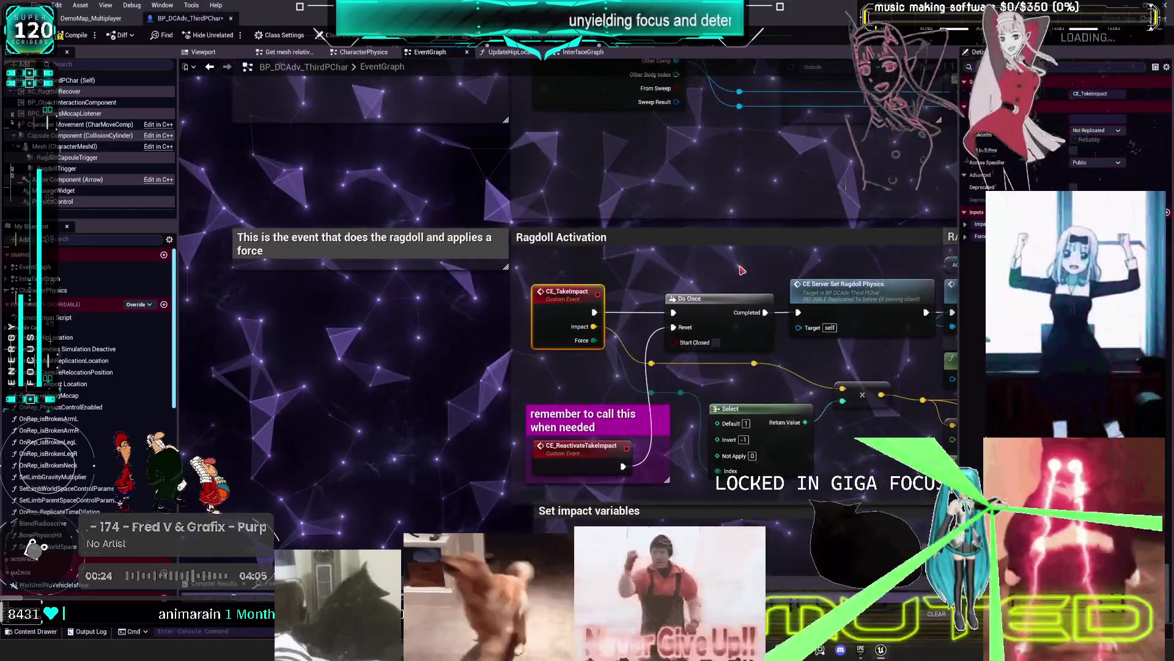
pyautogui.moveTo(734, 267); pyautogui.dragTo(393, 222)
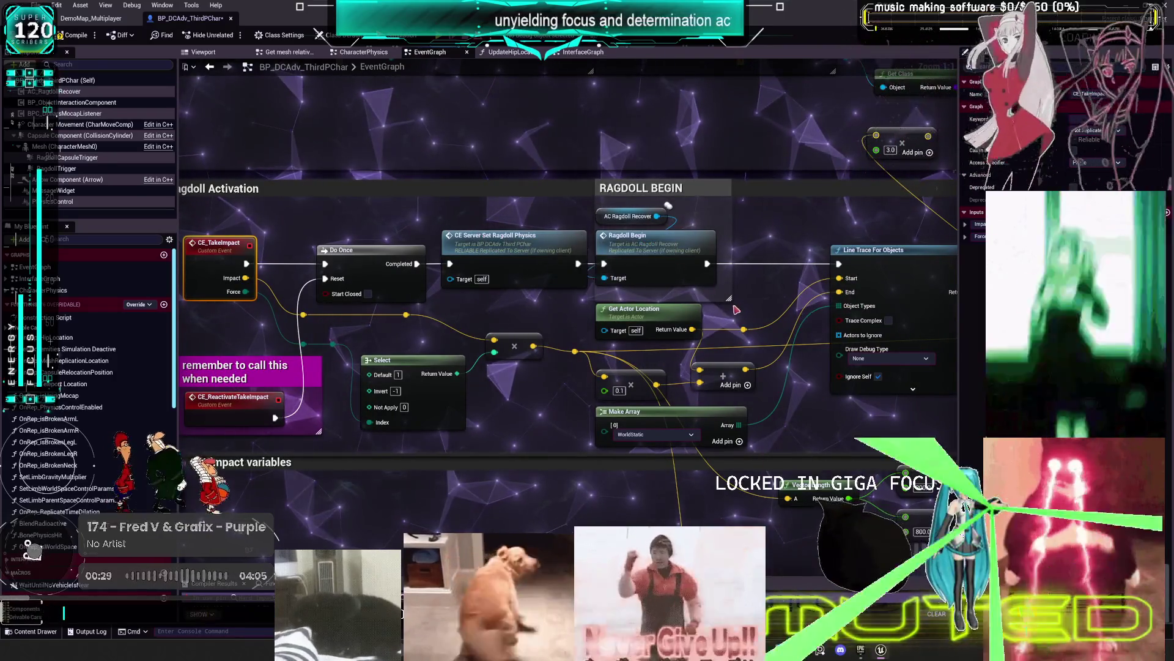
pyautogui.moveTo(767, 319)
pyautogui.mouseDown()
pyautogui.moveTo(558, 309)
pyautogui.moveTo(401, 320)
pyautogui.moveTo(187, 236)
pyautogui.mouseUp()
pyautogui.scroll(-2, 187, 236)
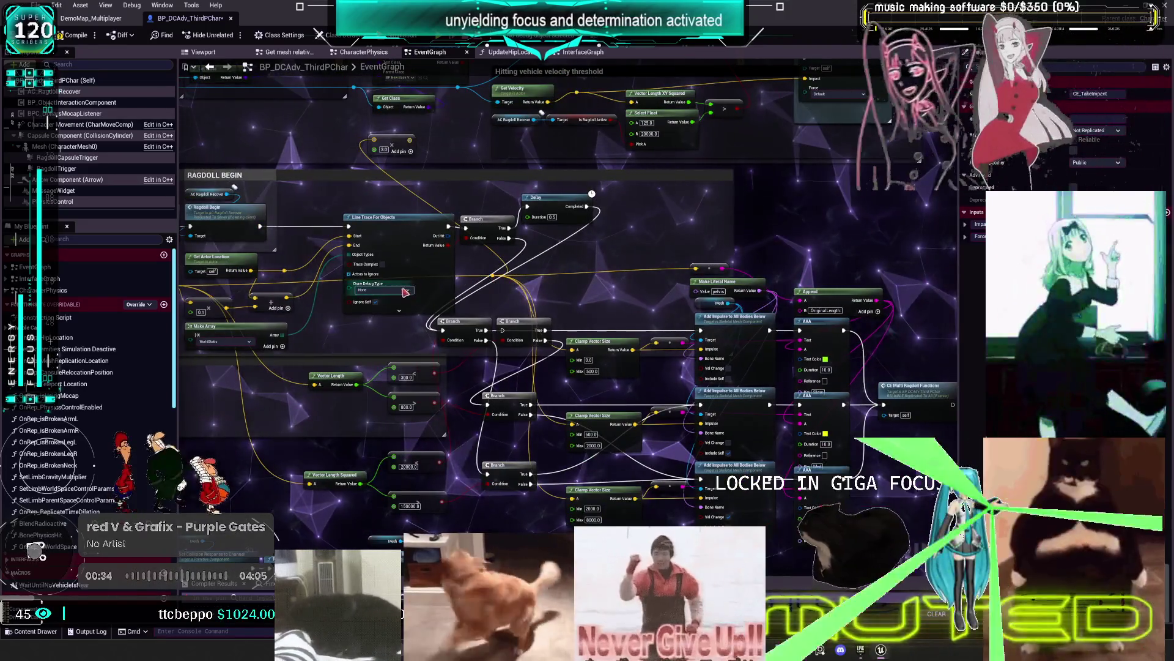
pyautogui.moveTo(257, 257); pyautogui.dragTo(563, 280)
pyautogui.scroll(2, 564, 280)
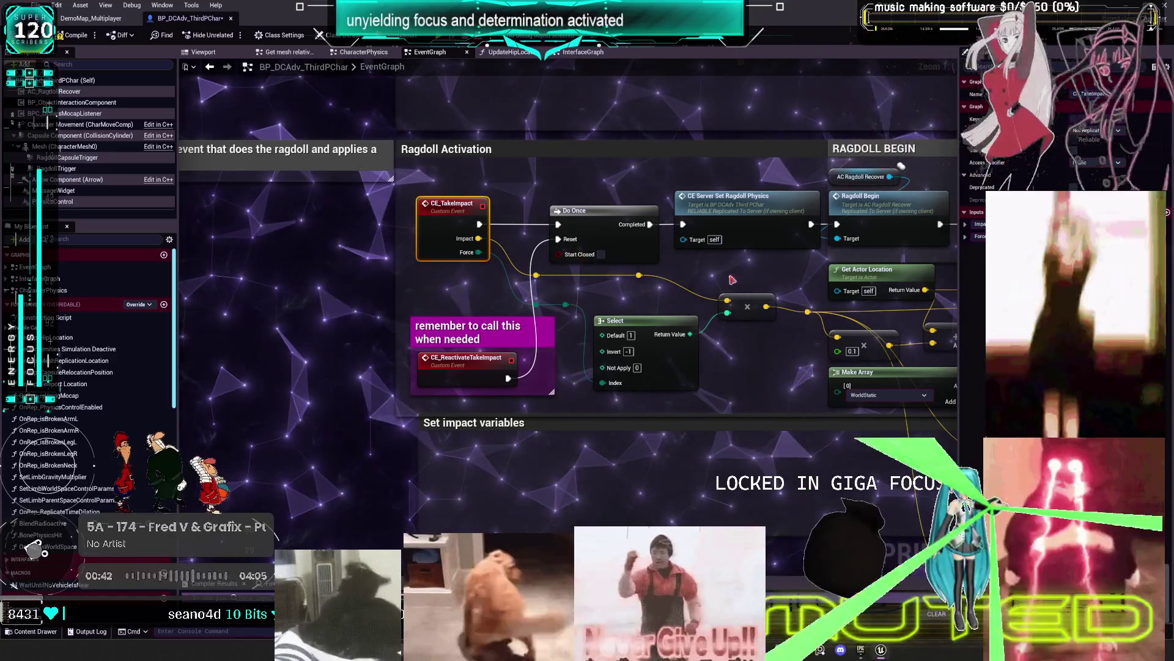
# Open the server ragdoll-physics event's definition with its Set Collision Response nodes visible
pyautogui.scroll(1, 635, 261)
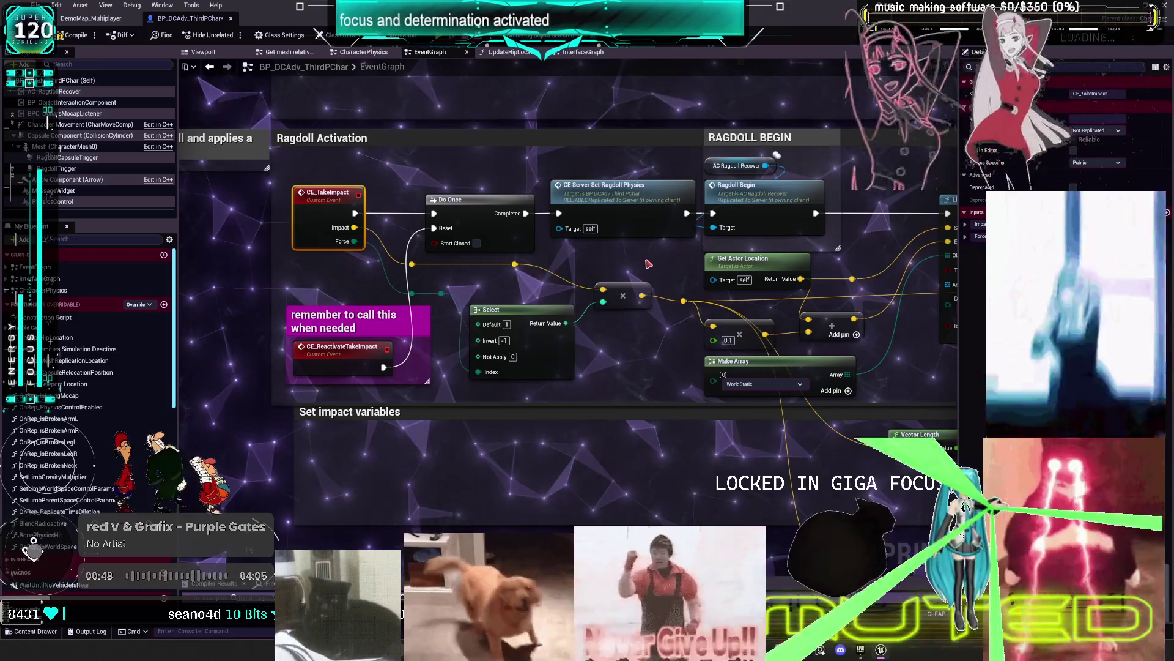
pyautogui.doubleClick(622, 197)
pyautogui.moveTo(786, 214); pyautogui.dragTo(680, 217)
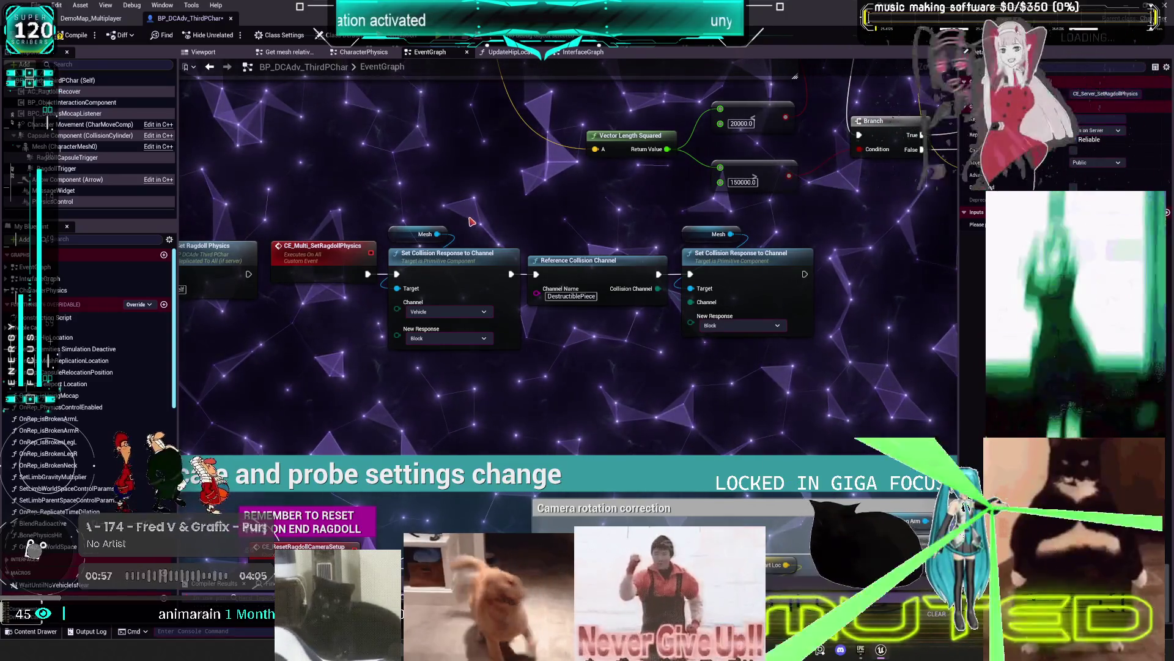
# Paste a copy of the collision-response node group, then undo back to the Impact pins and Branch wiring
pyautogui.moveTo(472, 222)
pyautogui.mouseDown()
pyautogui.moveTo(556, 344)
pyautogui.moveTo(545, 296)
pyautogui.moveTo(581, 362)
pyautogui.mouseUp()
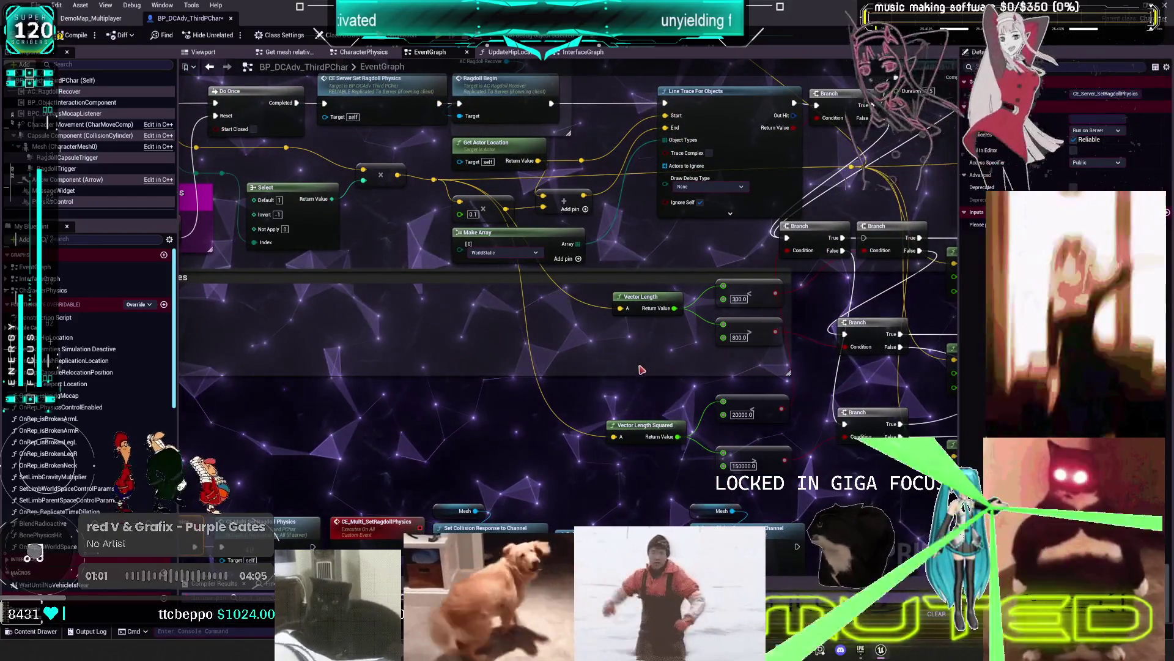
pyautogui.moveTo(333, 228); pyautogui.dragTo(623, 130)
pyautogui.moveTo(613, 327); pyautogui.dragTo(570, 287)
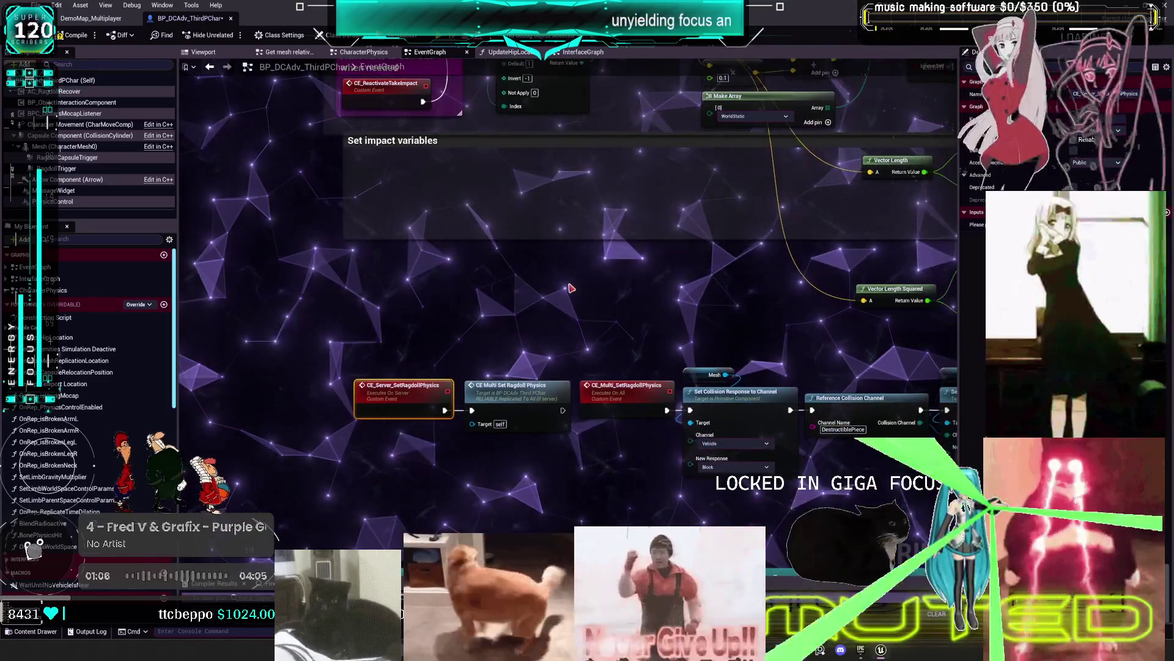
pyautogui.moveTo(731, 329)
pyautogui.mouseDown()
pyautogui.moveTo(592, 265)
pyautogui.moveTo(606, 323)
pyautogui.moveTo(575, 290)
pyautogui.mouseUp()
pyautogui.hotkey('ctrl', 'v')
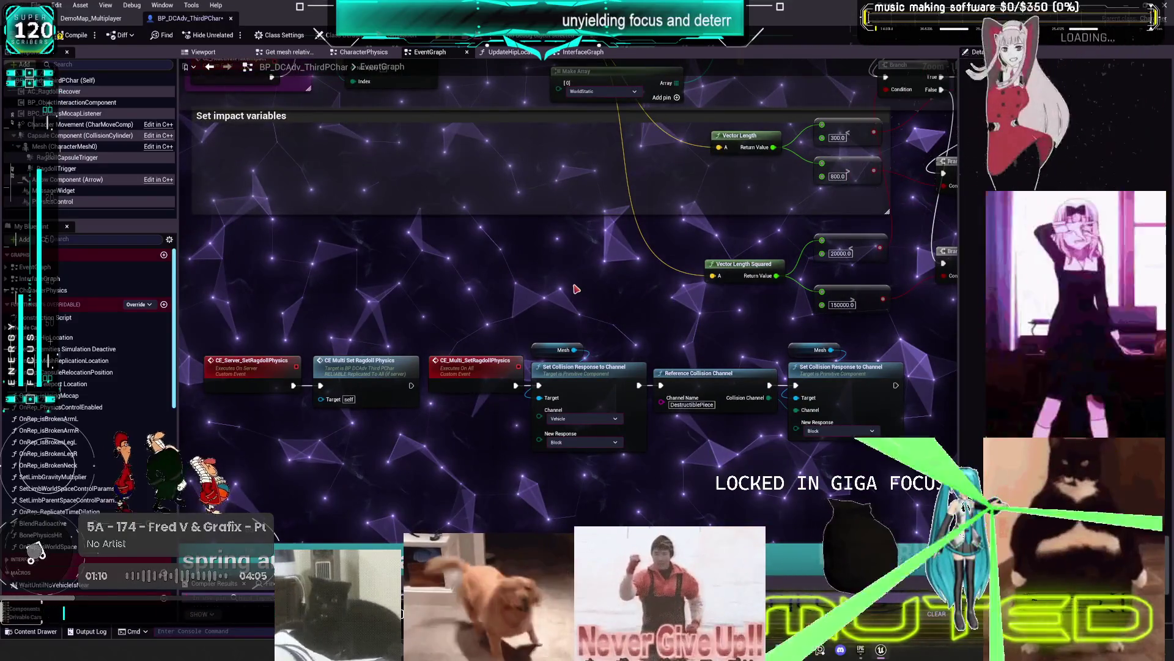
pyautogui.hotkey('ctrl', 'z')
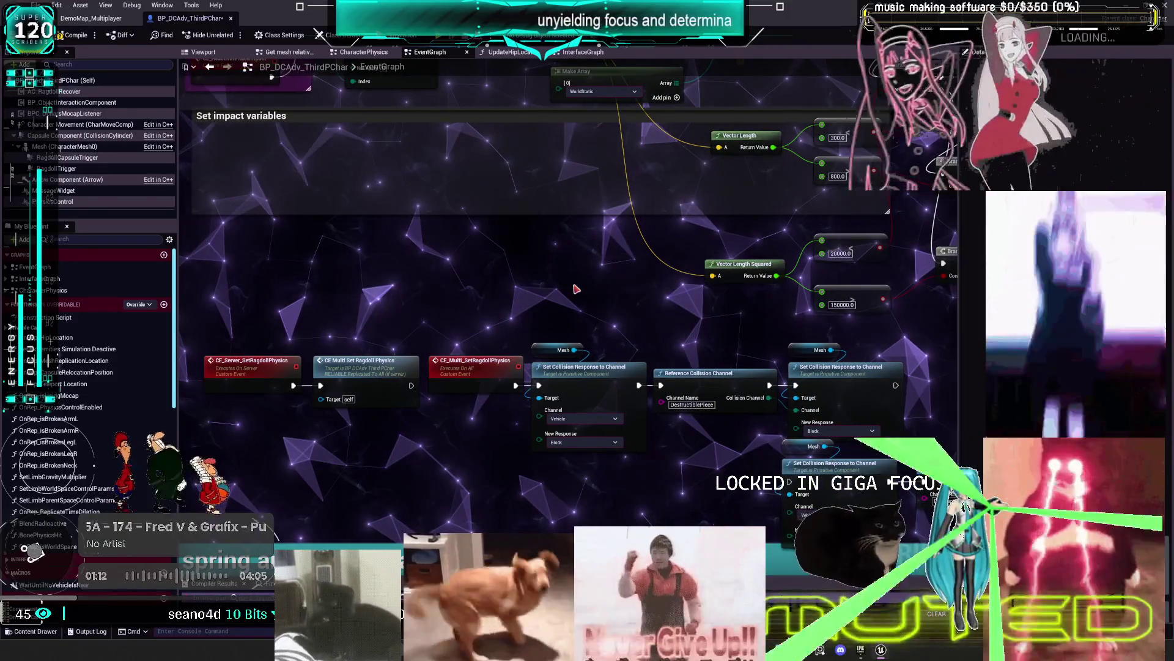
pyautogui.hotkey('ctrl', 'z')
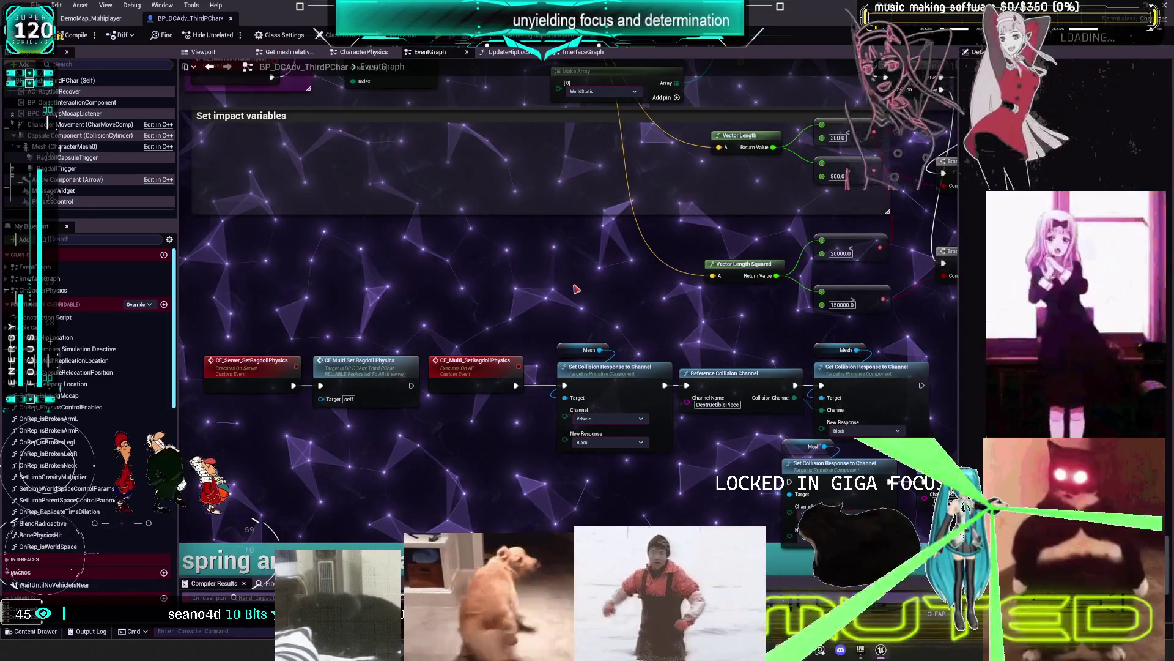
pyautogui.hotkey('ctrl', 'z')
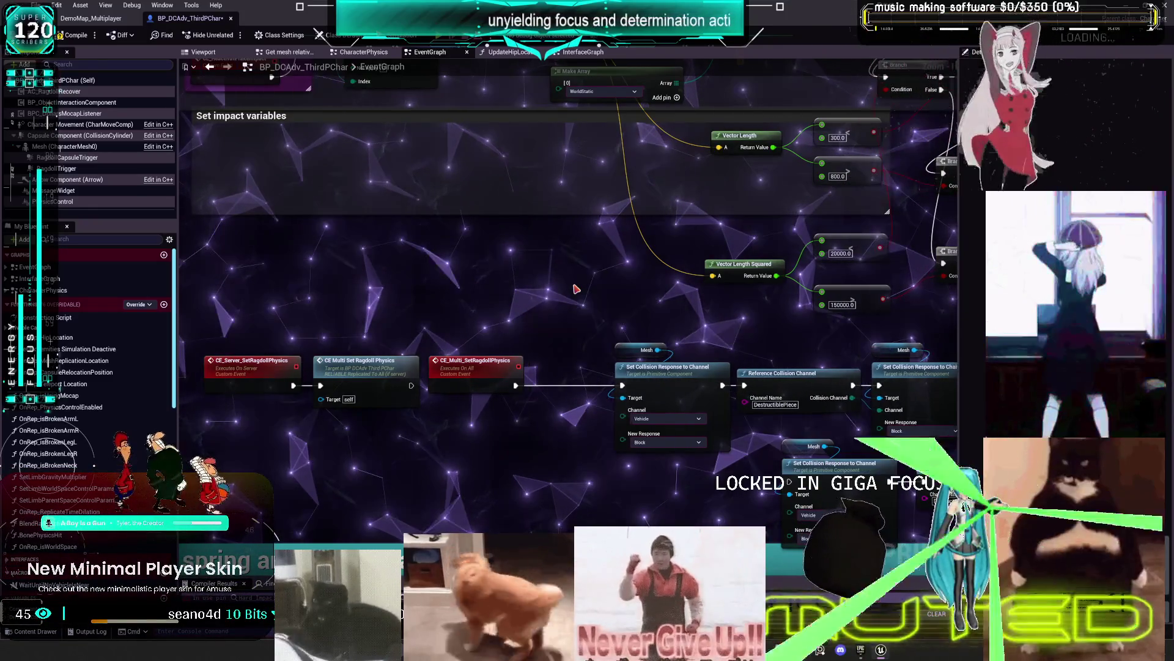
pyautogui.hotkey('ctrl', 'z')
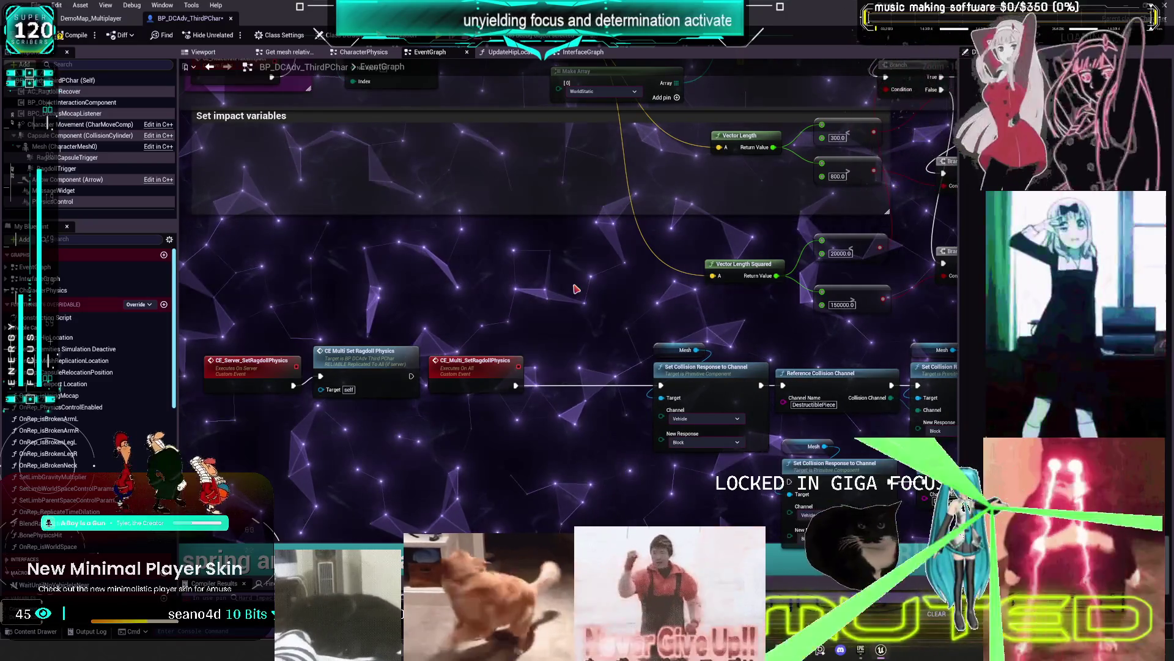
pyautogui.hotkey('ctrl', 'z')
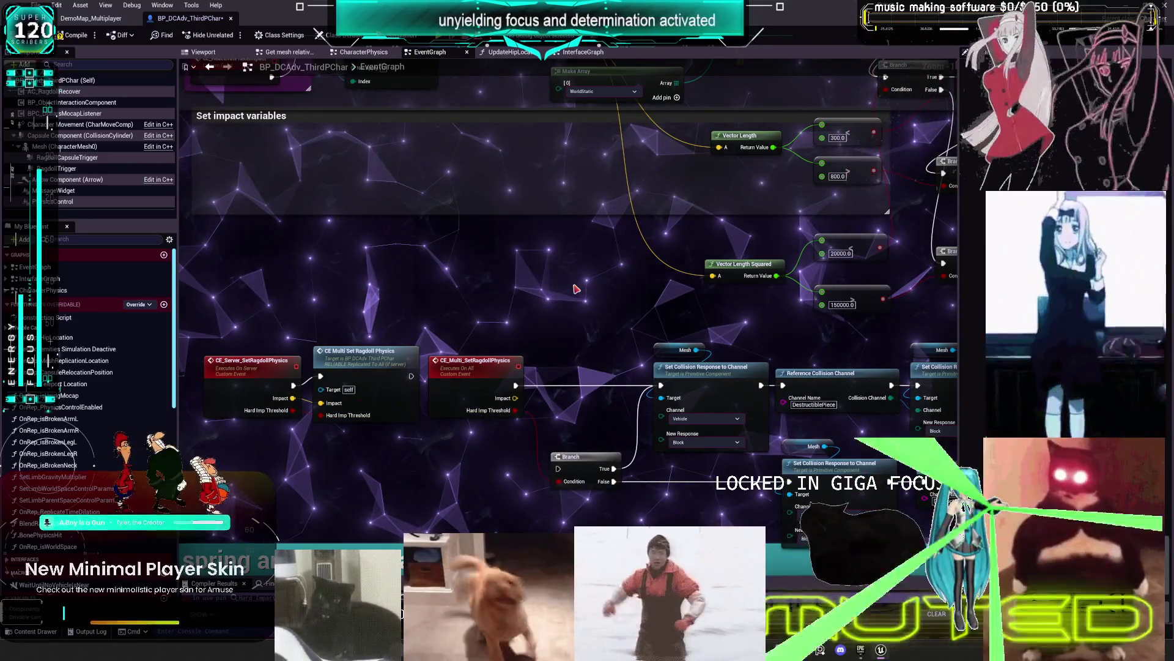
pyautogui.hotkey('ctrl', 'z')
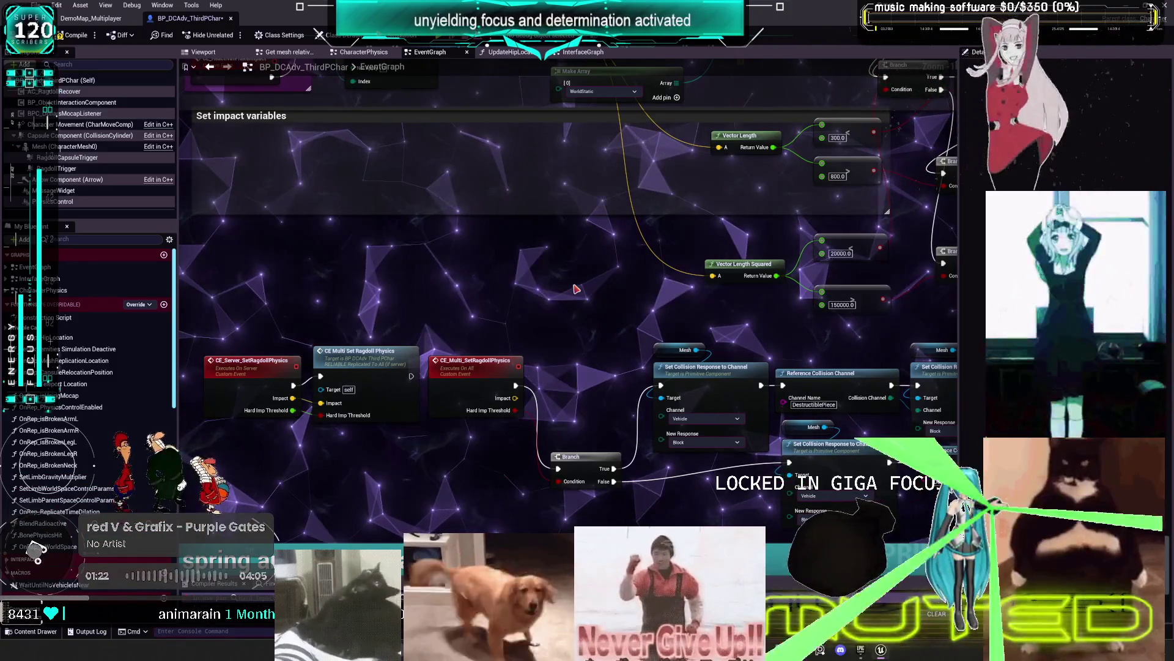
pyautogui.hotkey('ctrl', 'z')
pyautogui.hotkey('ctrl', 'z')
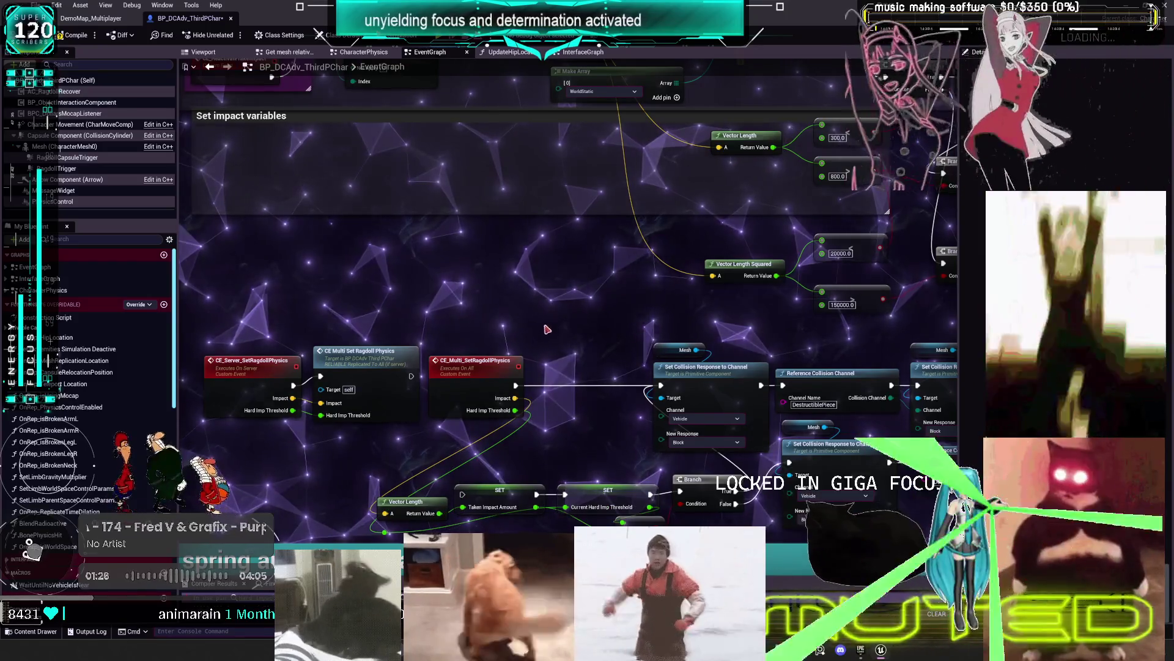
# Pan across the ragdoll events to the SET Taken Impact Amount, SET Current Hard Imp Threshold and Branch chain
pyautogui.scroll(-2, 566, 263)
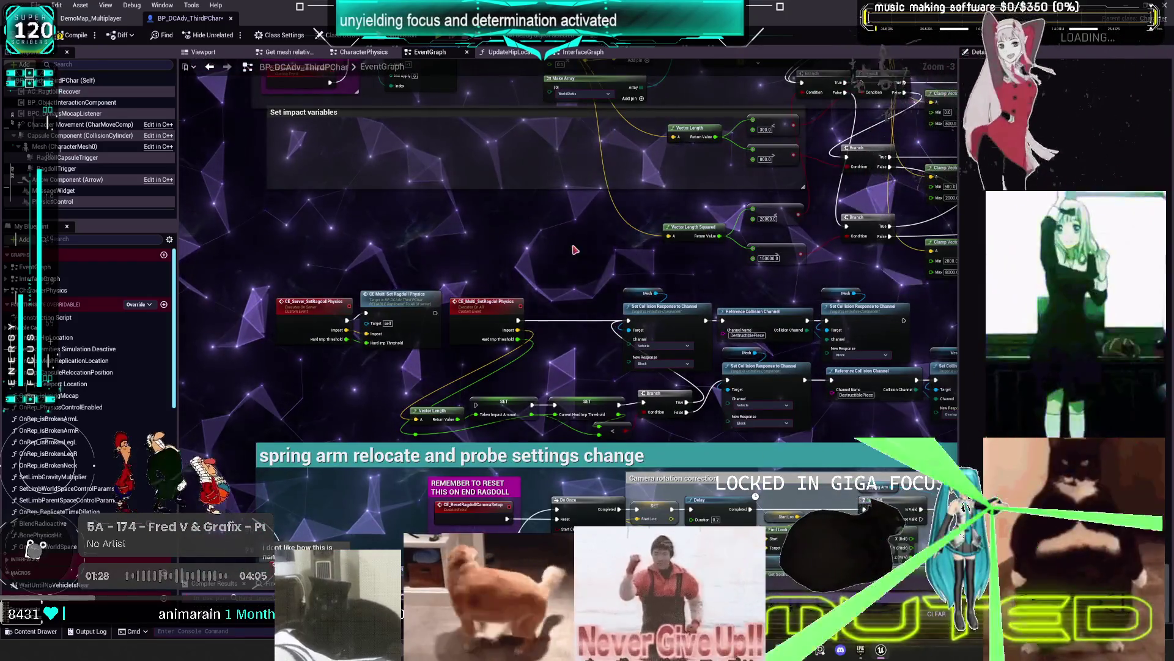
pyautogui.moveTo(563, 236); pyautogui.dragTo(525, 375)
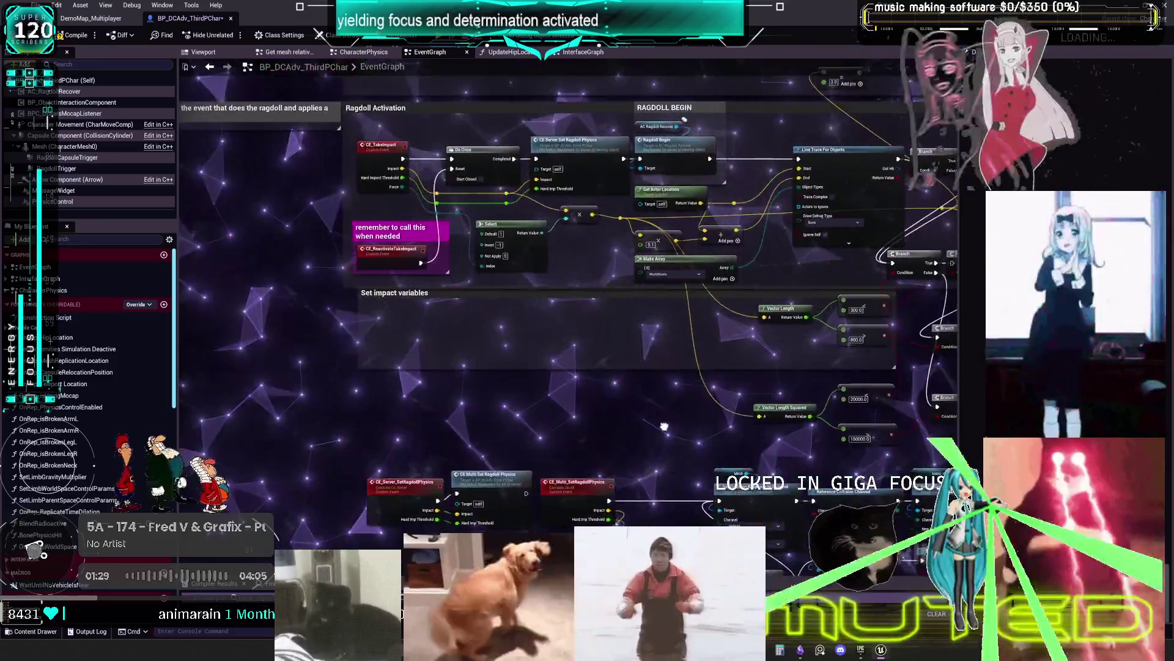
pyautogui.moveTo(664, 426); pyautogui.dragTo(636, 430)
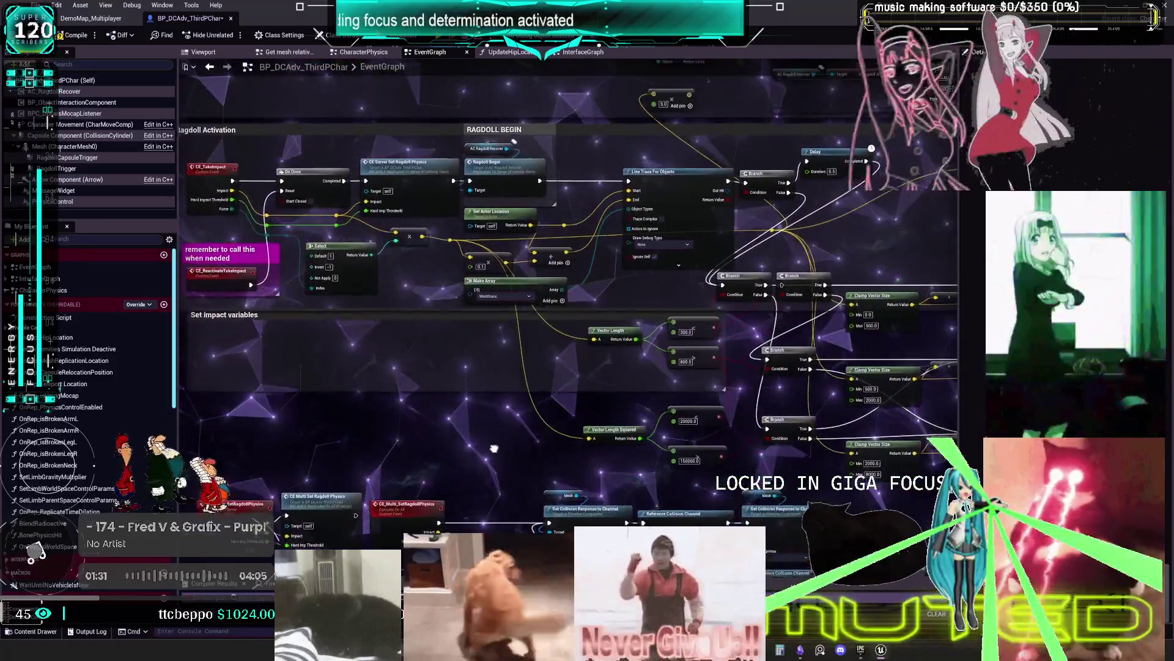
pyautogui.moveTo(495, 448); pyautogui.dragTo(515, 446)
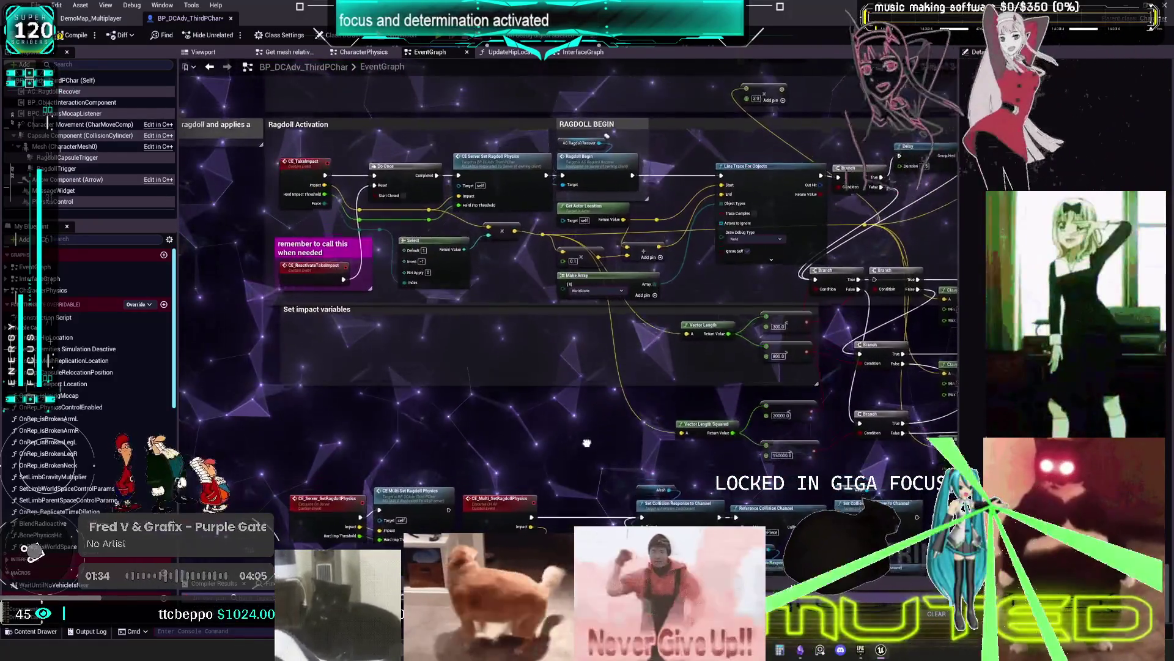
pyautogui.moveTo(587, 442); pyautogui.dragTo(476, 422)
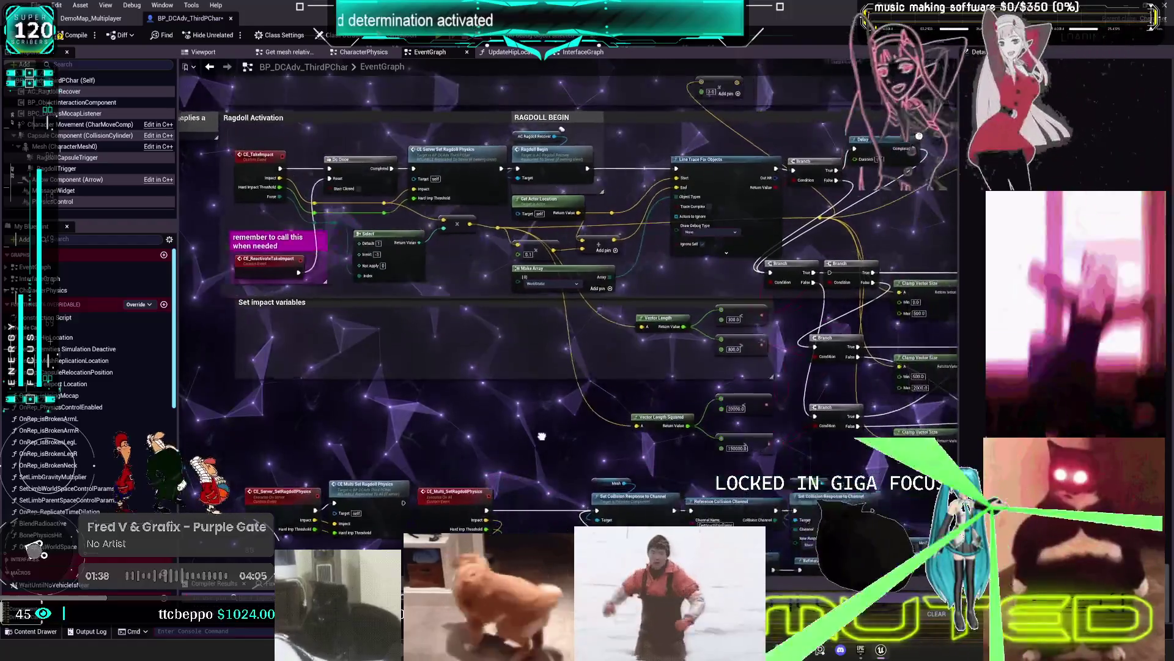
pyautogui.moveTo(545, 436); pyautogui.dragTo(507, 411)
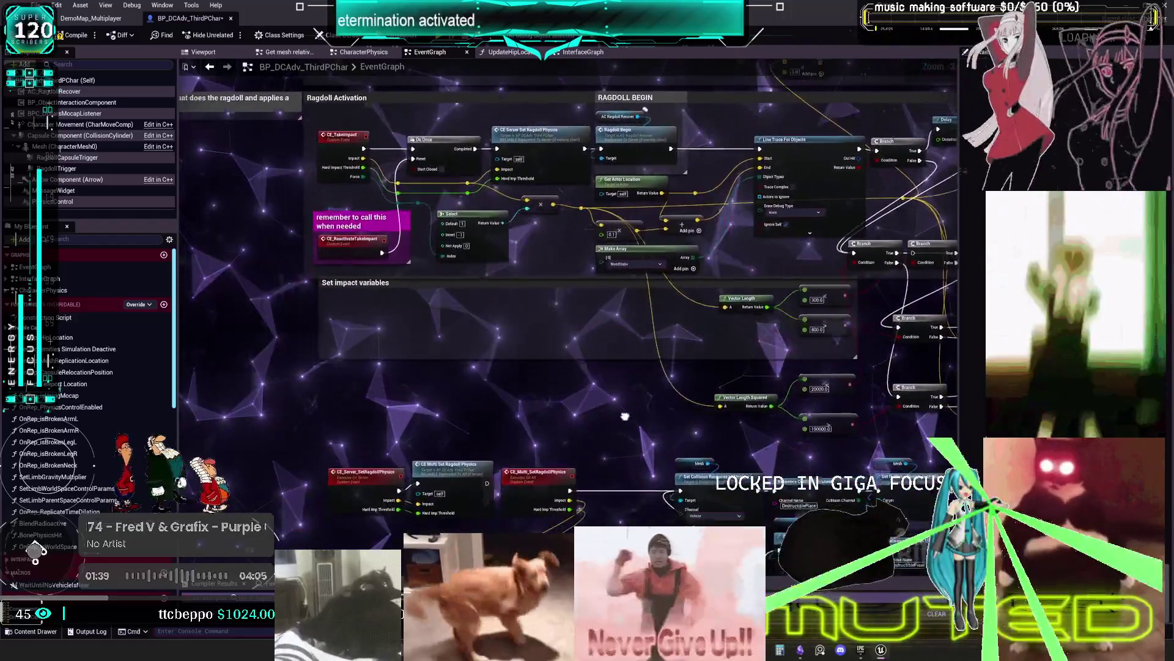
pyautogui.moveTo(625, 415); pyautogui.dragTo(630, 438)
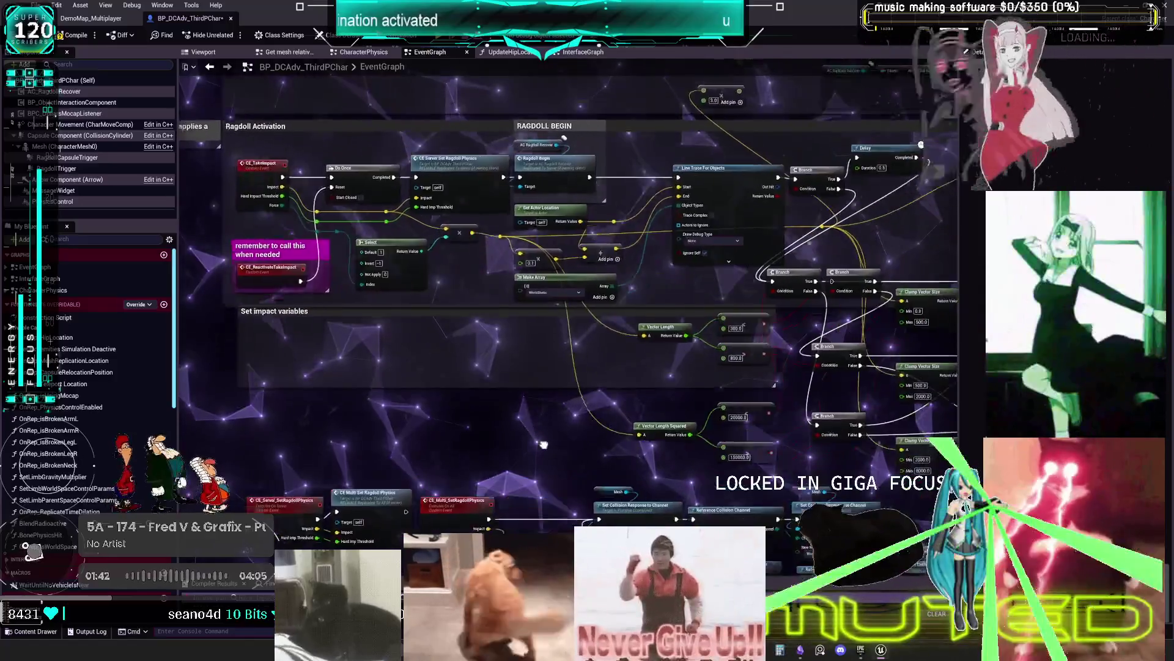
pyautogui.moveTo(543, 444)
pyautogui.mouseDown()
pyautogui.moveTo(599, 458)
pyautogui.moveTo(650, 433)
pyautogui.mouseUp()
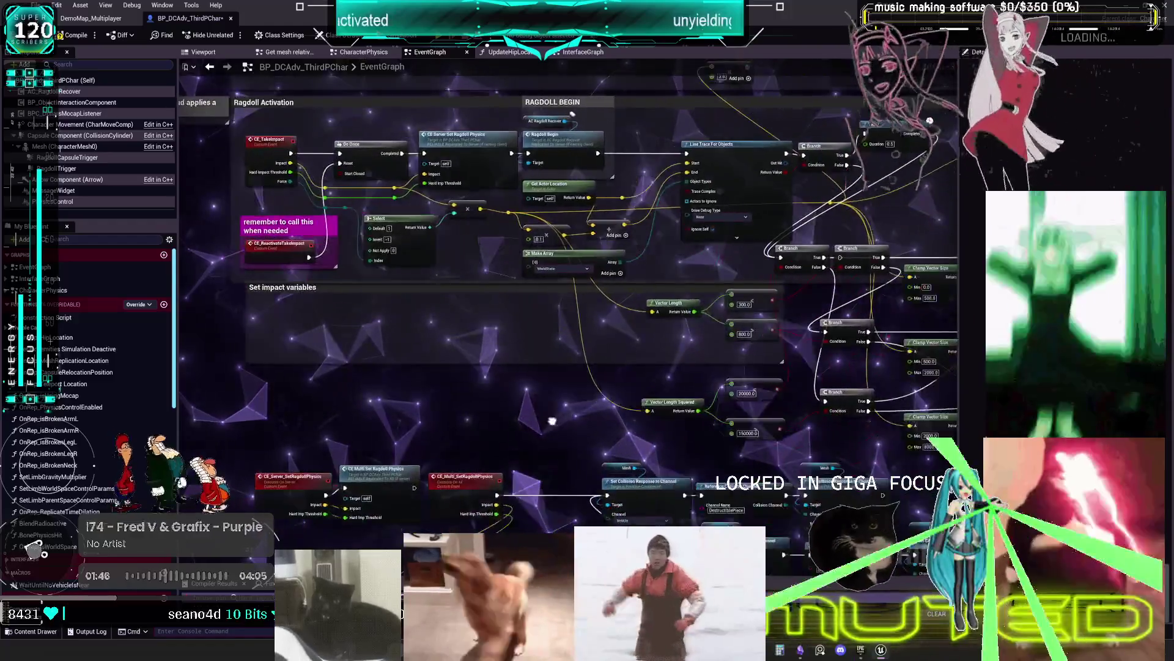
pyautogui.moveTo(552, 420)
pyautogui.mouseDown()
pyautogui.moveTo(672, 408)
pyautogui.moveTo(712, 331)
pyautogui.mouseUp()
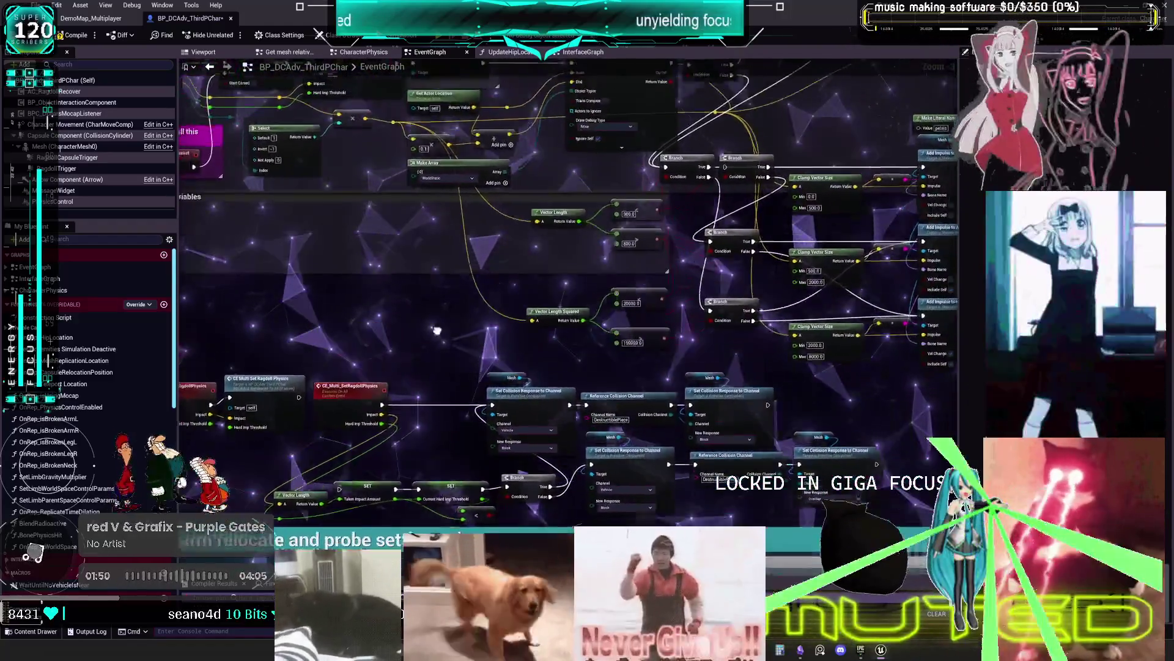
pyautogui.moveTo(437, 330)
pyautogui.mouseDown()
pyautogui.moveTo(664, 249)
pyautogui.moveTo(714, 218)
pyautogui.mouseUp()
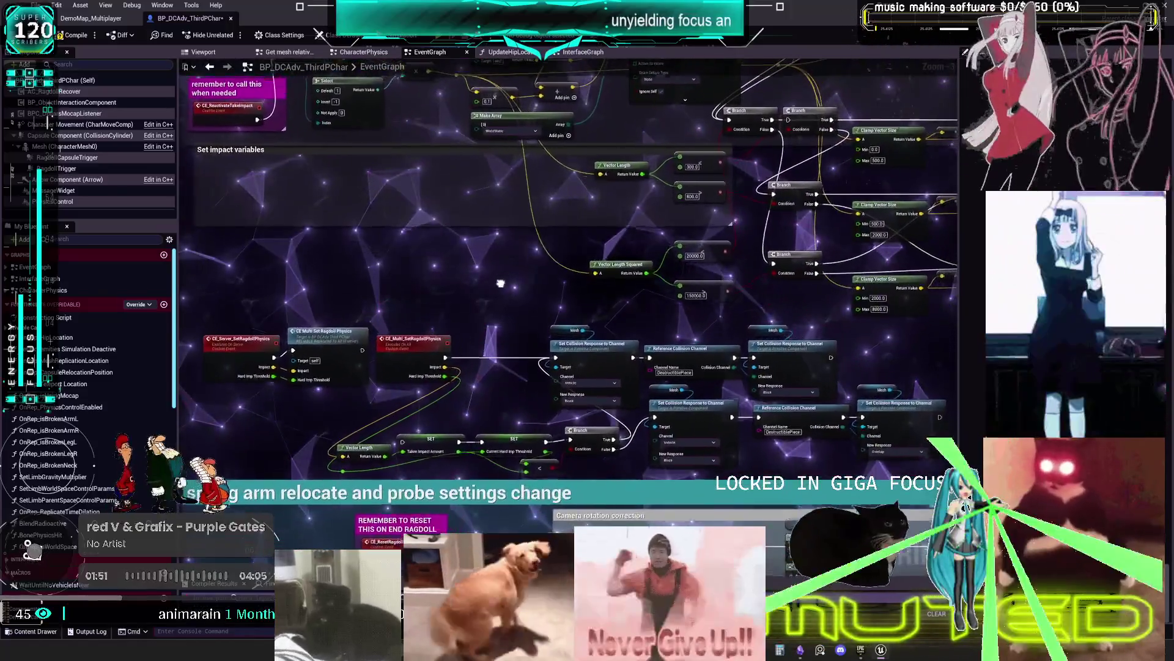
pyautogui.moveTo(501, 283); pyautogui.dragTo(482, 304)
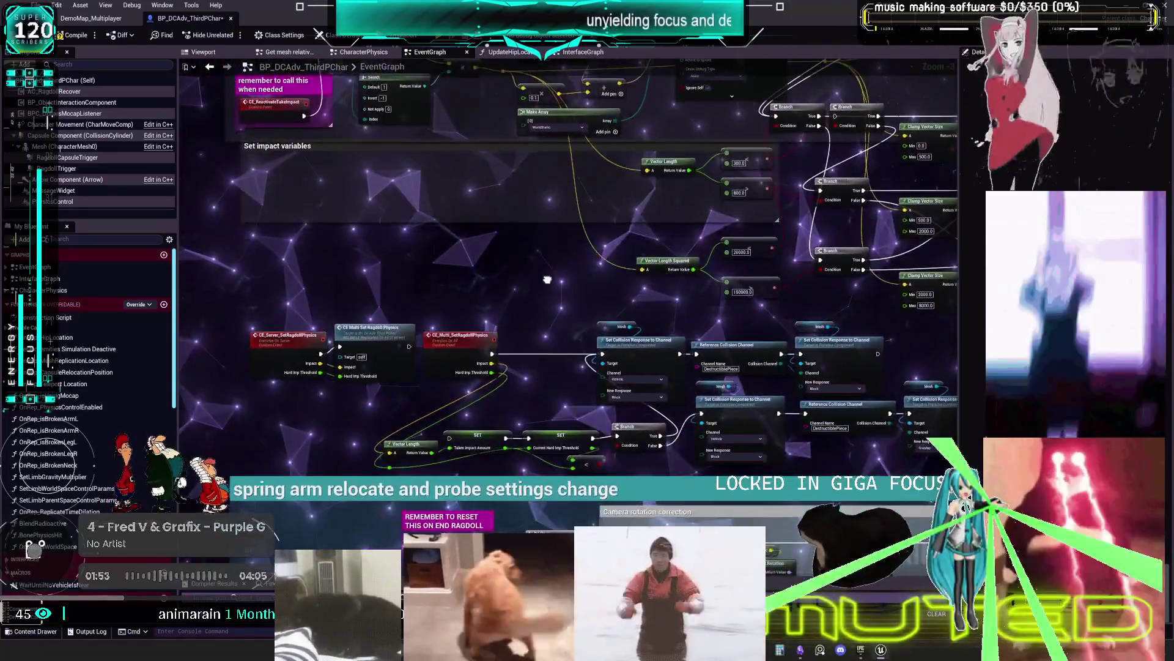
pyautogui.moveTo(547, 279); pyautogui.dragTo(437, 281)
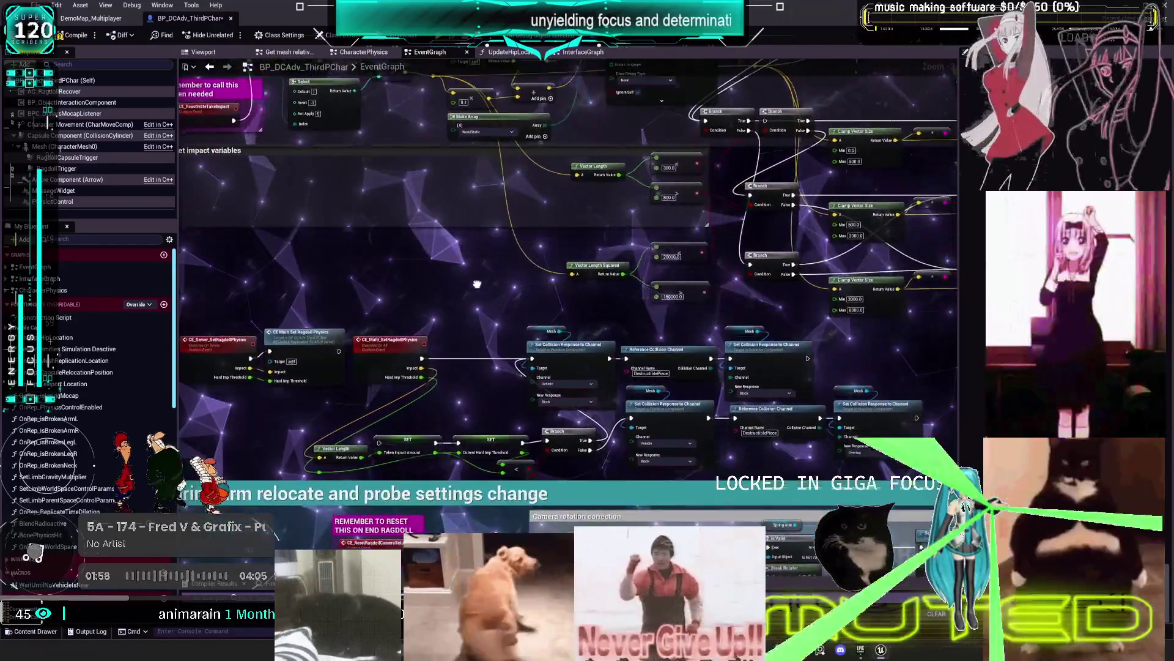
pyautogui.moveTo(478, 287); pyautogui.dragTo(504, 239)
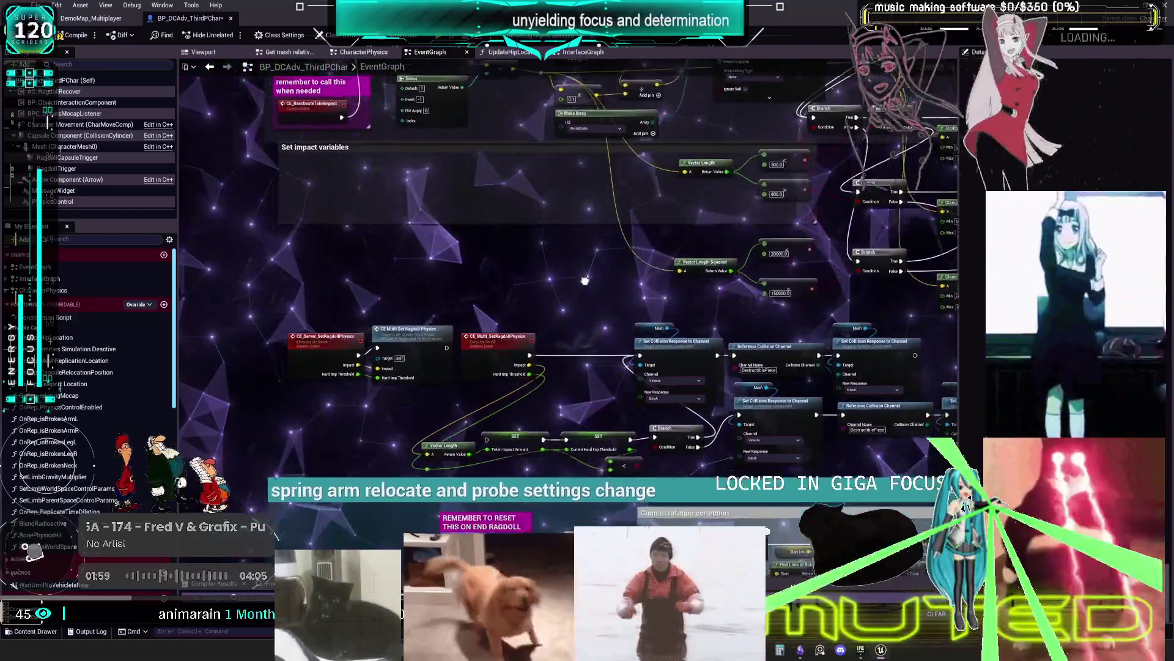
pyautogui.moveTo(585, 281); pyautogui.dragTo(595, 276)
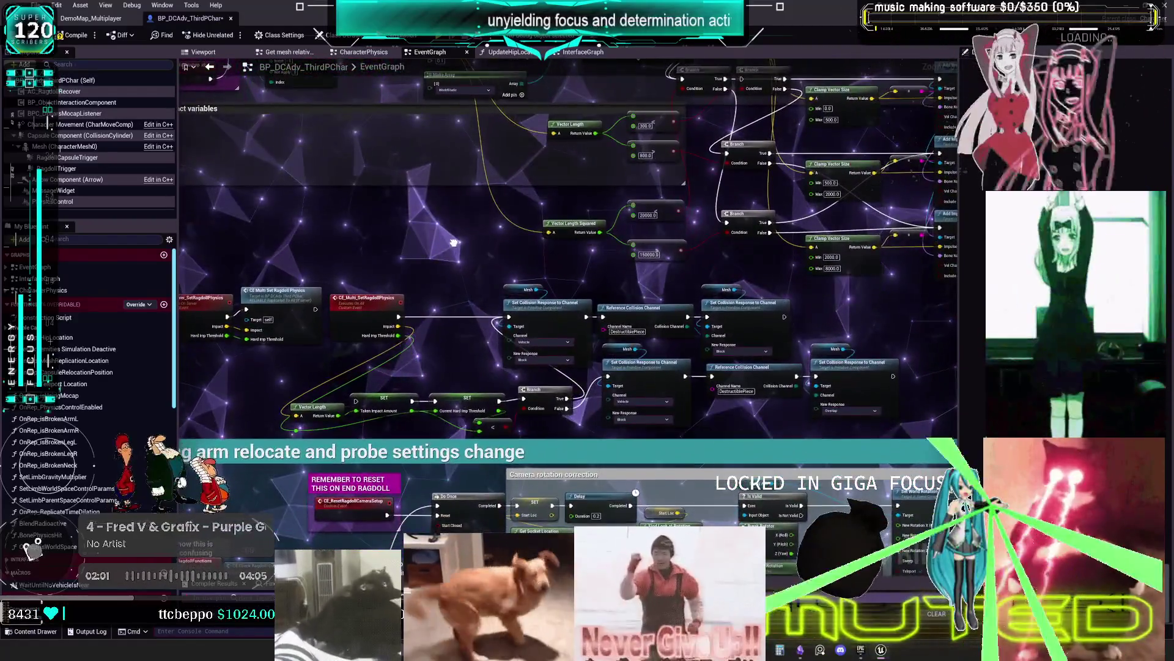
pyautogui.moveTo(454, 242); pyautogui.dragTo(634, 259)
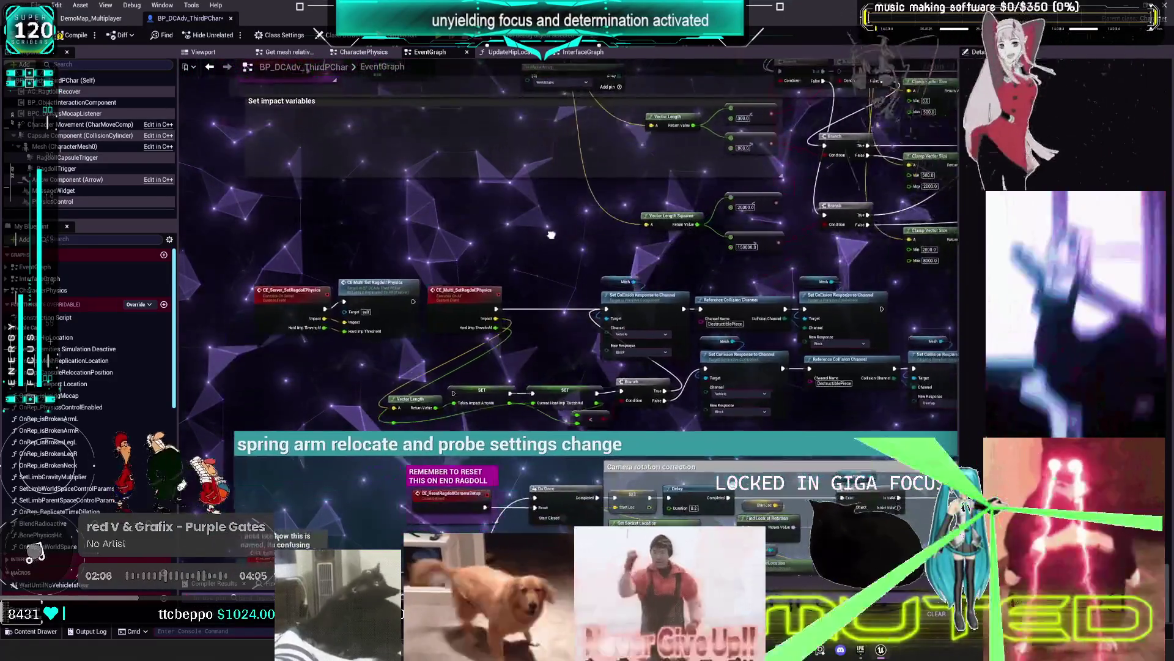
pyautogui.moveTo(545, 235); pyautogui.dragTo(494, 252)
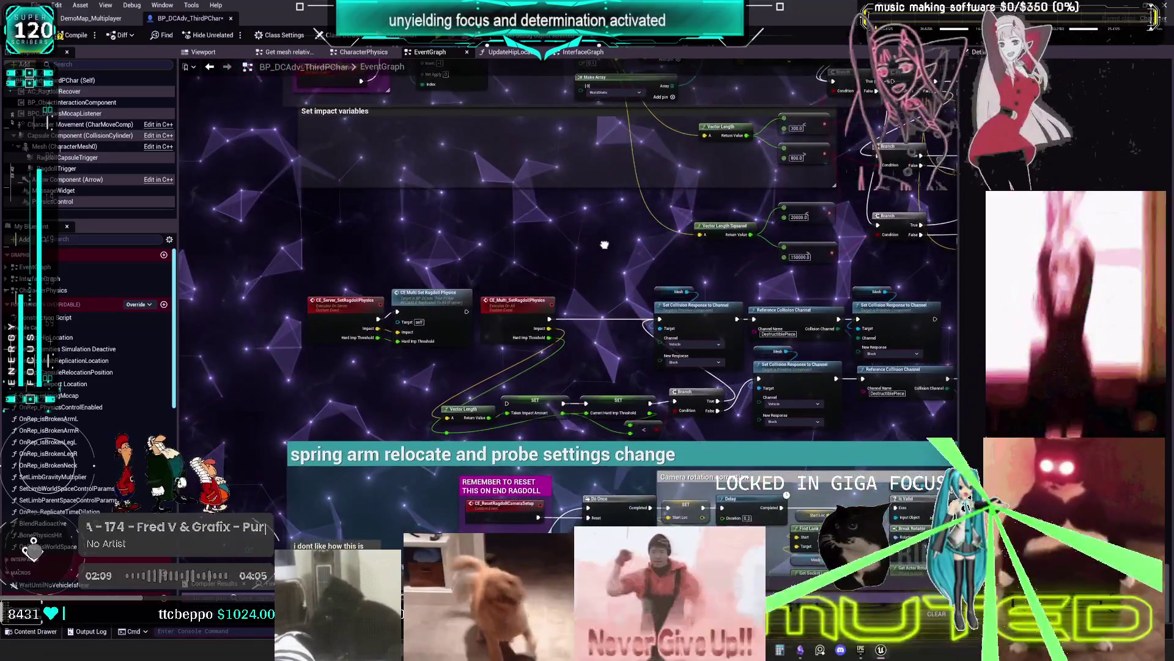
pyautogui.moveTo(604, 244)
pyautogui.mouseDown()
pyautogui.moveTo(564, 273)
pyautogui.moveTo(494, 290)
pyautogui.mouseUp()
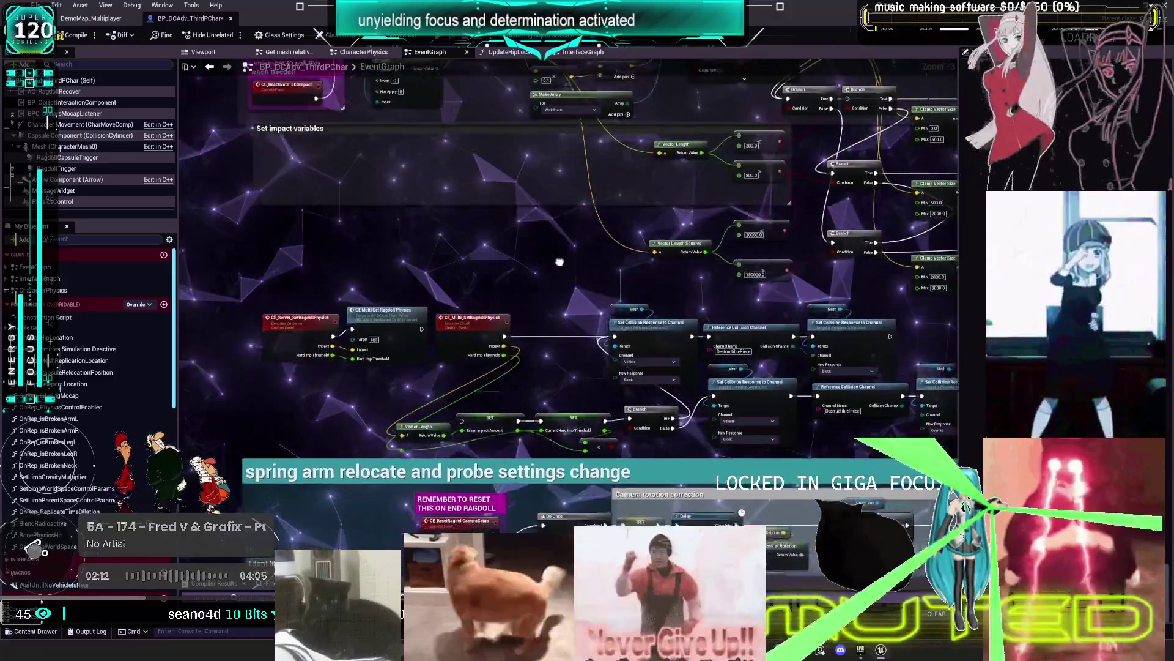
pyautogui.moveTo(559, 261)
pyautogui.mouseDown()
pyautogui.moveTo(500, 294)
pyautogui.moveTo(568, 296)
pyautogui.moveTo(561, 314)
pyautogui.mouseUp()
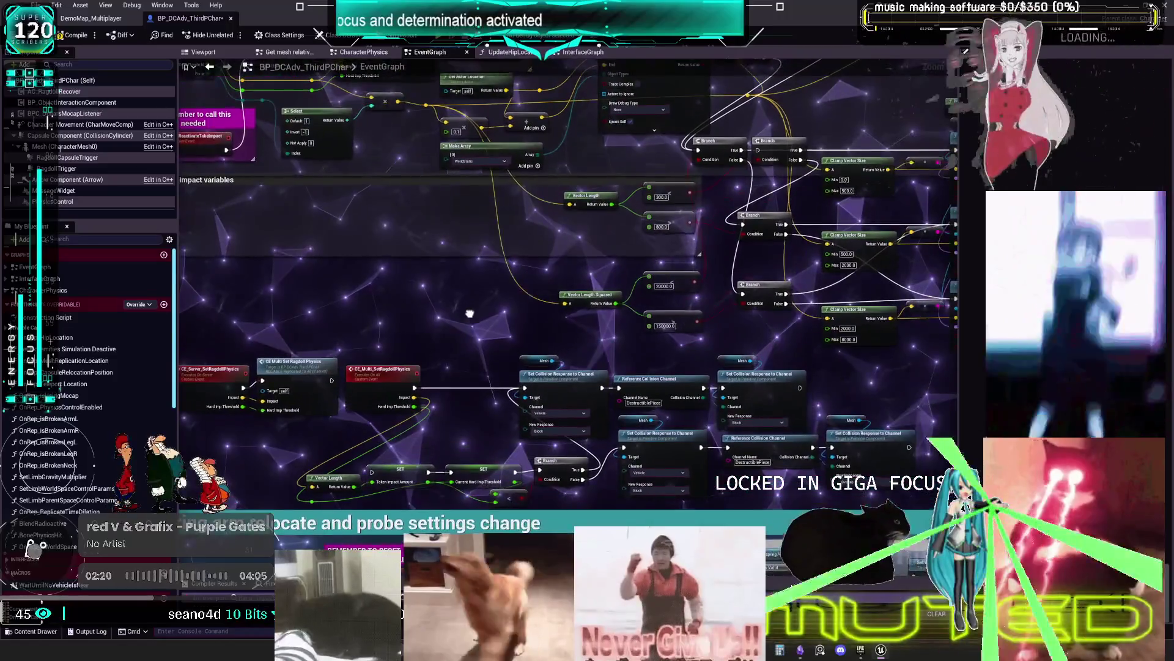
pyautogui.moveTo(469, 313); pyautogui.dragTo(470, 311)
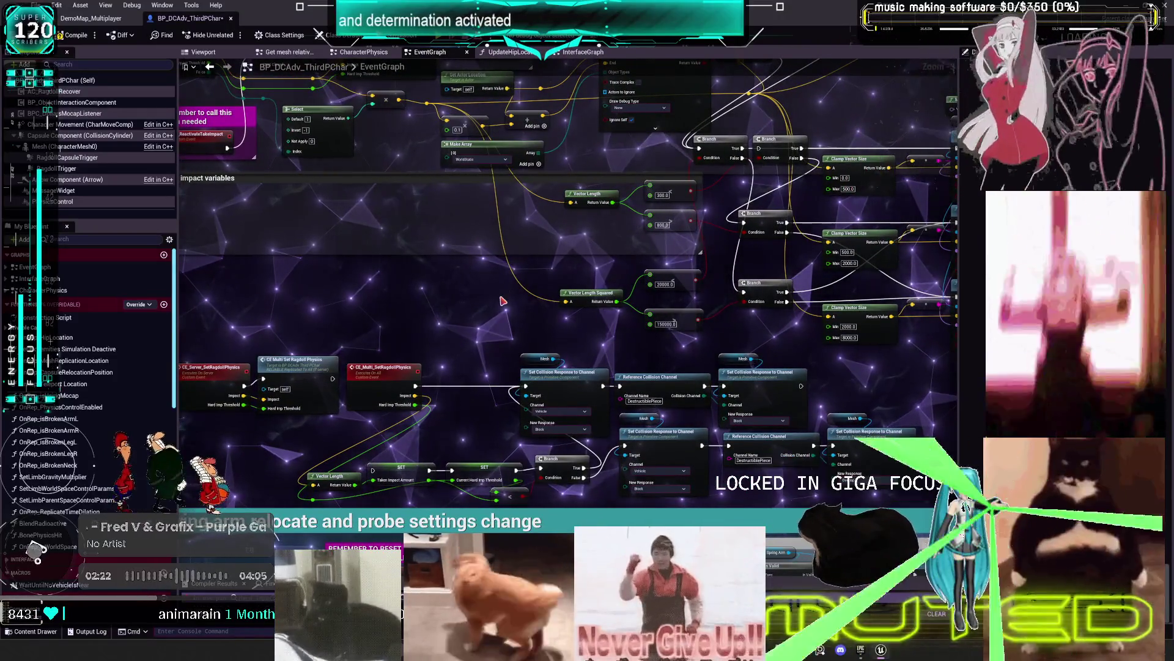
pyautogui.moveTo(477, 447); pyautogui.dragTo(598, 424)
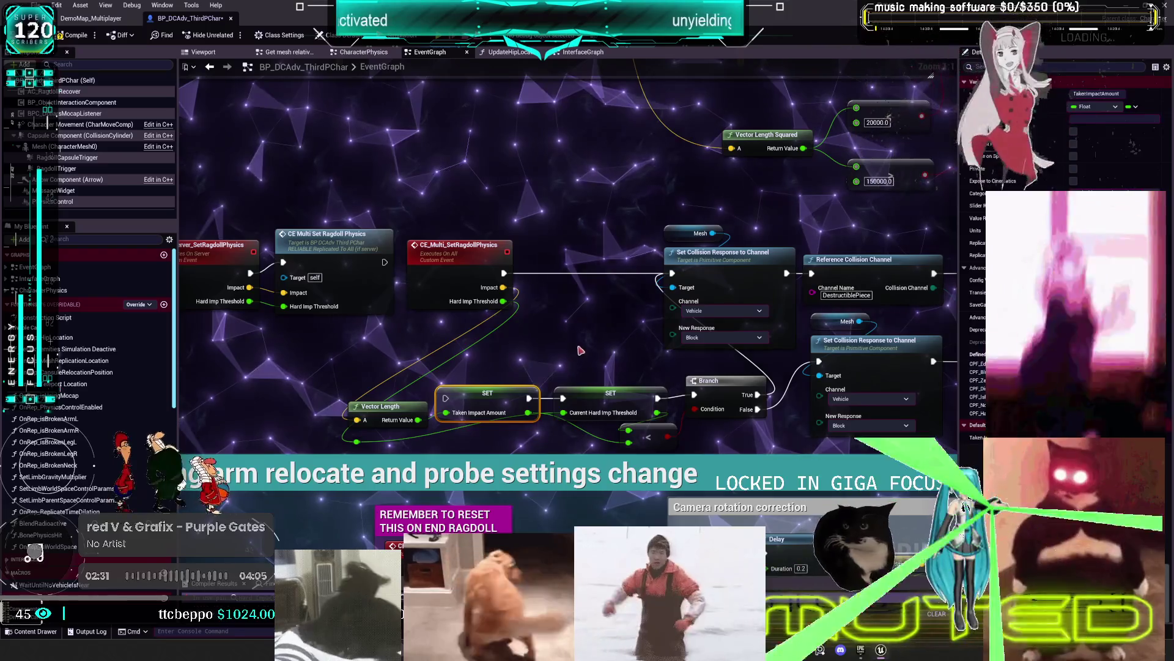
# Search the blueprint for 'stat net' and pan over to the floor-clip teleport location nodes
pyautogui.moveTo(562, 370)
pyautogui.mouseDown()
pyautogui.moveTo(453, 361)
pyautogui.moveTo(490, 339)
pyautogui.mouseUp()
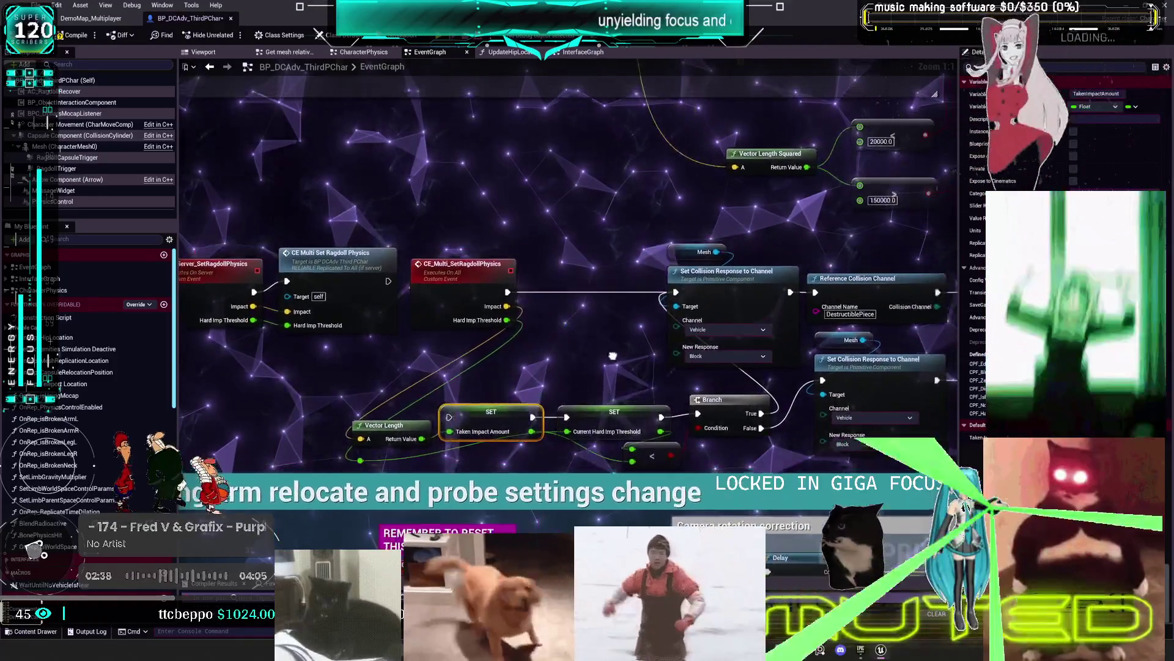
pyautogui.moveTo(606, 346); pyautogui.dragTo(631, 364)
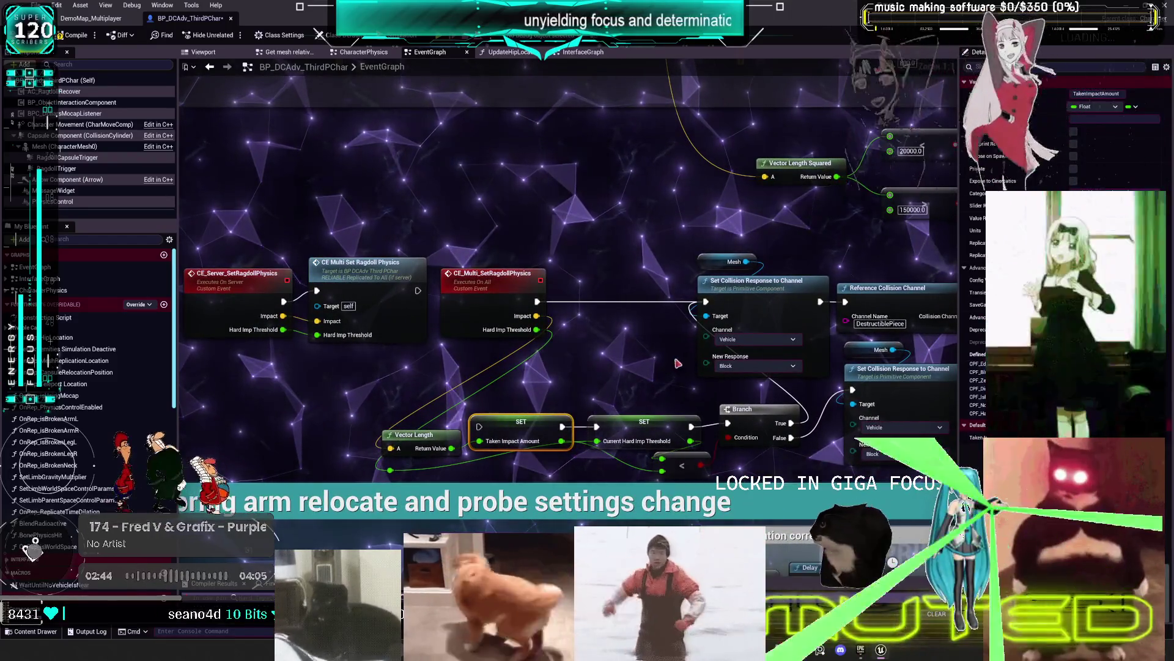
pyautogui.moveTo(645, 356); pyautogui.dragTo(543, 344)
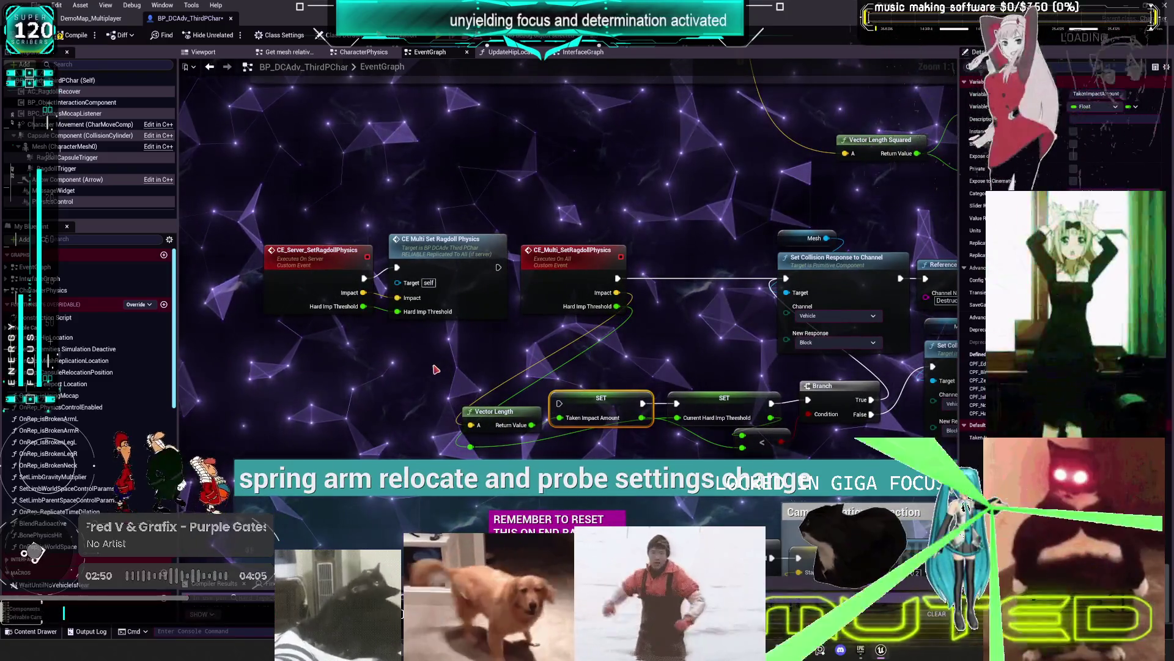
pyautogui.hotkey('ctrl', 'shift', 'f')
pyautogui.write('stat net')
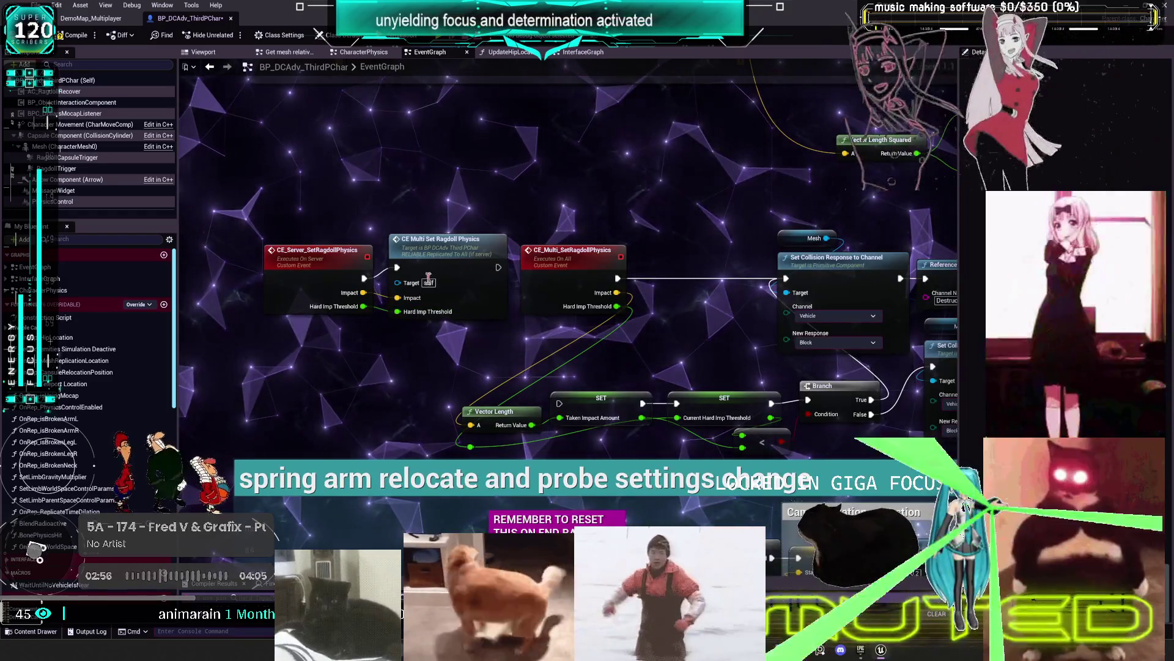
pyautogui.moveTo(450, 224); pyautogui.dragTo(216, 217)
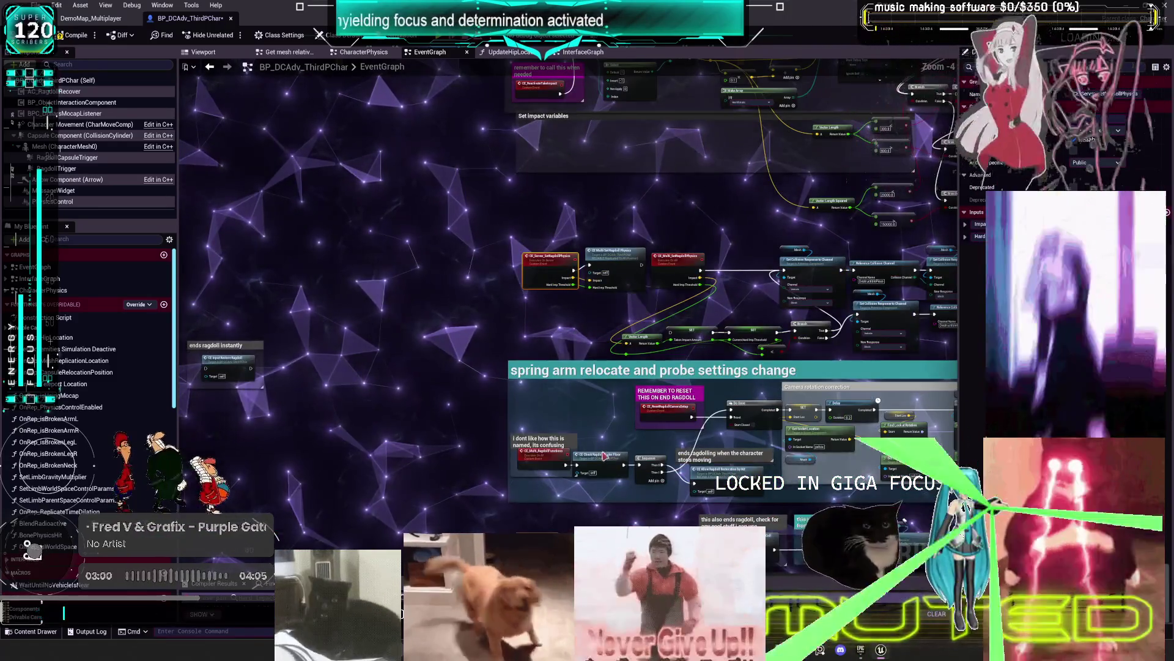
pyautogui.moveTo(619, 313)
pyautogui.mouseDown()
pyautogui.moveTo(606, 43)
pyautogui.moveTo(534, 332)
pyautogui.mouseUp()
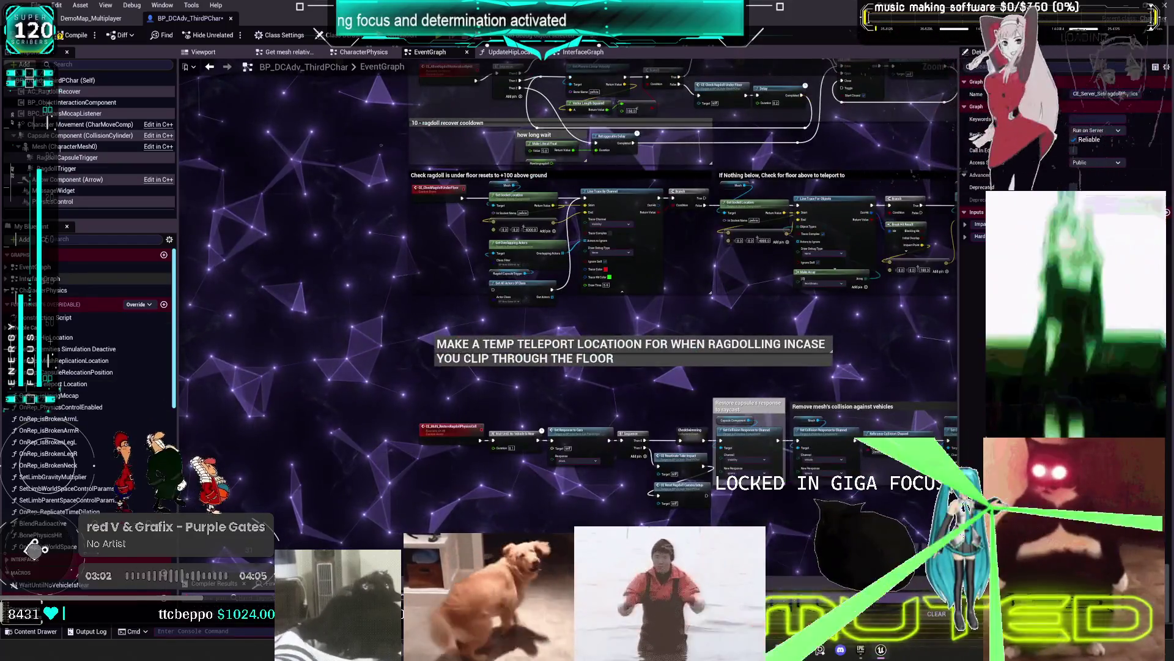
# Open the interface graph and select the OnImpactReceived event node
pyautogui.doubleClick(85, 280)
pyautogui.scroll(7, 584, 438)
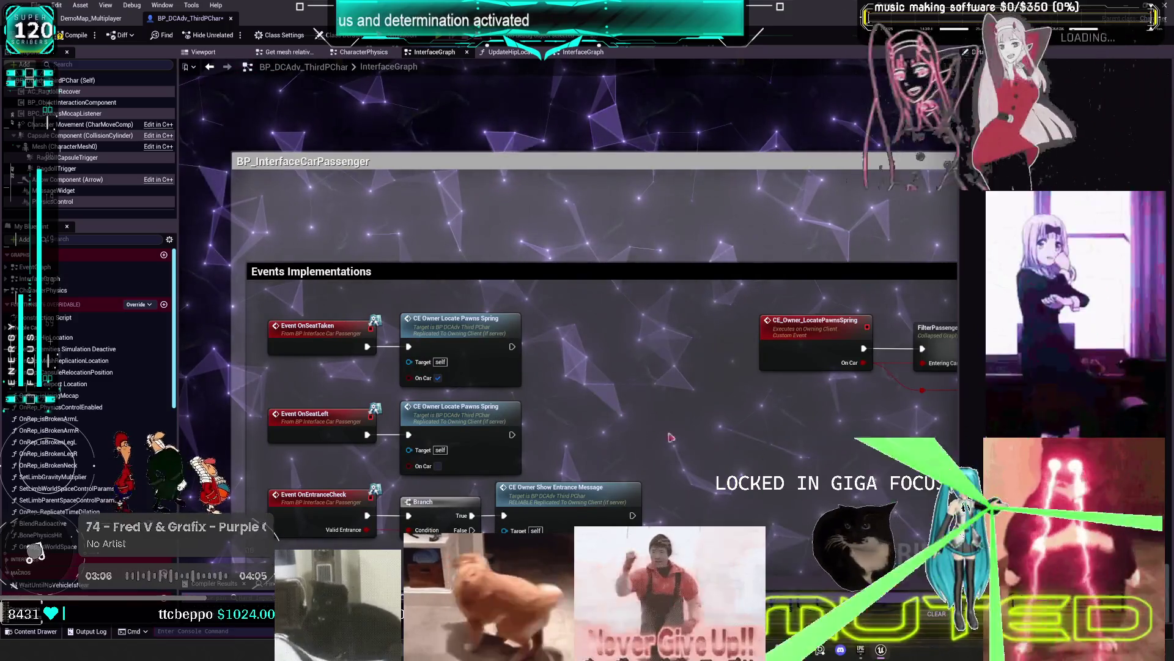
pyautogui.moveTo(585, 438)
pyautogui.mouseDown()
pyautogui.moveTo(511, 422)
pyautogui.moveTo(516, 406)
pyautogui.moveTo(462, 385)
pyautogui.moveTo(587, 447)
pyautogui.moveTo(588, 263)
pyautogui.mouseUp()
pyautogui.click(437, 272)
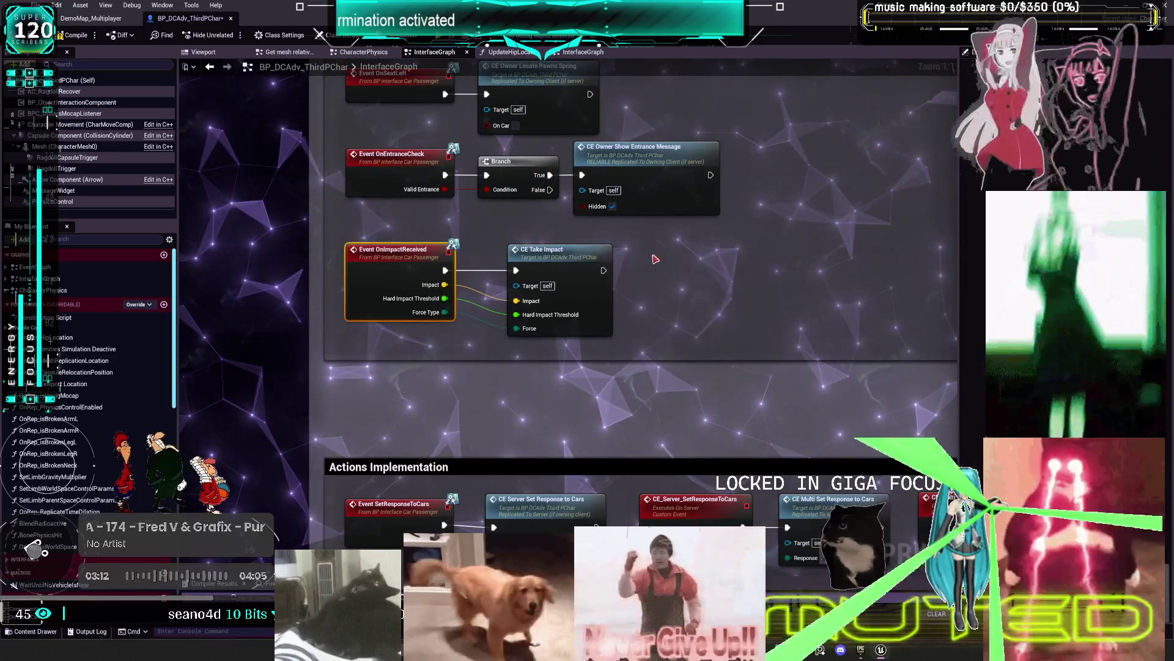
# Search all blueprints for 'onimpactreceived' and open the grenade's Apply Damage call
pyautogui.hotkey('ctrl', 'shift', 'f')
pyautogui.write('onl')
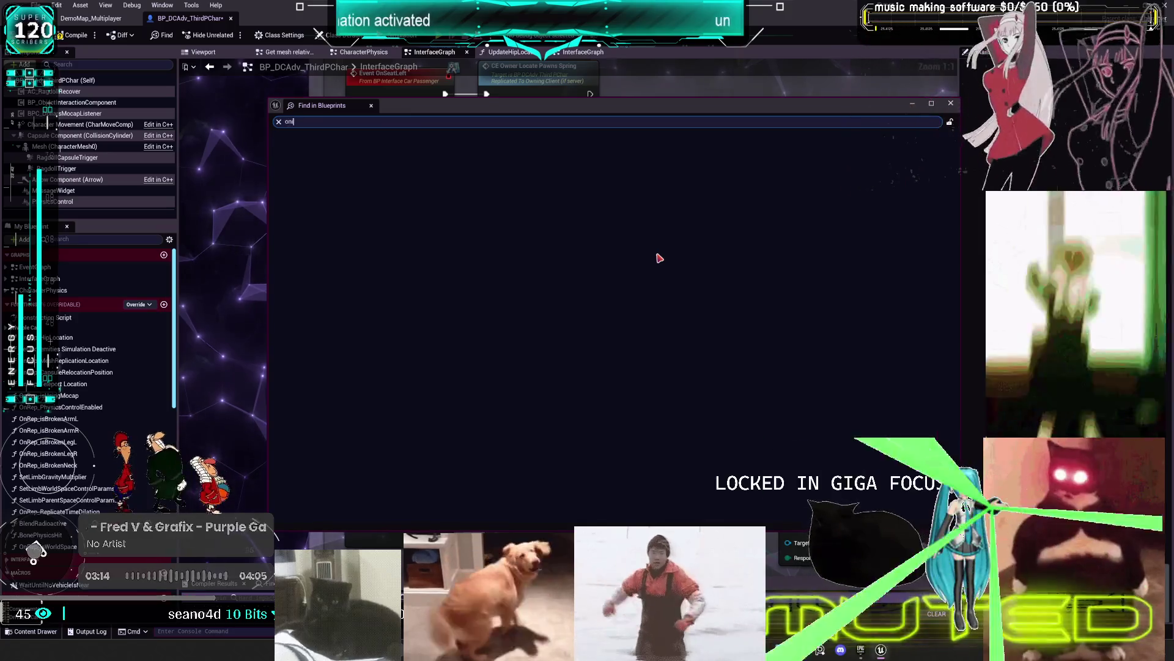
pyautogui.press('BackSpace')
pyautogui.press('BackSpace')
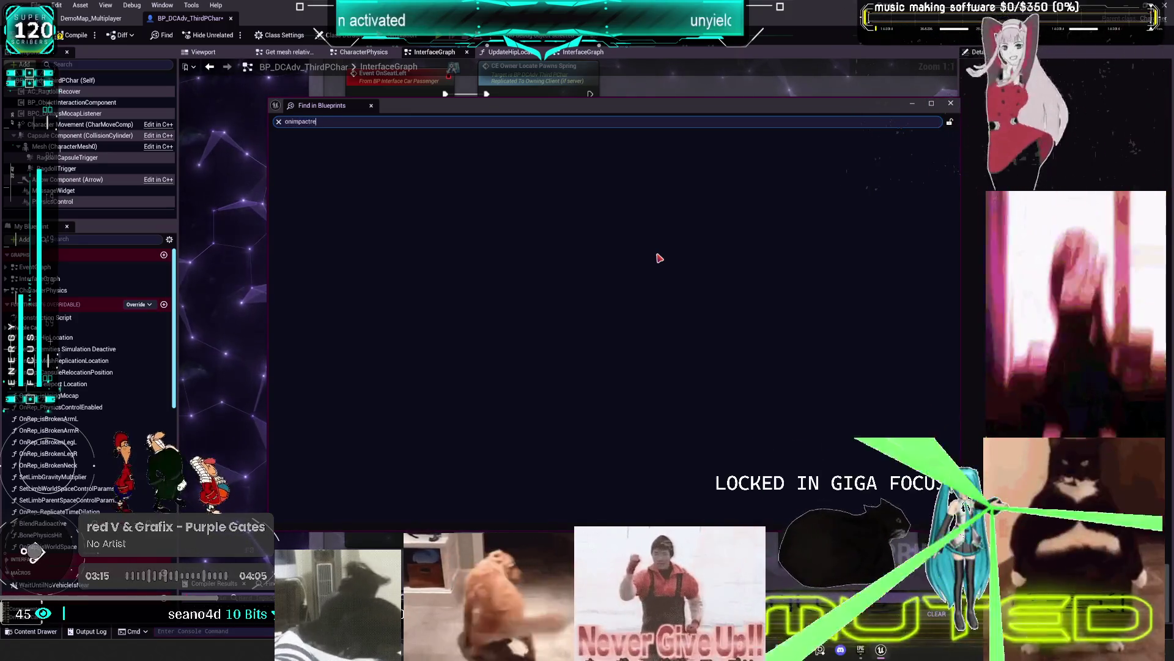
pyautogui.write('ceived')
pyautogui.press('Return')
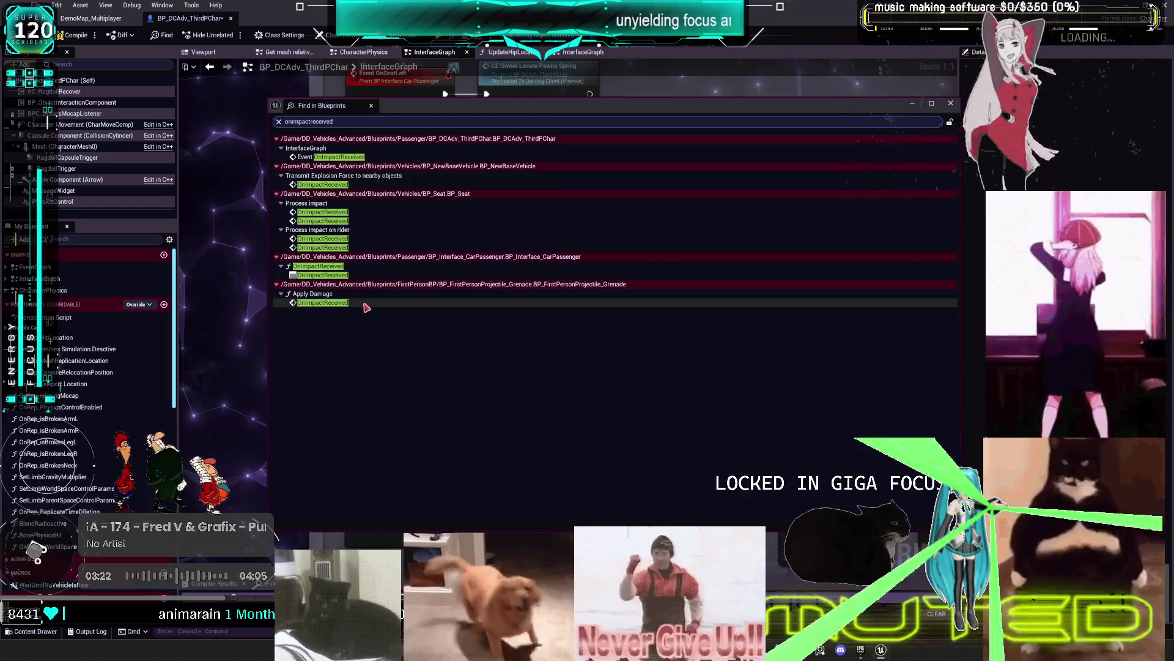
pyautogui.doubleClick(367, 305)
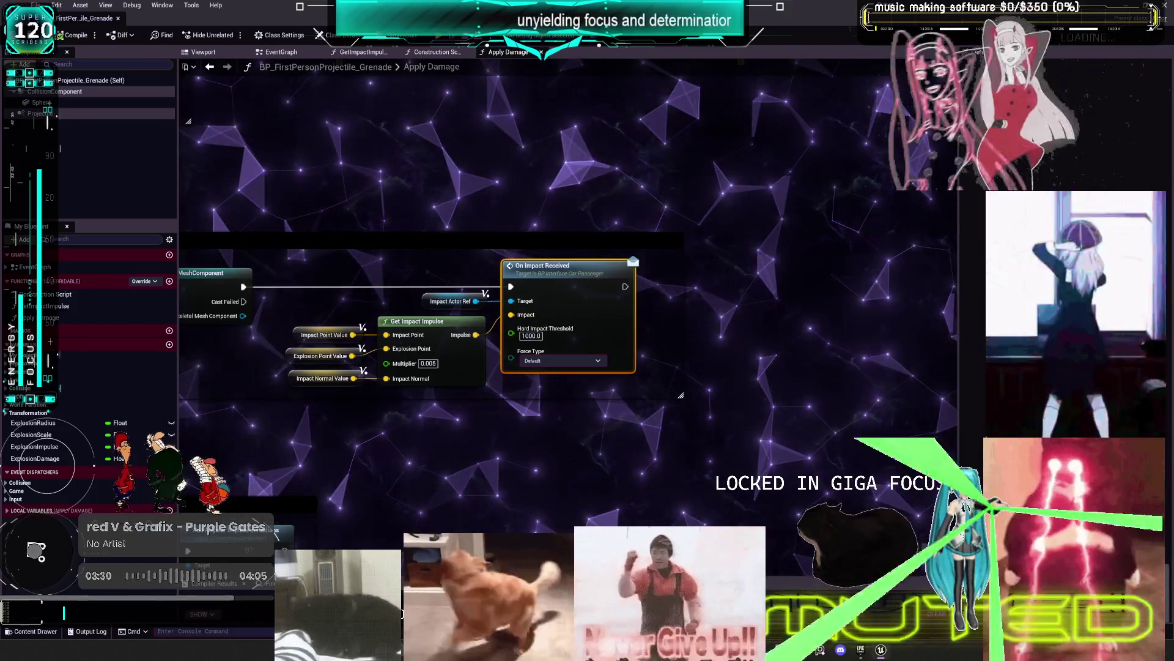
# Look over the car-state checks in the grenade's Apply Damage graph
pyautogui.scroll(-3, 465, 306)
pyautogui.moveTo(383, 376); pyautogui.dragTo(521, 289)
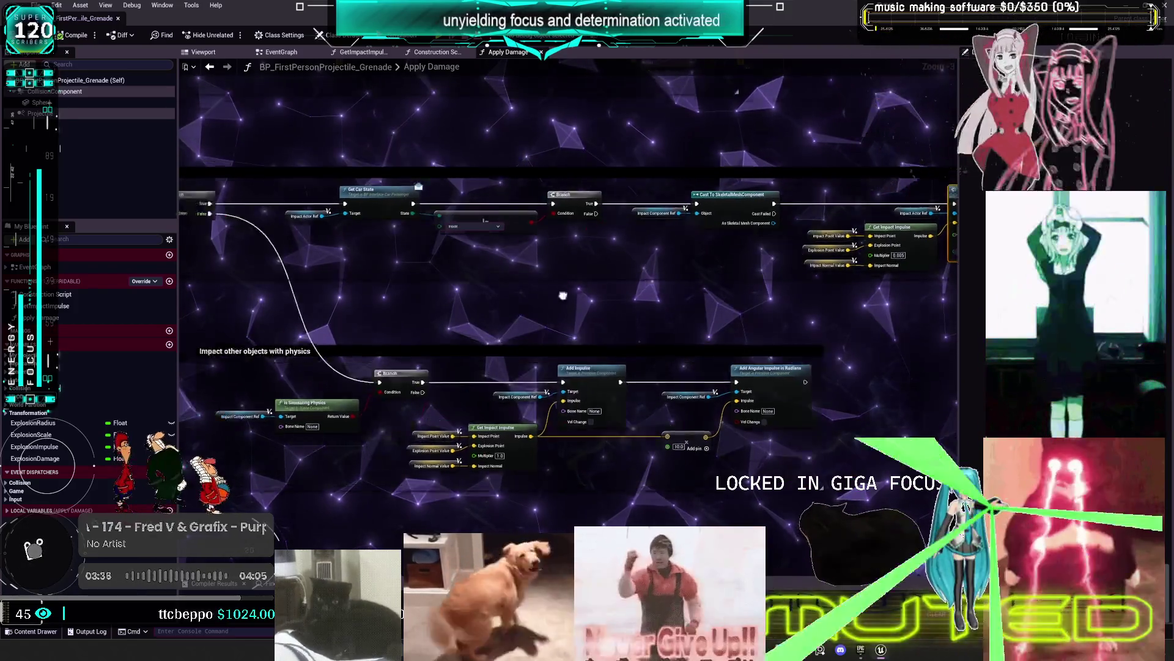
pyautogui.scroll(-5, 563, 294)
pyautogui.scroll(3, 530, 169)
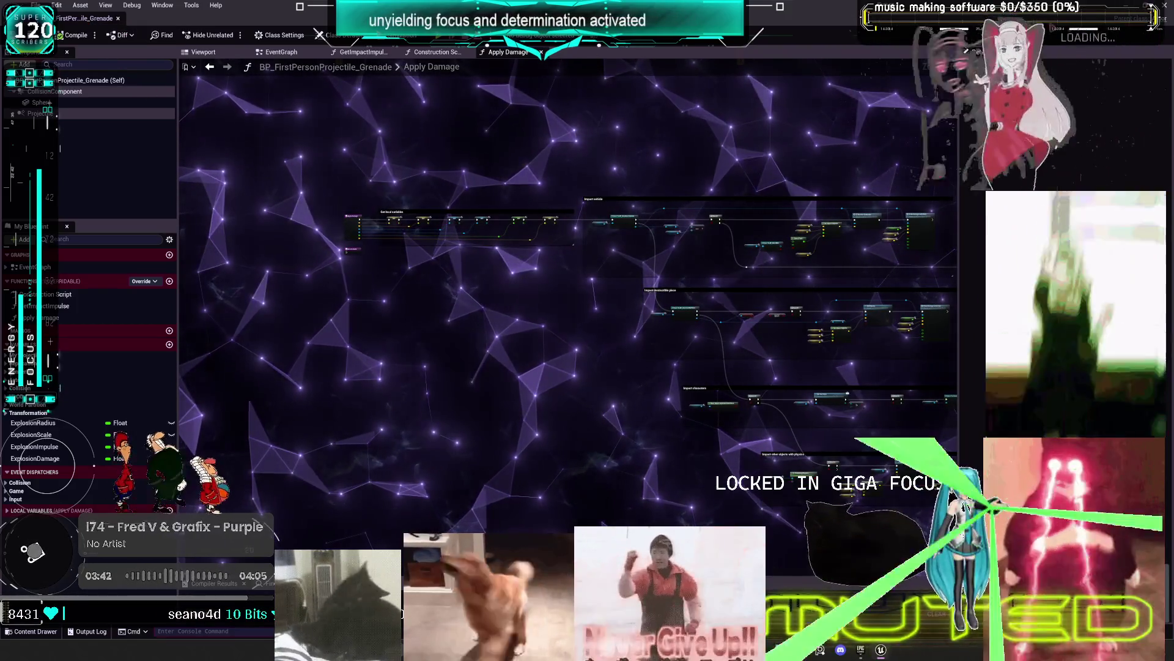
# Move the grenade blueprint editor out of the way and minimize it
pyautogui.press('super+Down')
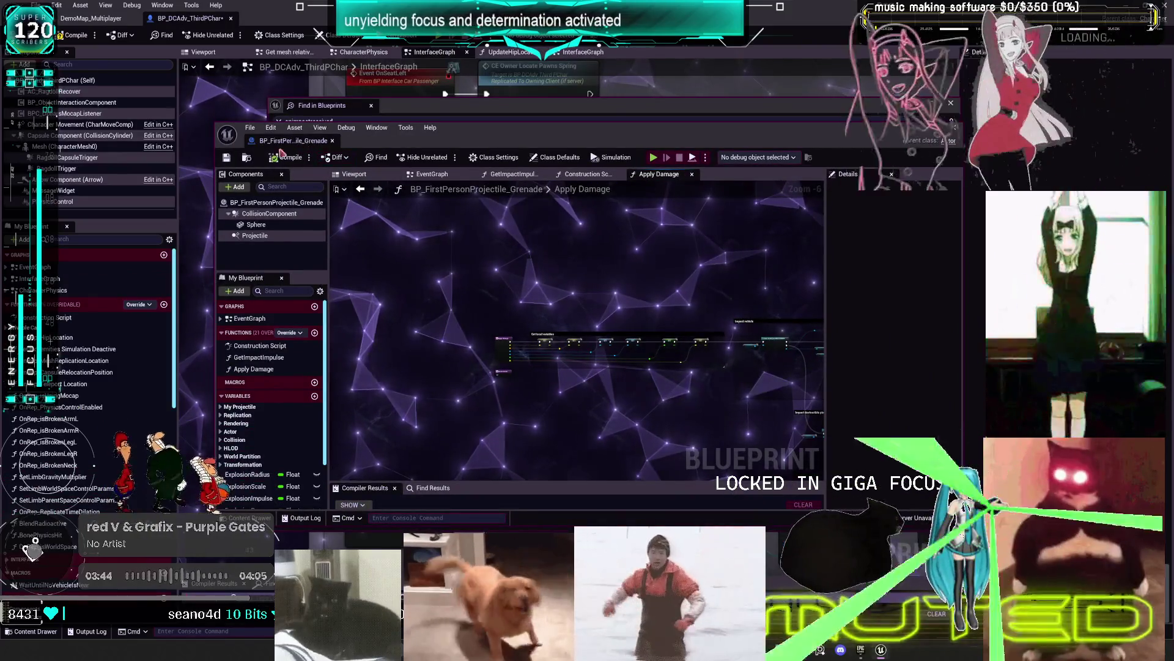
pyautogui.click(91, 18)
pyautogui.moveTo(480, 133); pyautogui.dragTo(654, 304)
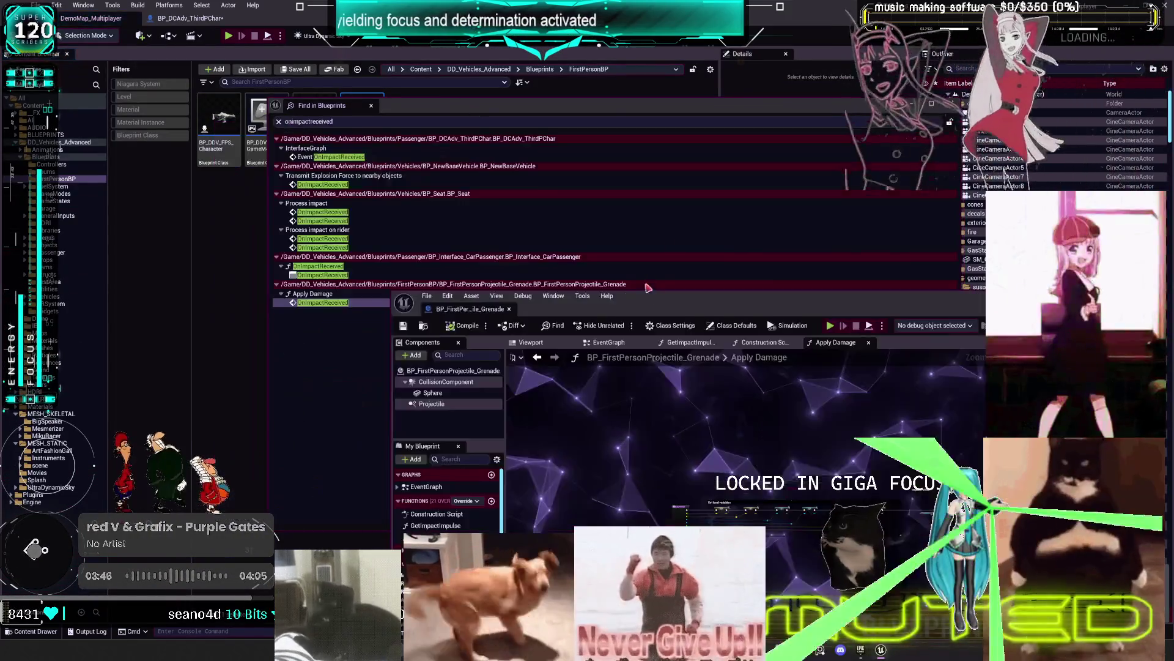
pyautogui.moveTo(276, 105); pyautogui.dragTo(1152, 176)
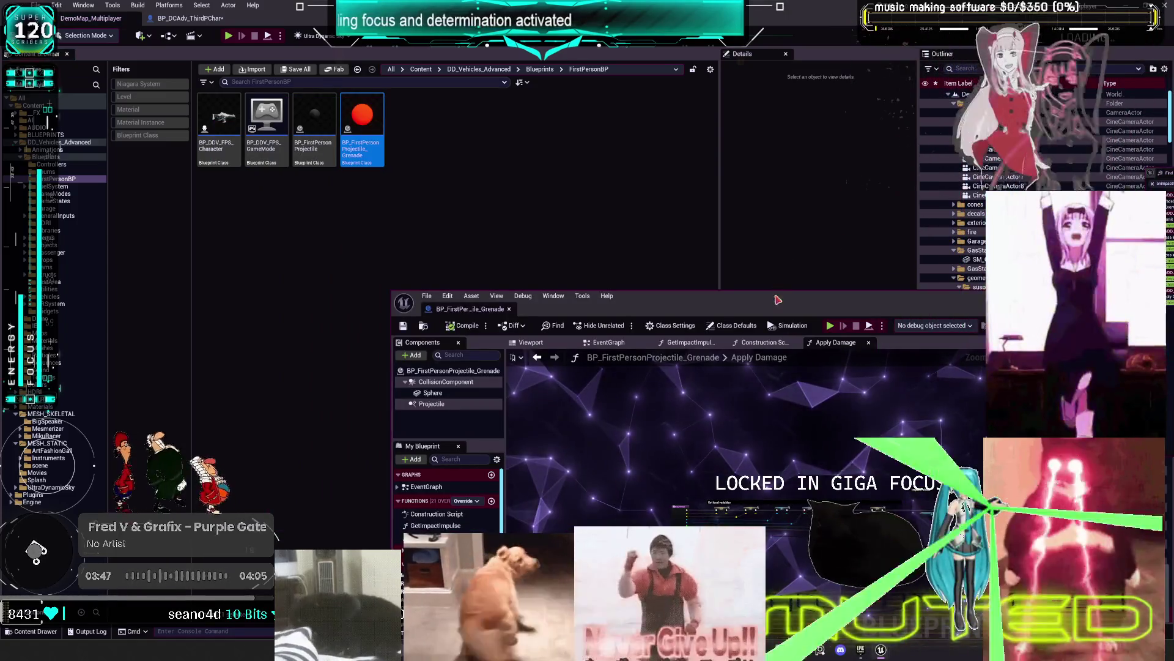
pyautogui.press('super+Down')
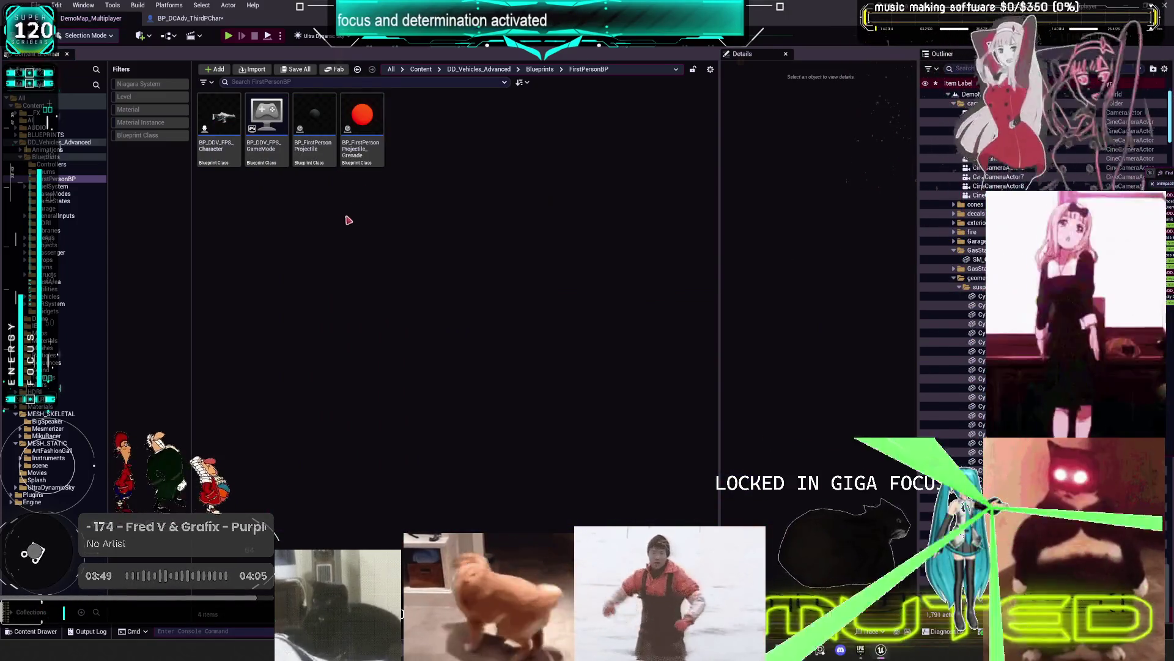
pyautogui.press('F2')
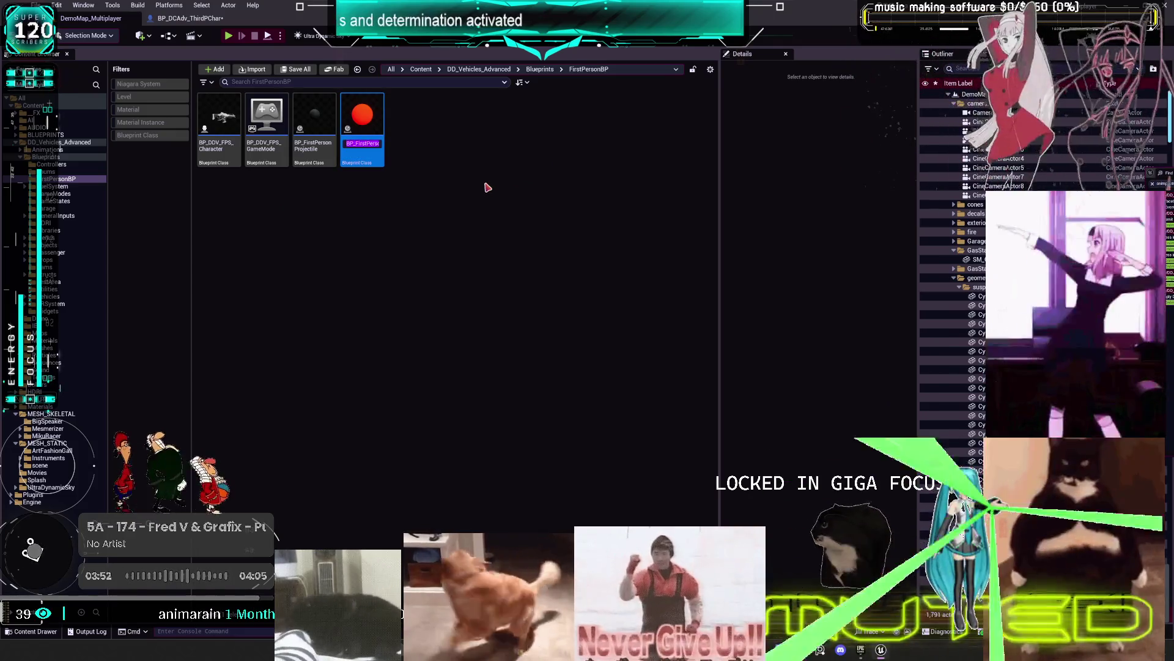
pyautogui.press('Escape')
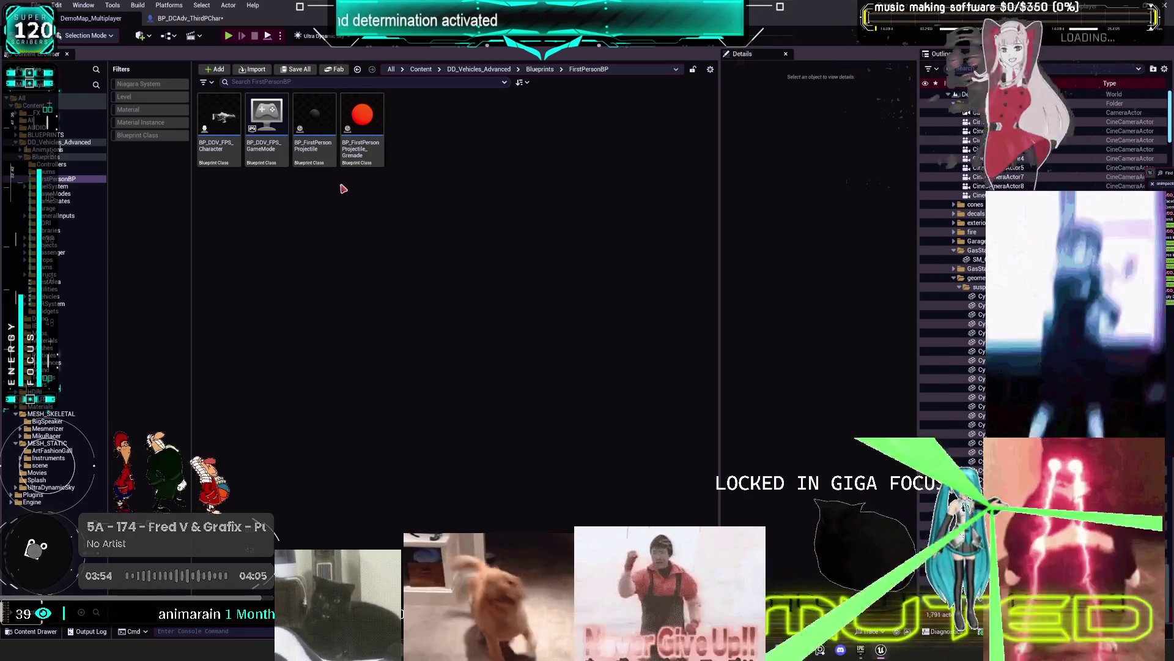
# Open BP_ThirdPersonMikuRacer from the MikuRacer folder in the level's content browser
pyautogui.moveTo(359, 163)
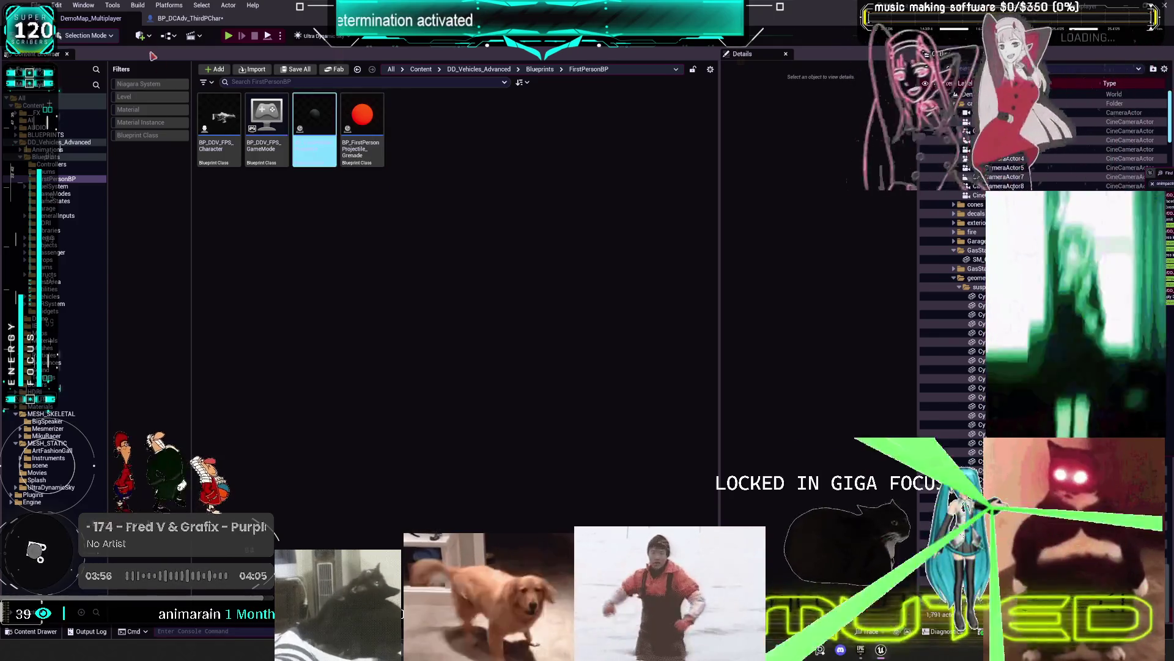
pyautogui.click(174, 18)
pyautogui.scroll(-4, 548, 511)
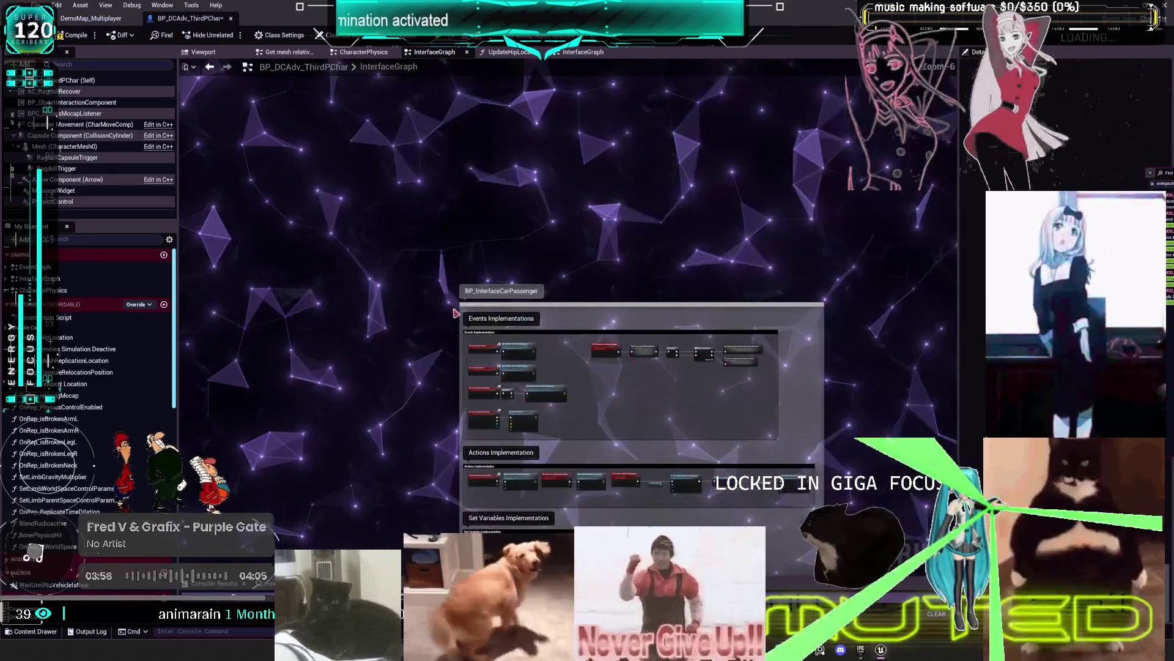
pyautogui.click(90, 18)
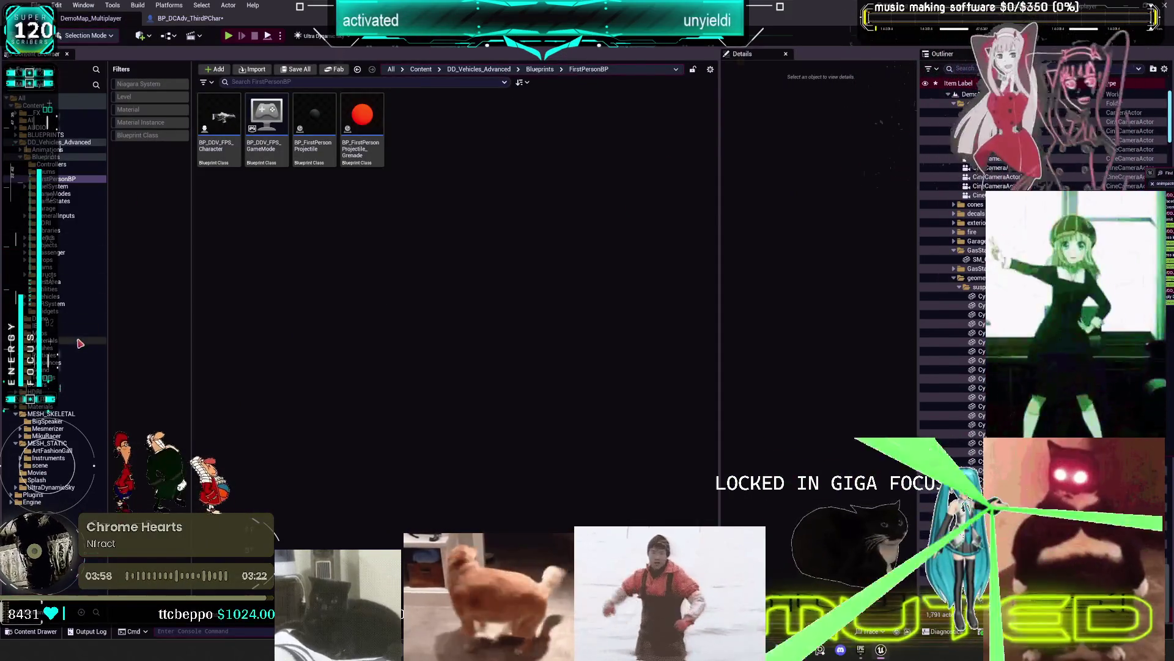
pyautogui.click(49, 435)
pyautogui.doubleClick(504, 117)
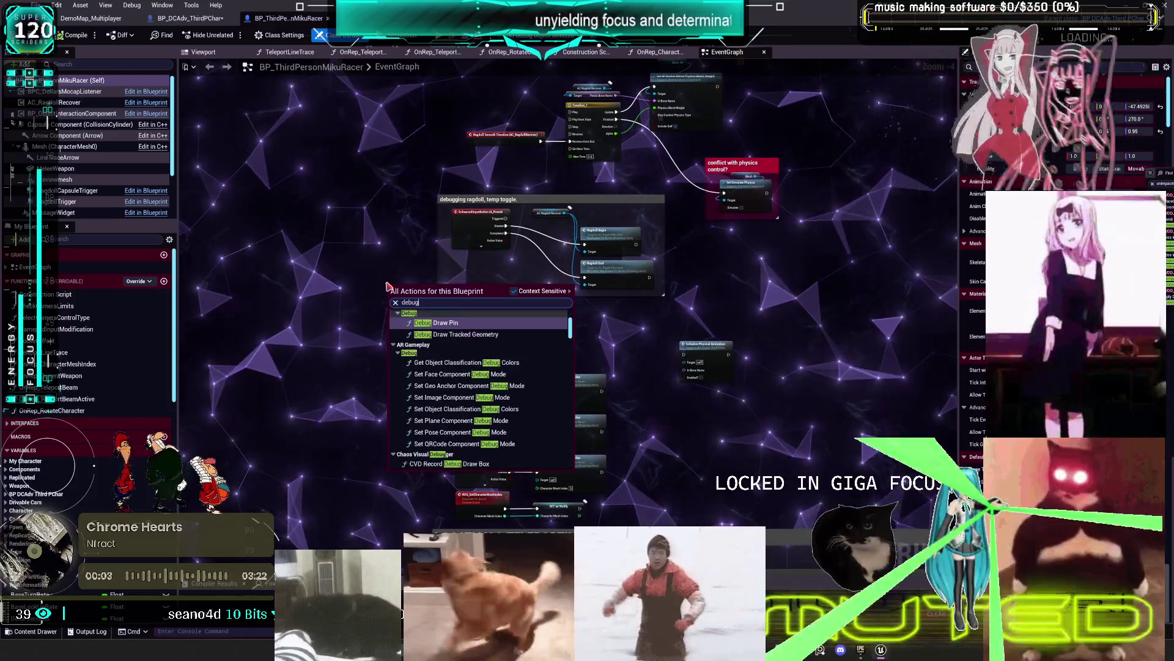
# Add a Debug Key 3 event that spawns BP_FirstPersonProjectile_Grenade, plus a Line Trace Arrow reference
pyautogui.scroll(3, 401, 306)
pyautogui.hotkey('ctrl', 'v')
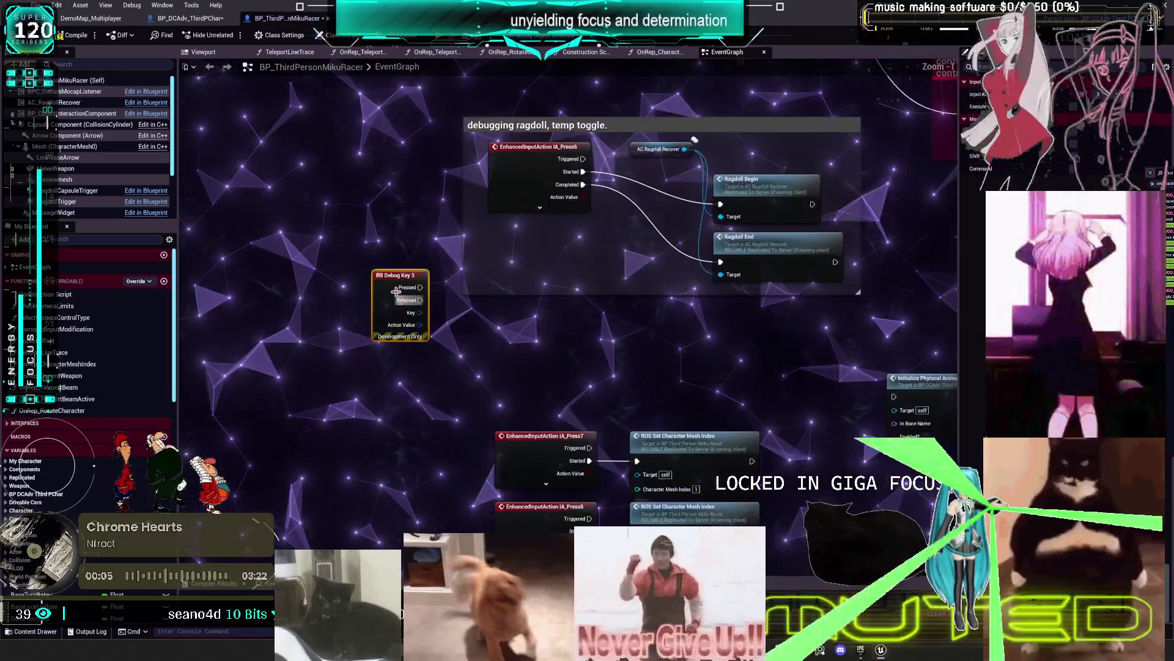
pyautogui.moveTo(357, 251)
pyautogui.mouseDown()
pyautogui.moveTo(458, 262)
pyautogui.moveTo(376, 258)
pyautogui.mouseUp()
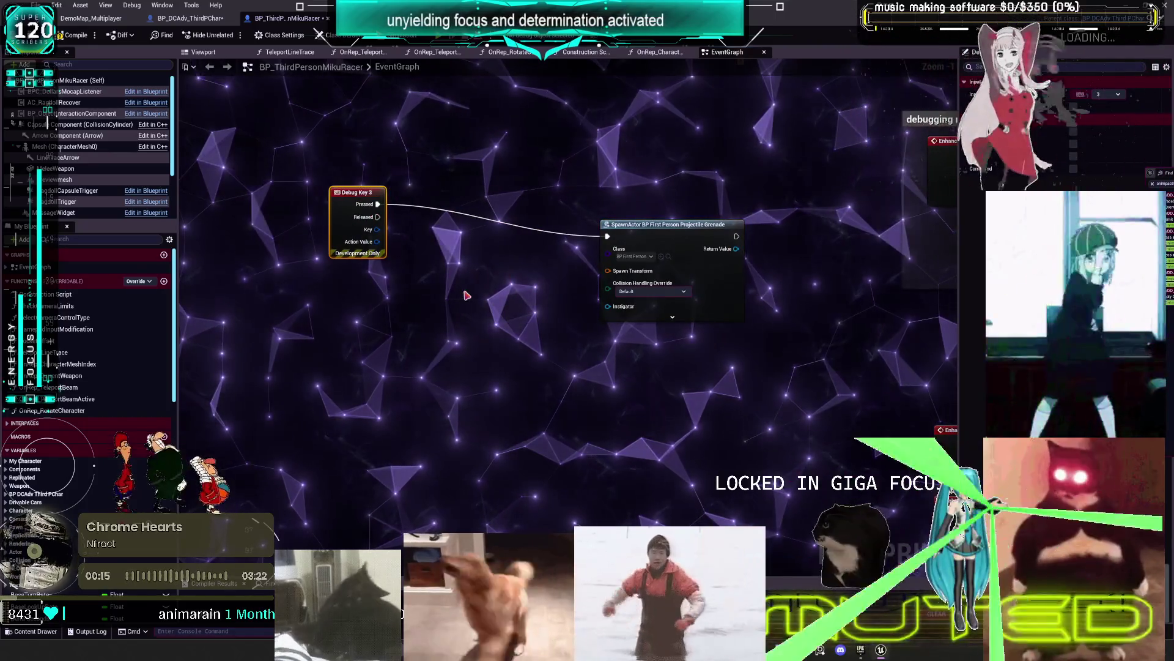
pyautogui.moveTo(54, 158); pyautogui.dragTo(424, 319)
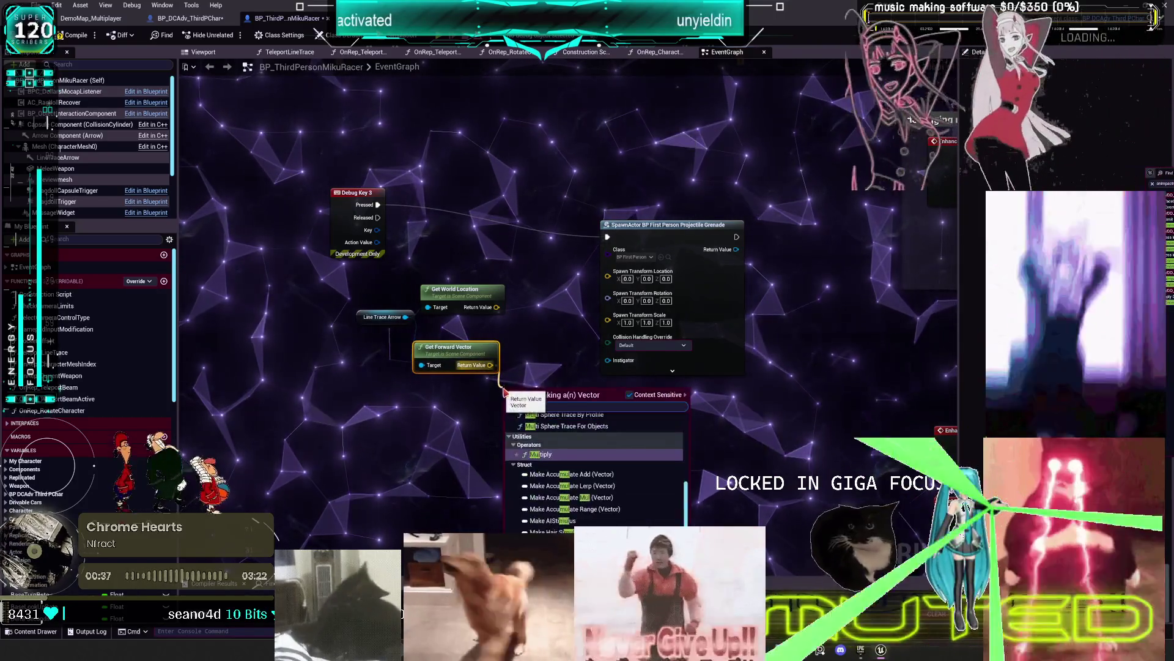
pyautogui.rightClick(518, 415)
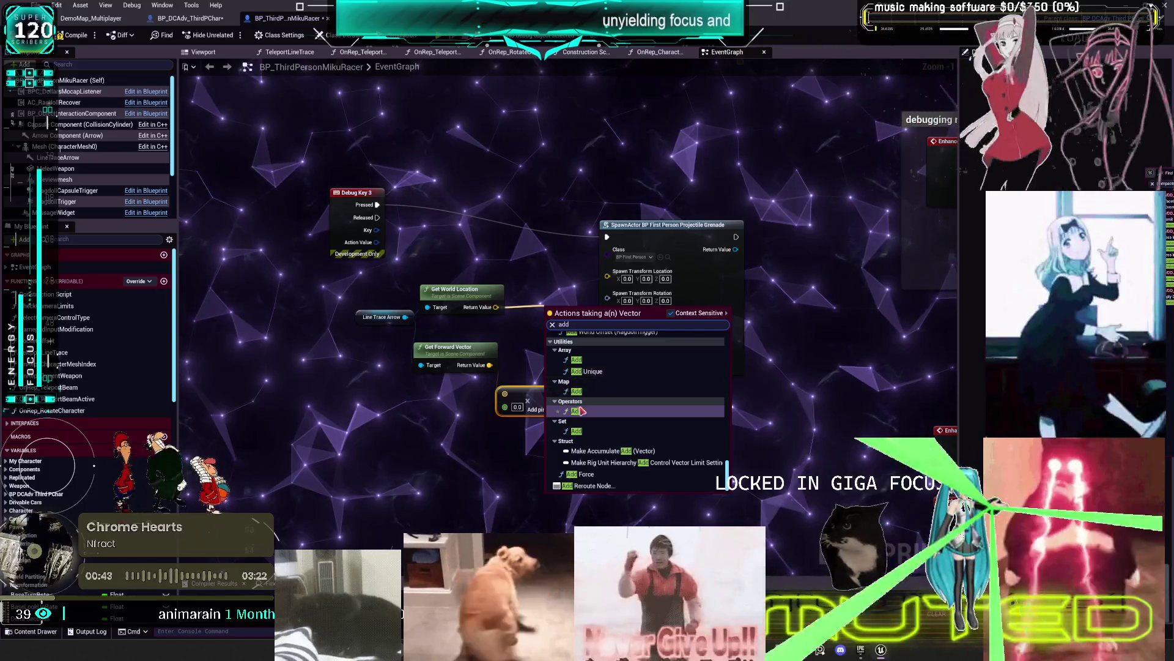
# Feed the grenade spawn transform from the arrow's Add offset and Make Rot from X, then compile and run multiplayer preview
pyautogui.moveTo(553, 344); pyautogui.dragTo(550, 323)
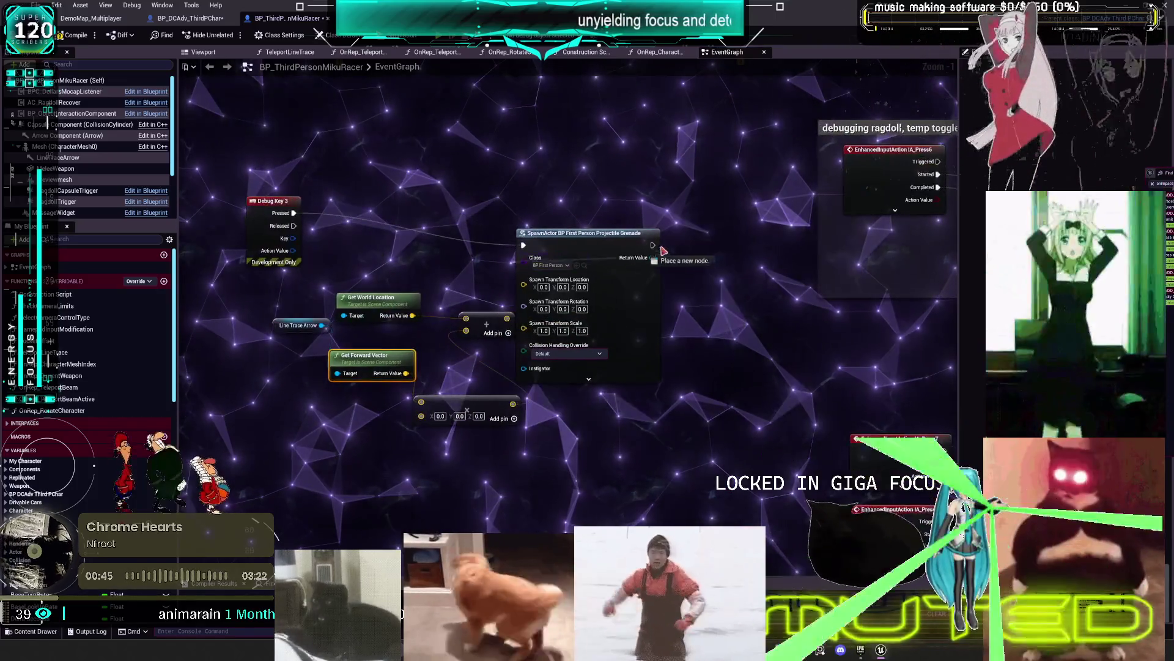
pyautogui.moveTo(655, 248); pyautogui.dragTo(665, 250)
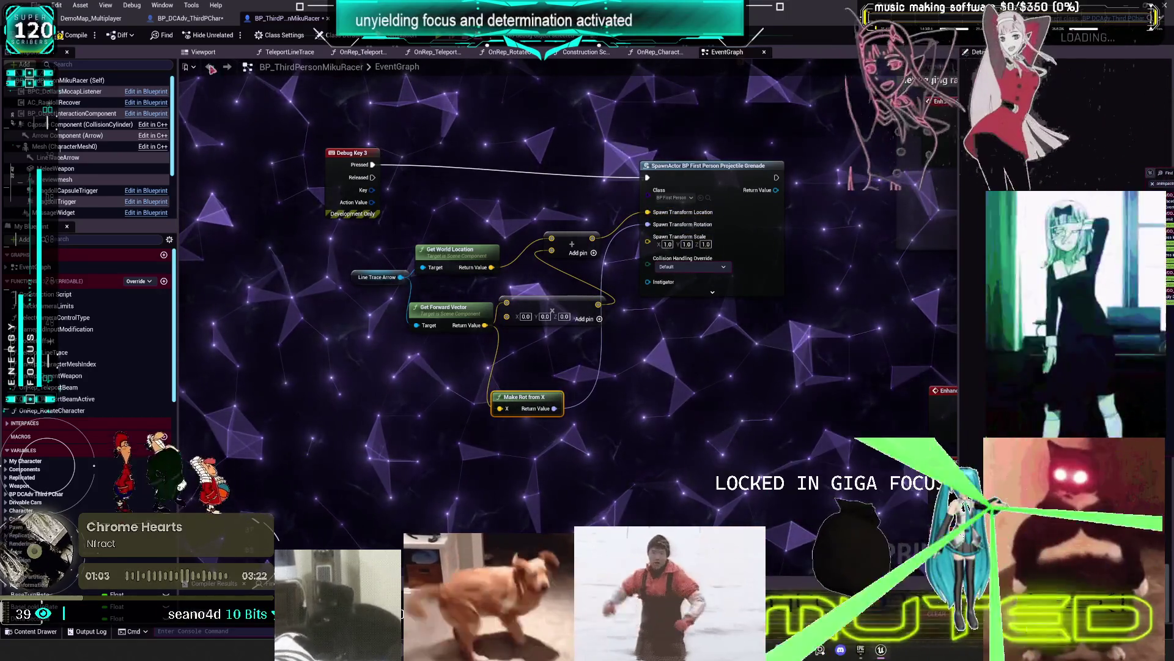
pyautogui.click(75, 35)
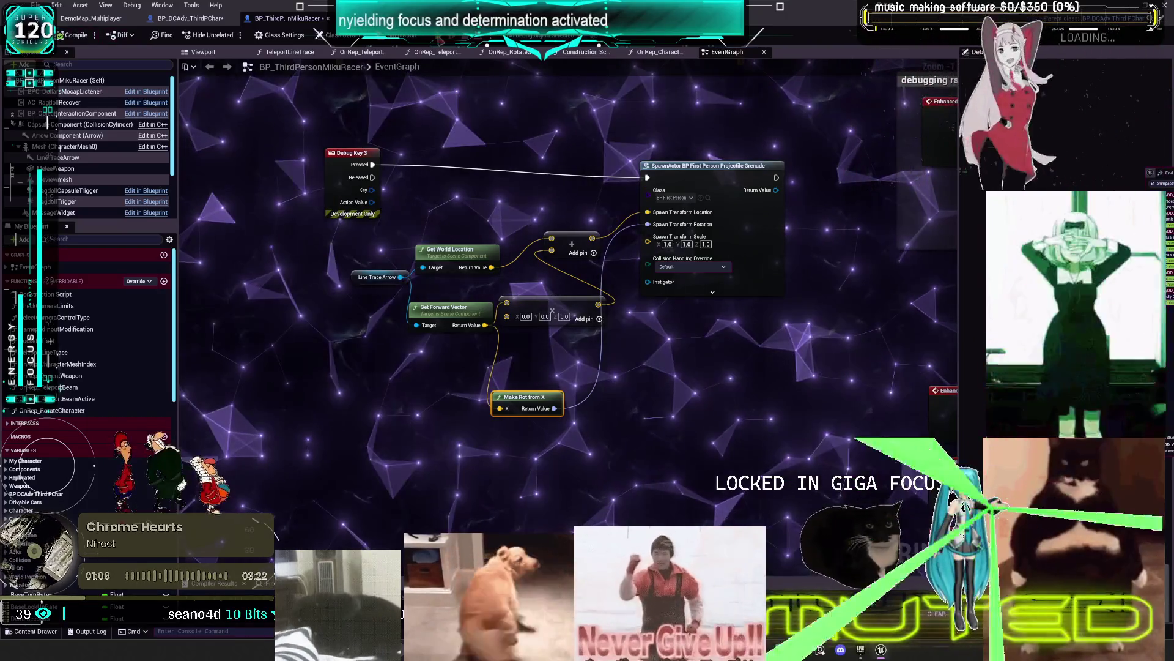
pyautogui.hotkey('alt', 'p')
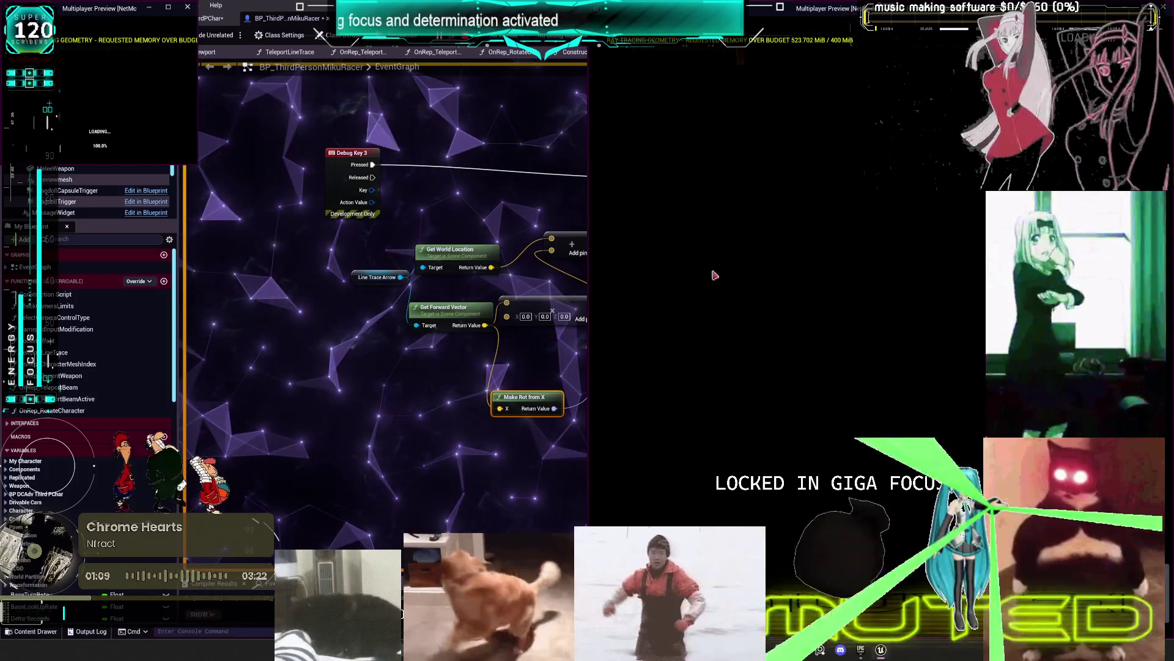
# Fire a grenade with key 3 in the multiplayer preview, then stop the session
pyautogui.press('3')
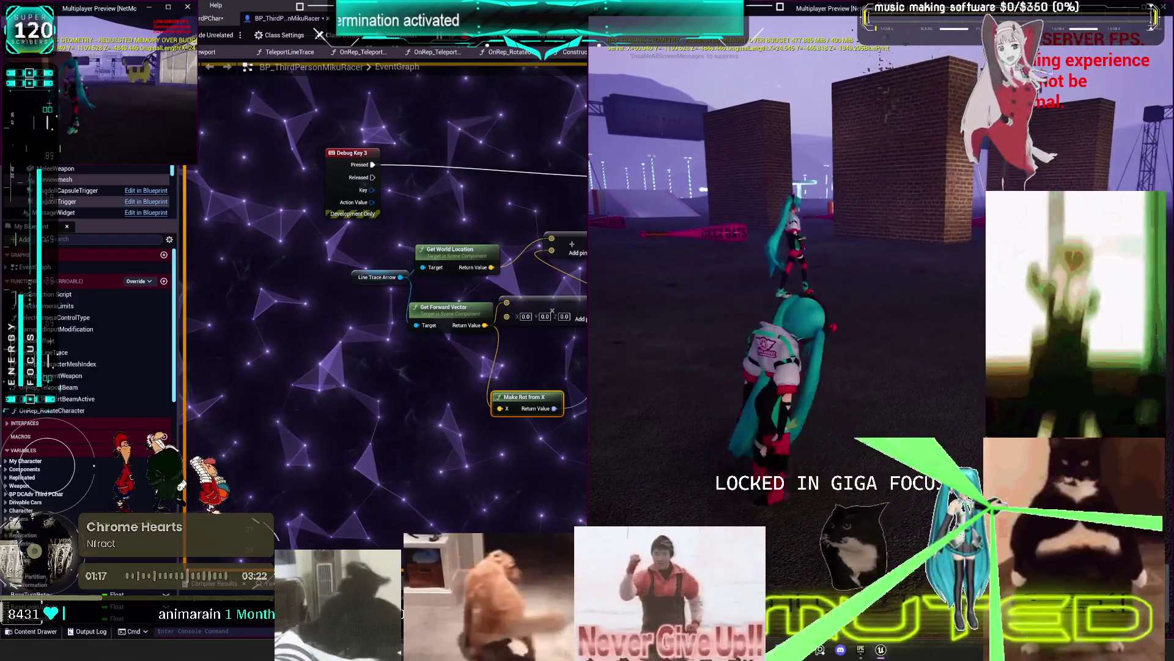
pyautogui.press('Escape')
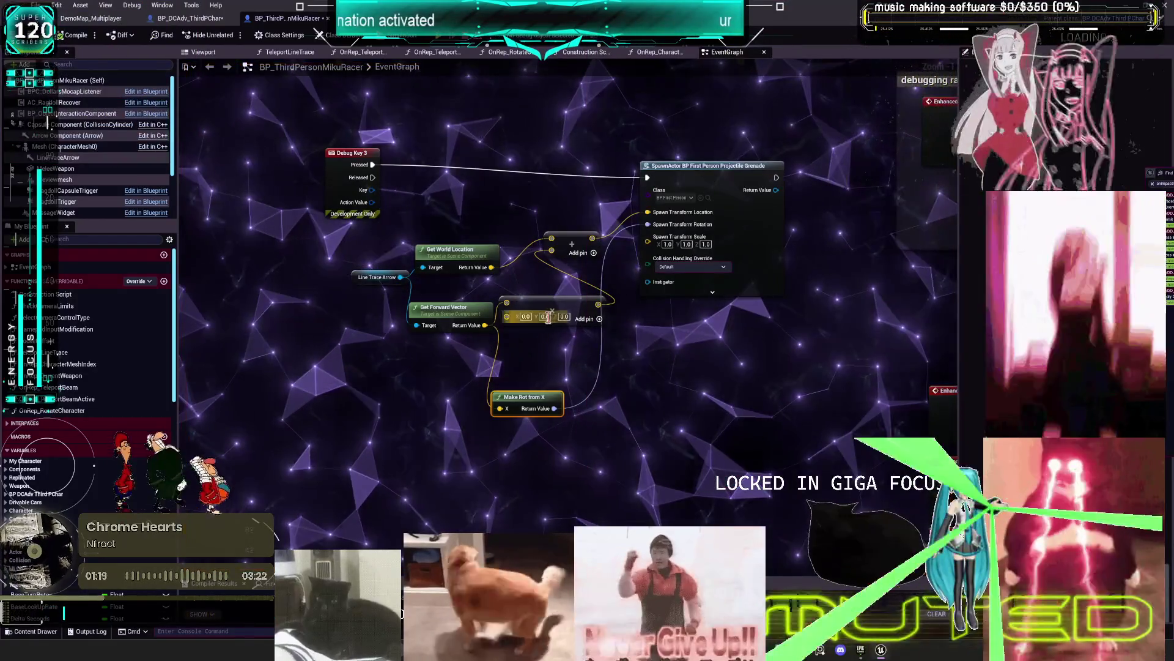
# Convert the Multiply node's vector pin to a single 100.0 float and relaunch the multiplayer preview
pyautogui.rightClick(514, 318)
pyautogui.click(558, 456)
pyautogui.write('10')
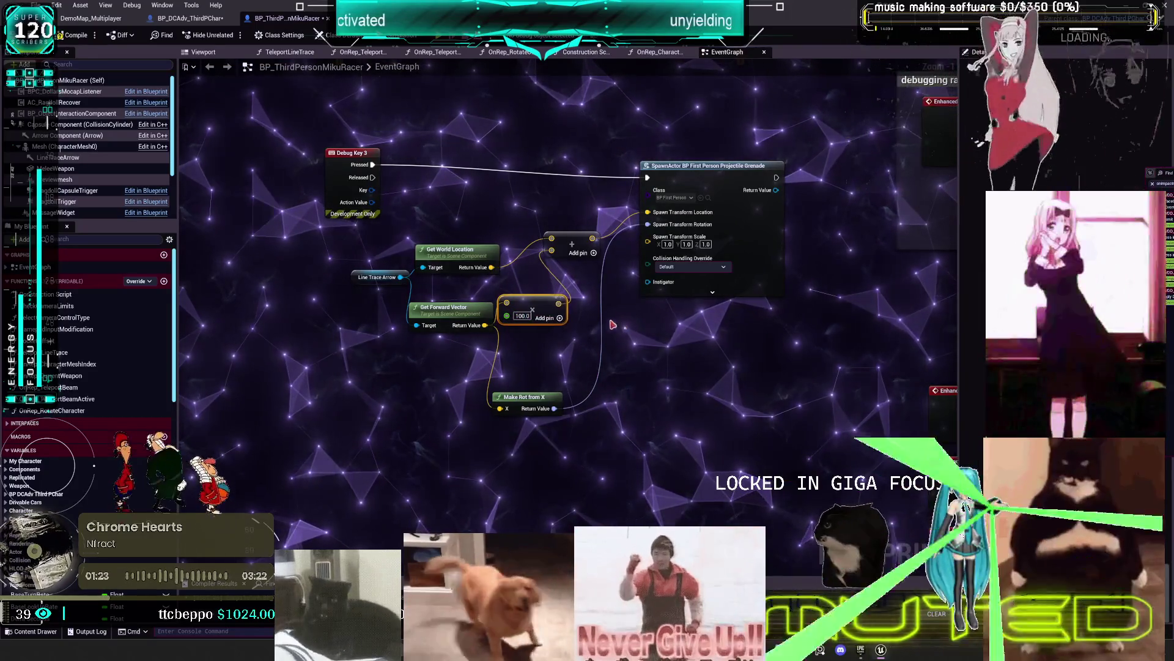
pyautogui.click(619, 326)
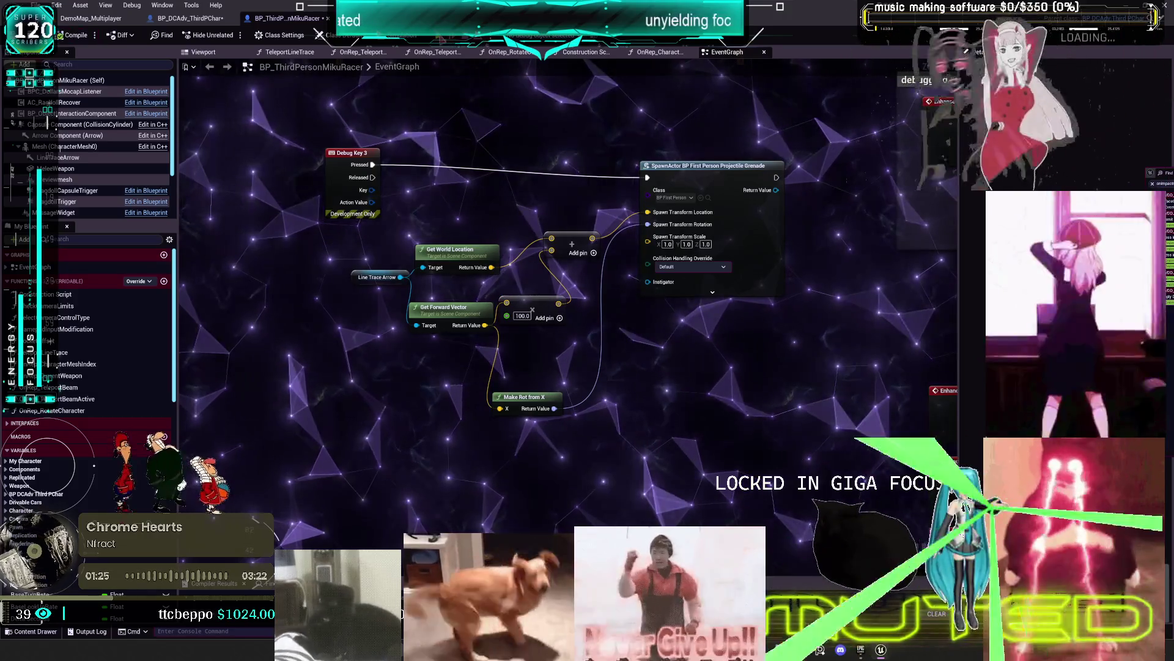
pyautogui.hotkey('alt', 'p')
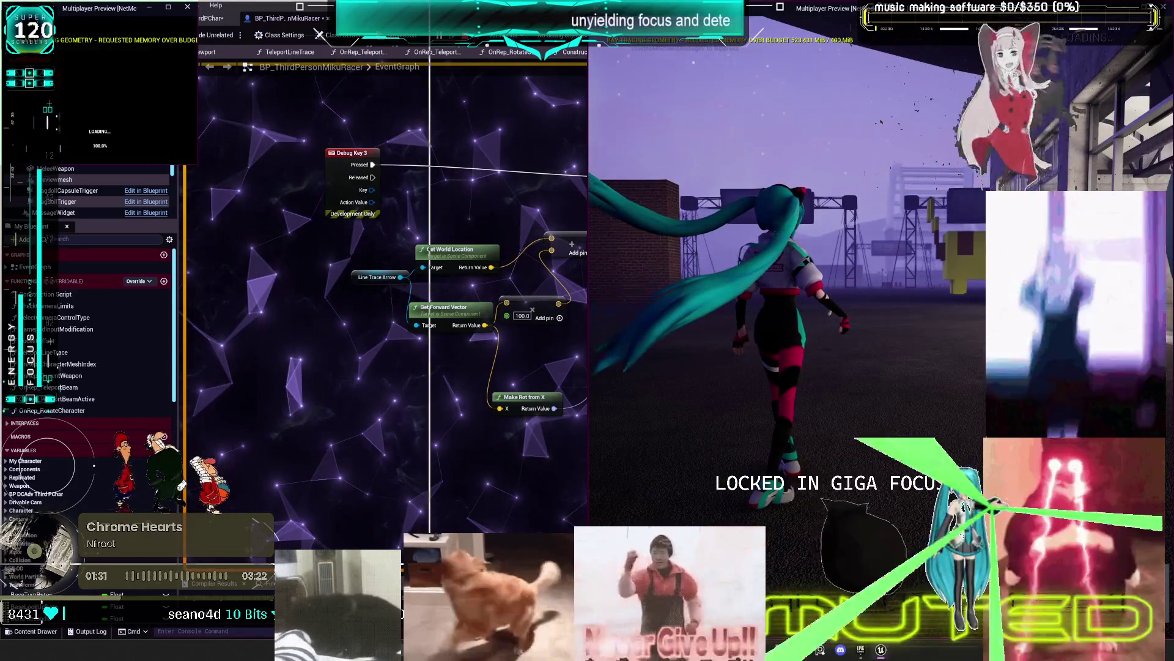
pyautogui.press('w')
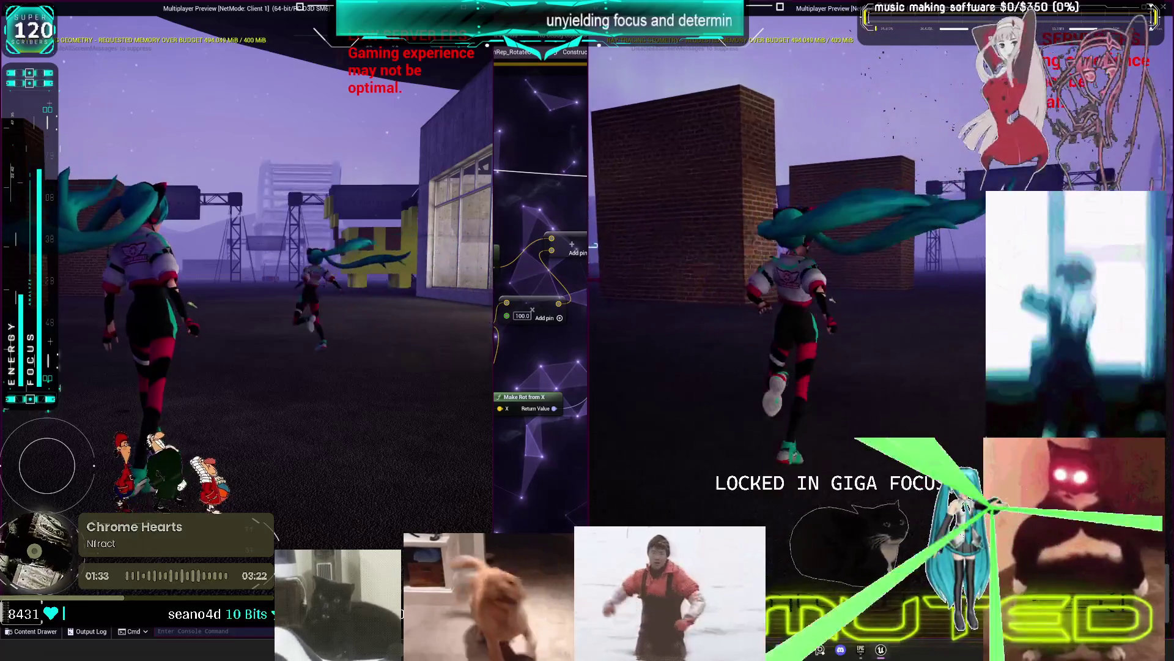
pyautogui.press('w')
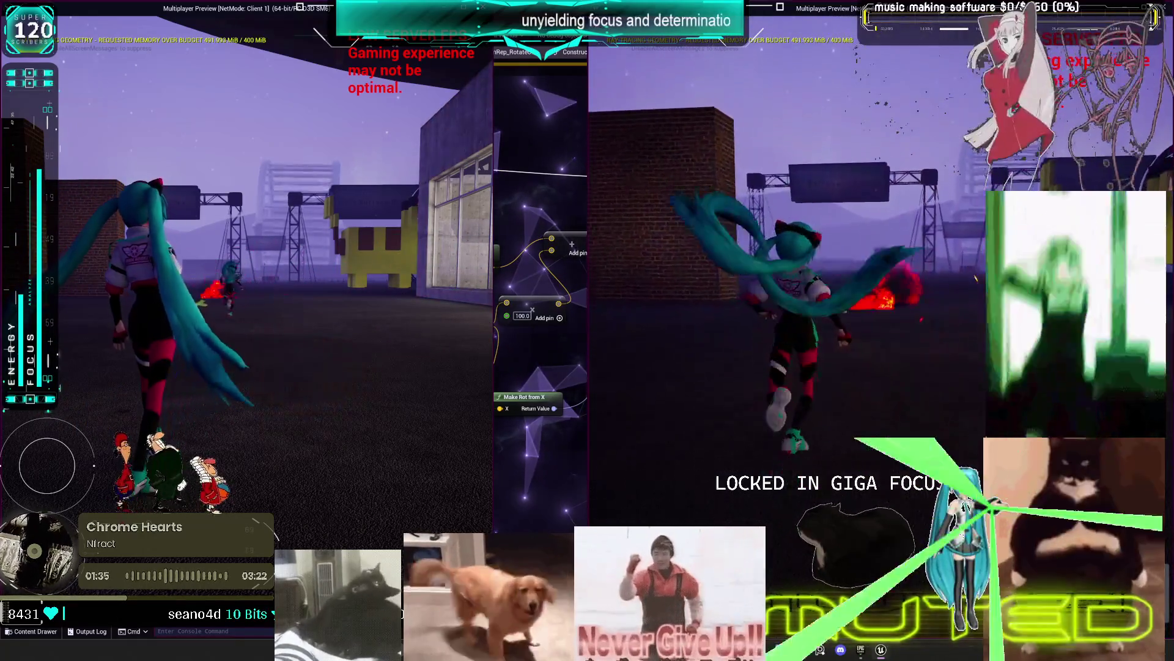
pyautogui.press('w')
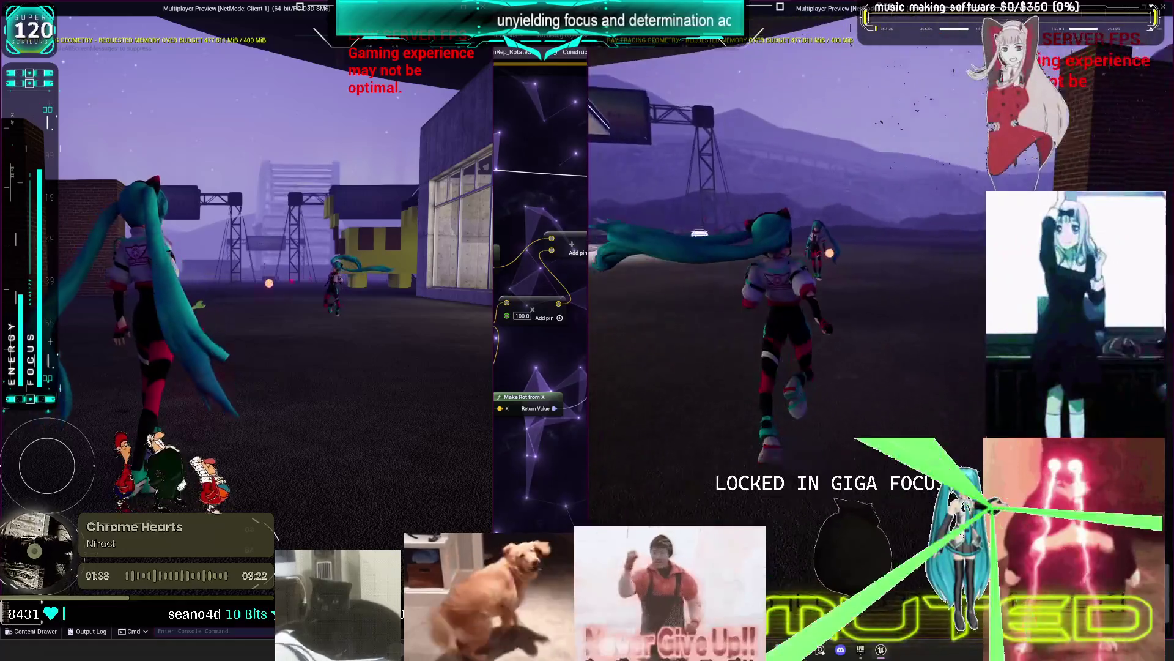
pyautogui.press('w')
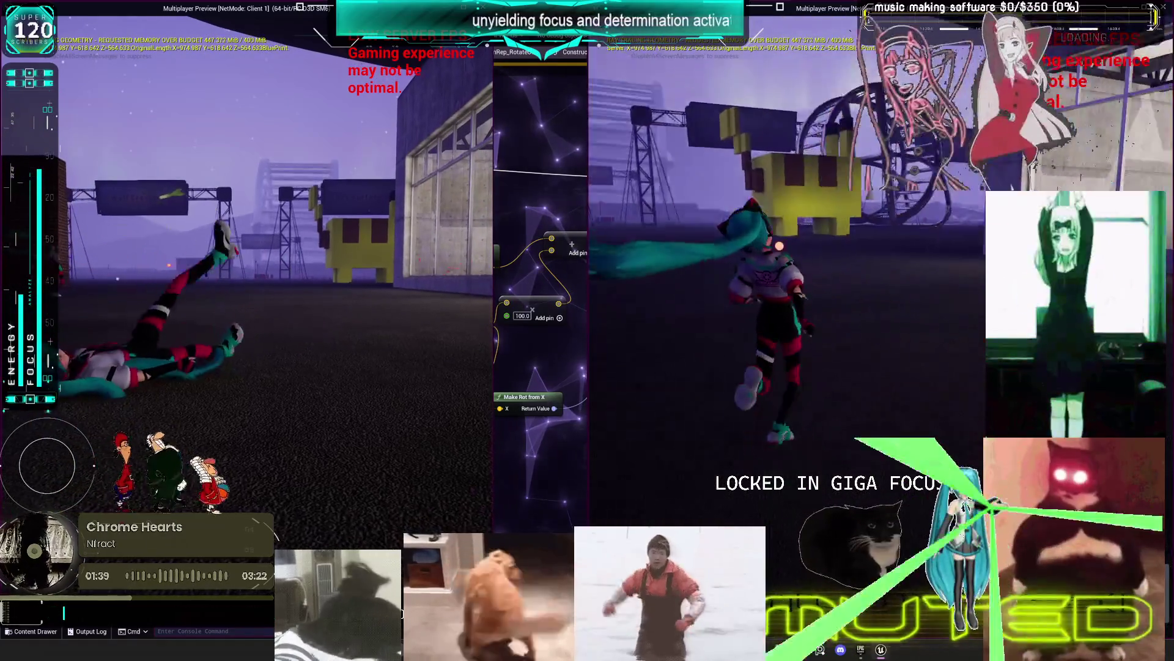
pyautogui.press('w')
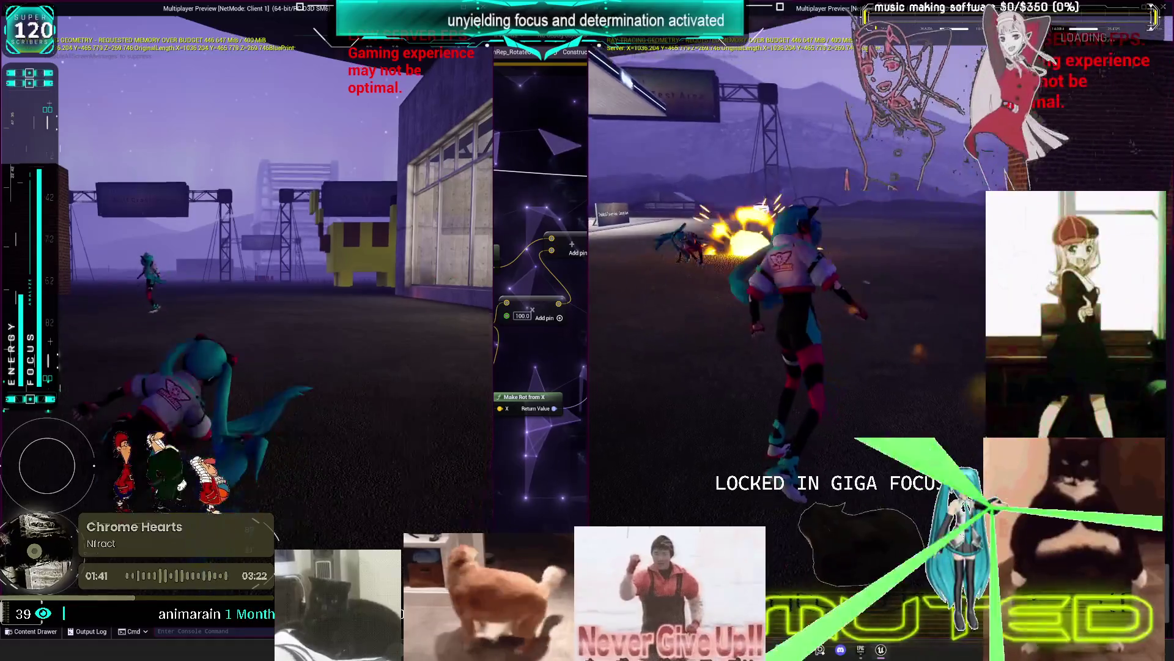
pyautogui.press('w')
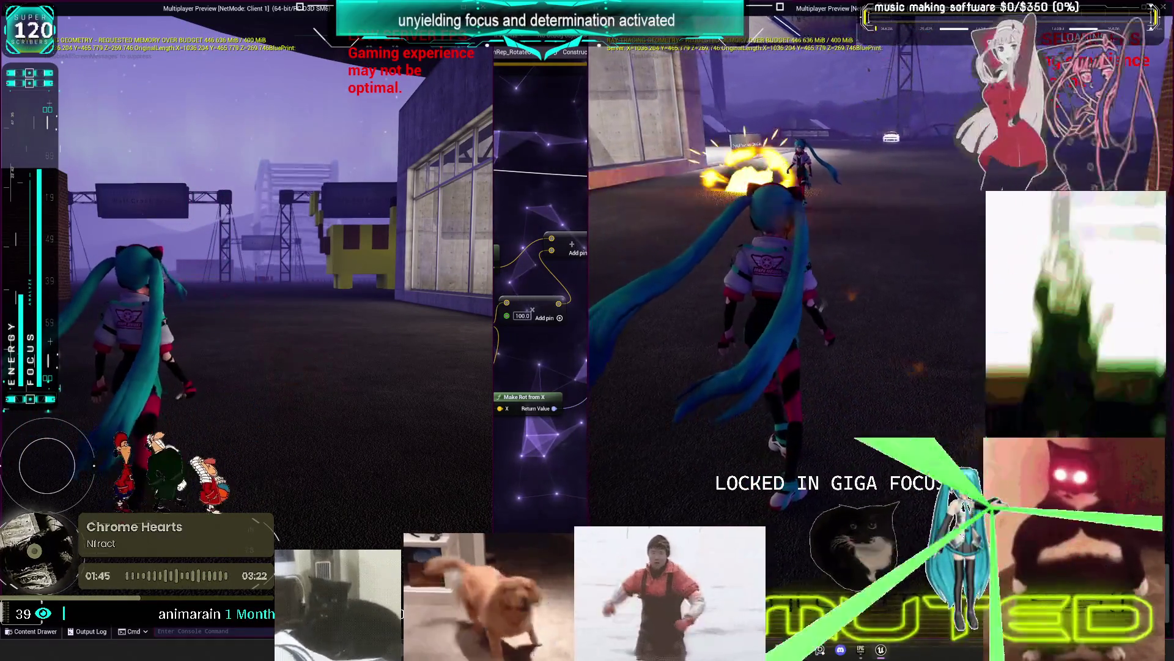
pyautogui.press('w')
pyautogui.press('w')
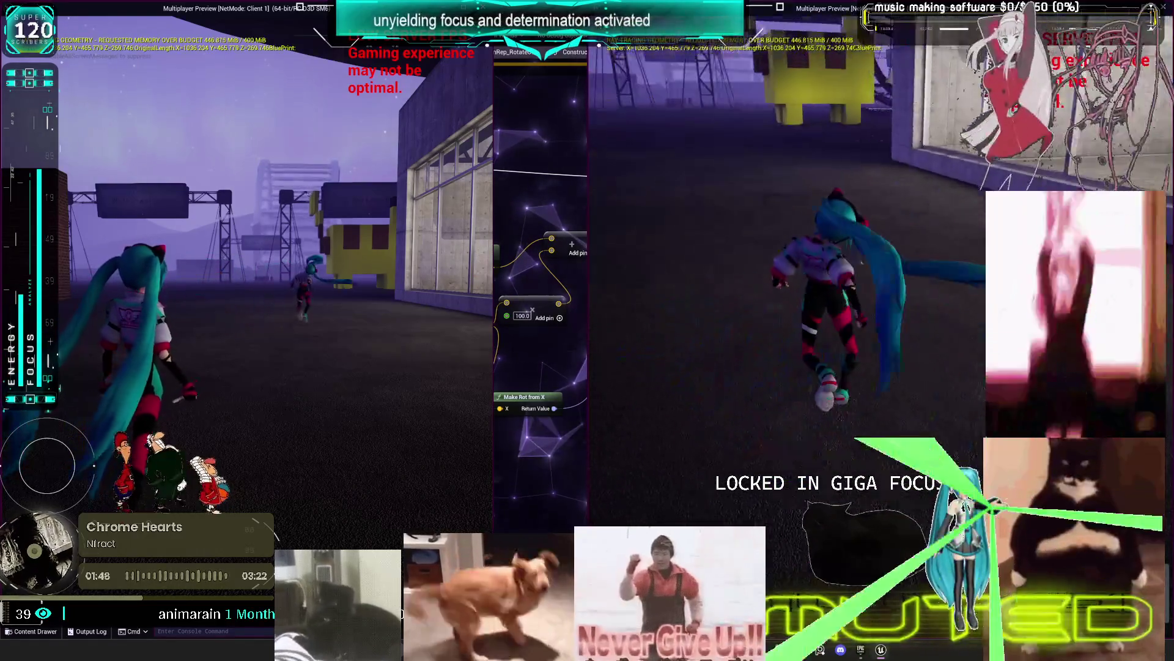
pyautogui.press('w')
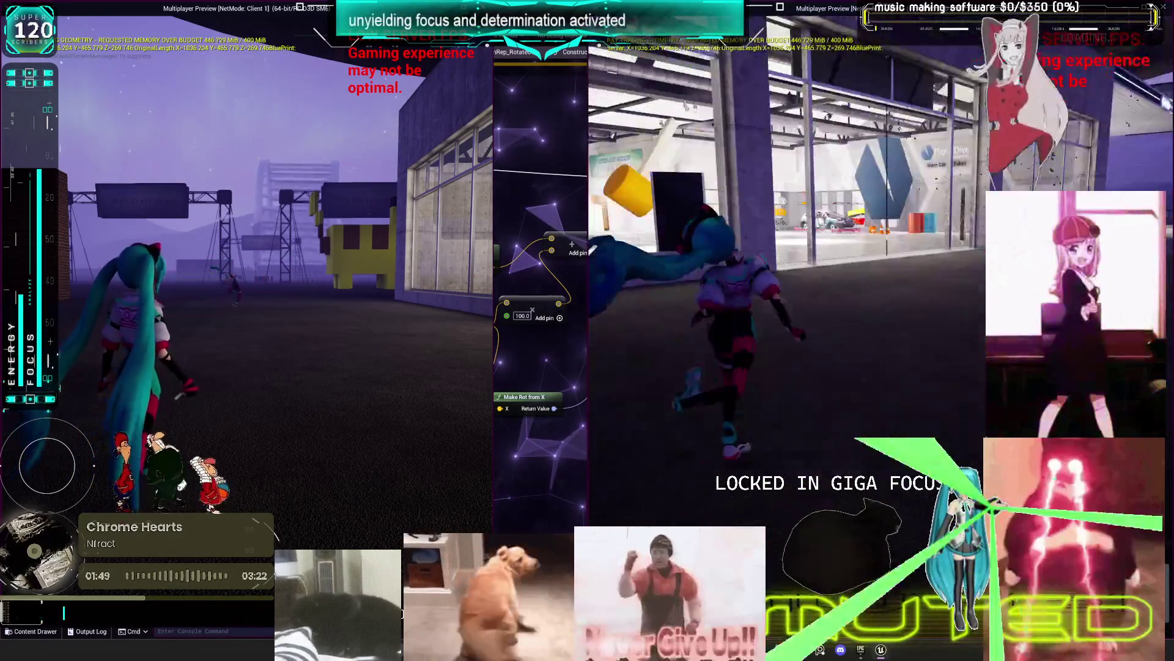
pyautogui.press('w')
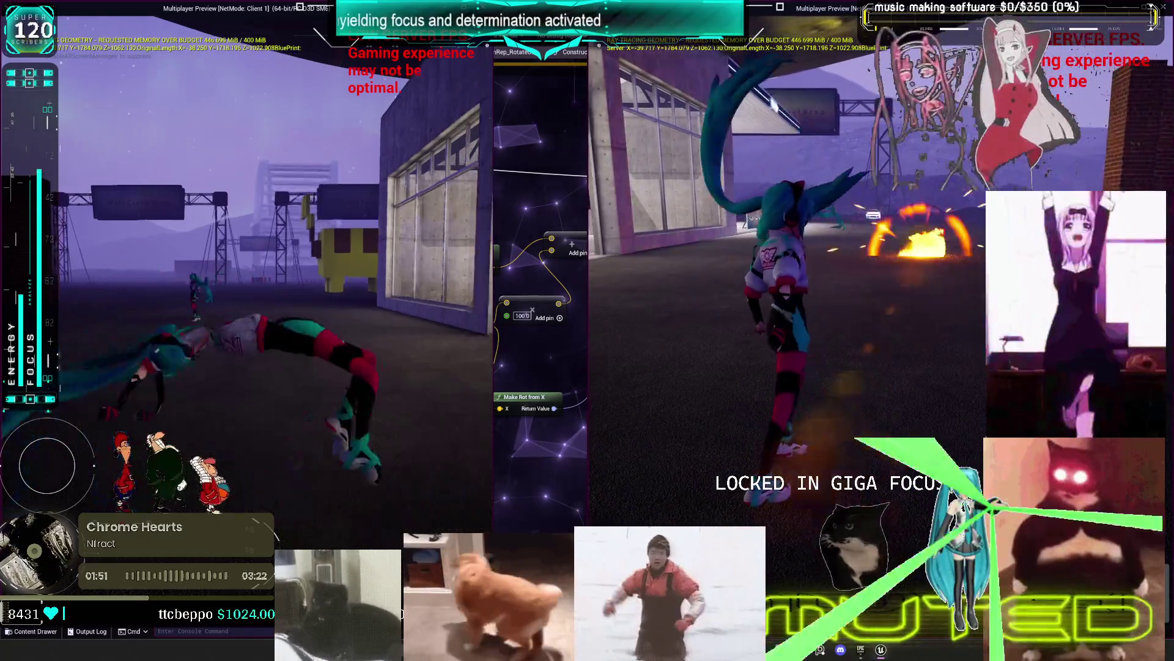
pyautogui.press('w')
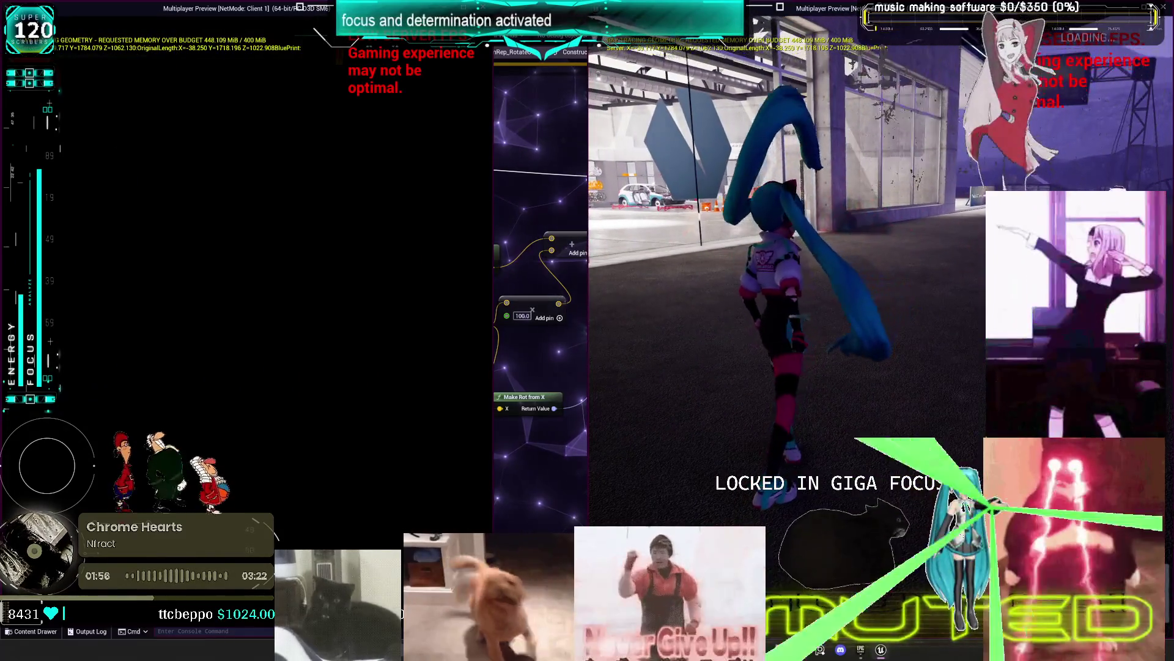
pyautogui.press('w')
pyautogui.press('w')
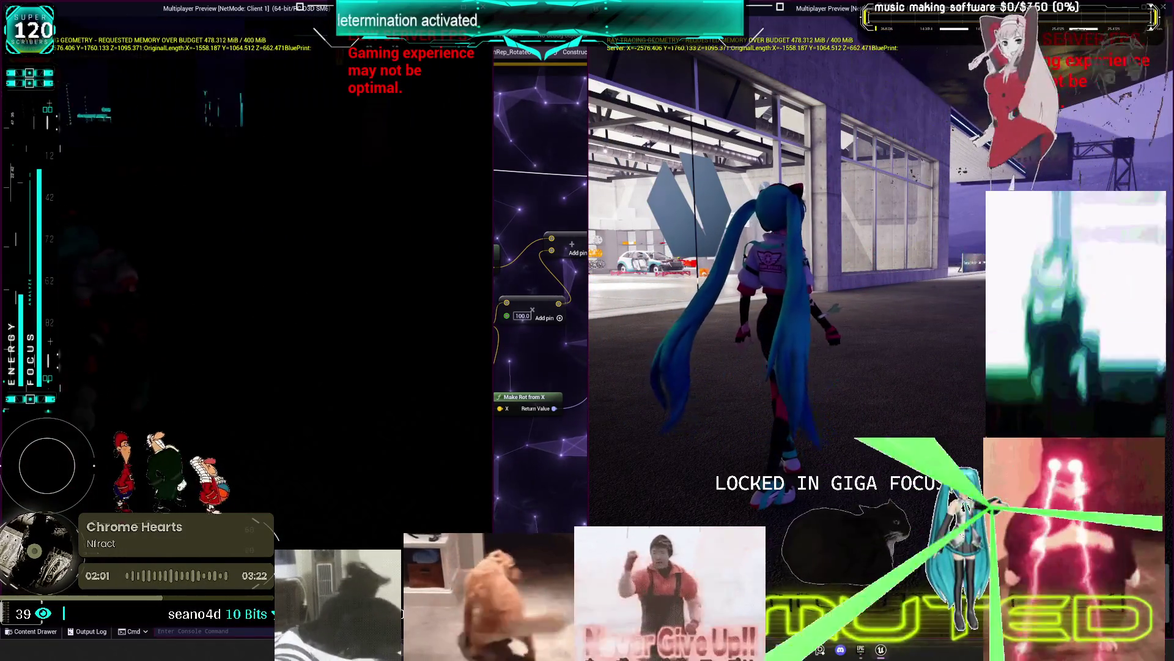
pyautogui.press('w')
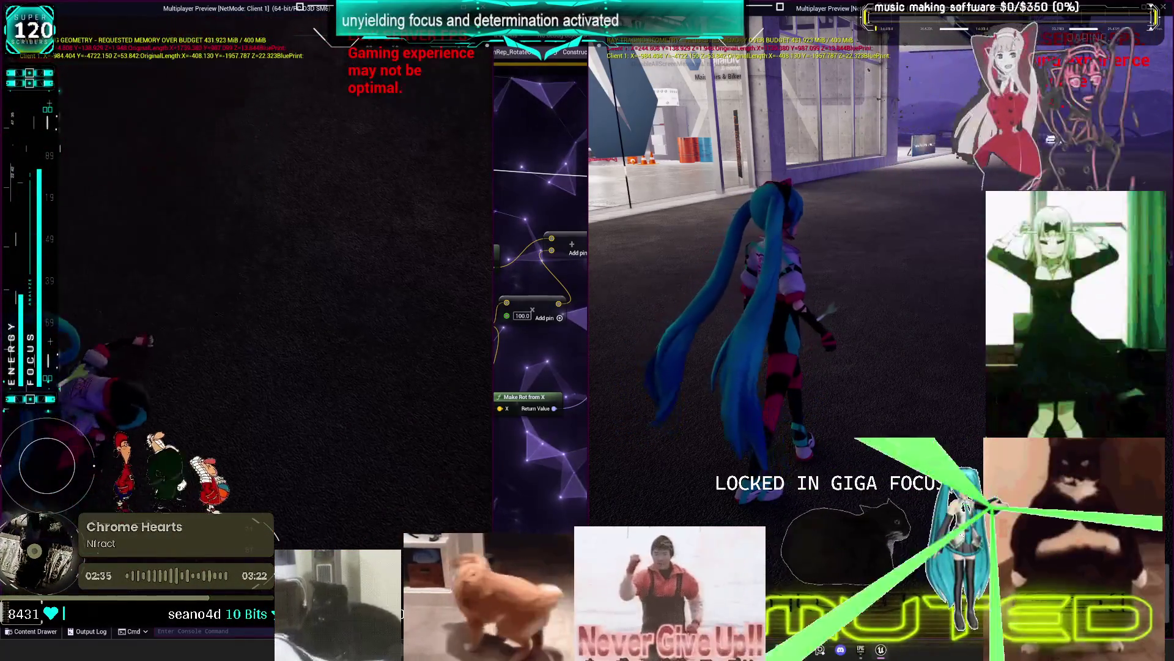
pyautogui.press('Escape')
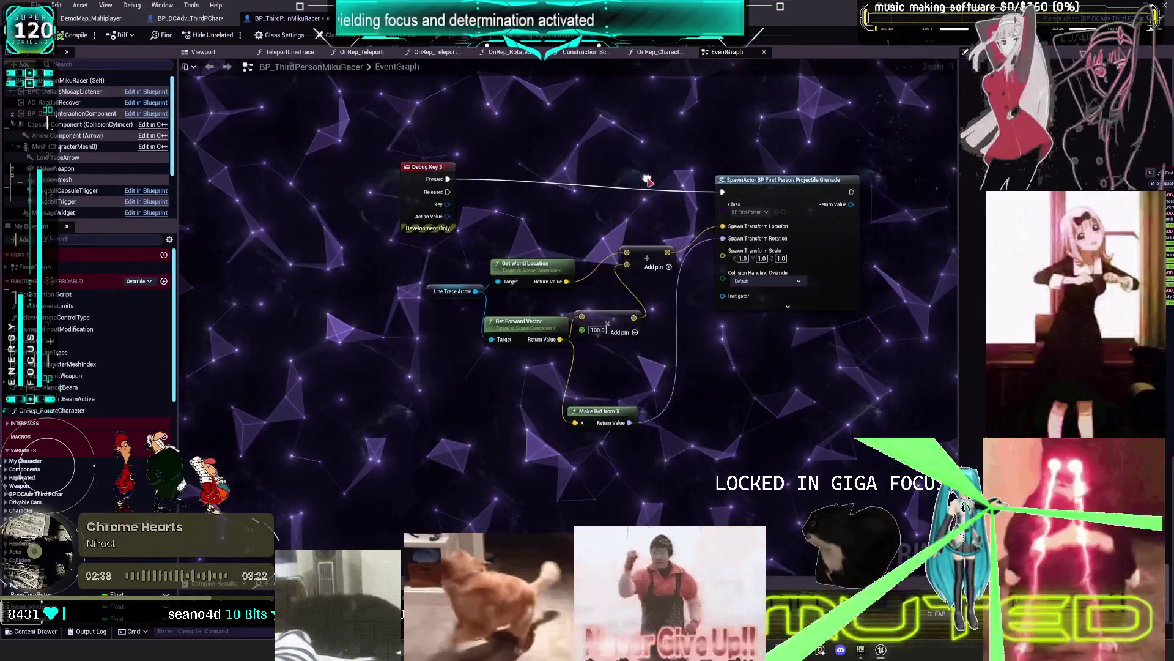
# Create a custom event named 'shoot grenade' and set its replication to Multicast
pyautogui.write('custom')
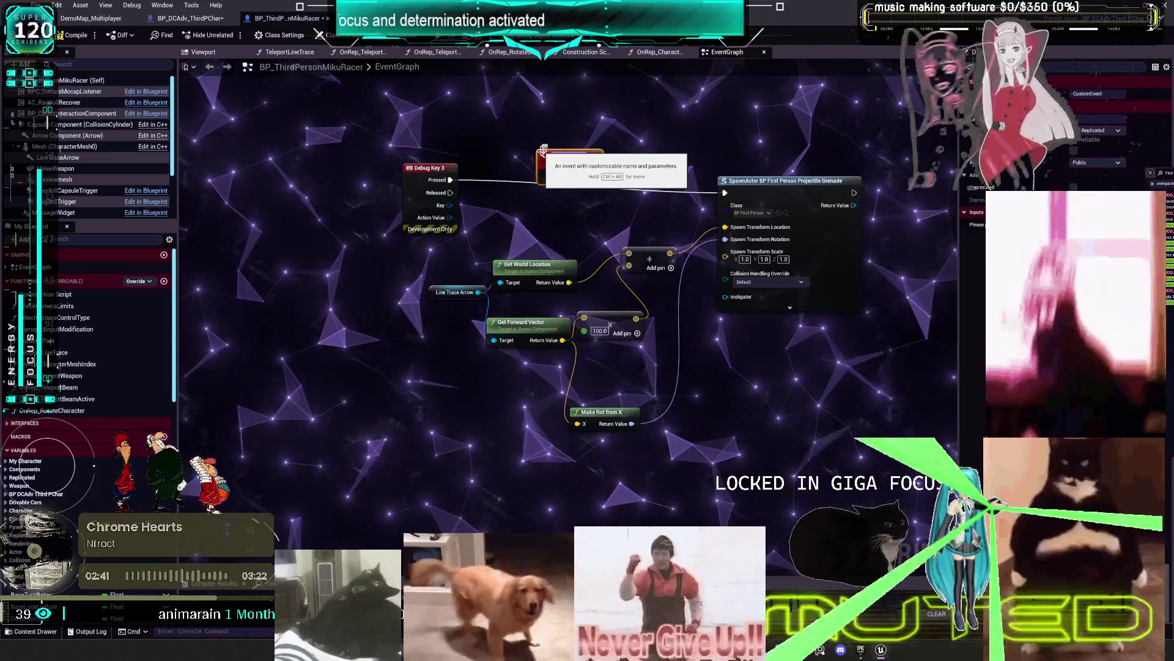
pyautogui.write('shoot grenade')
pyautogui.press('Return')
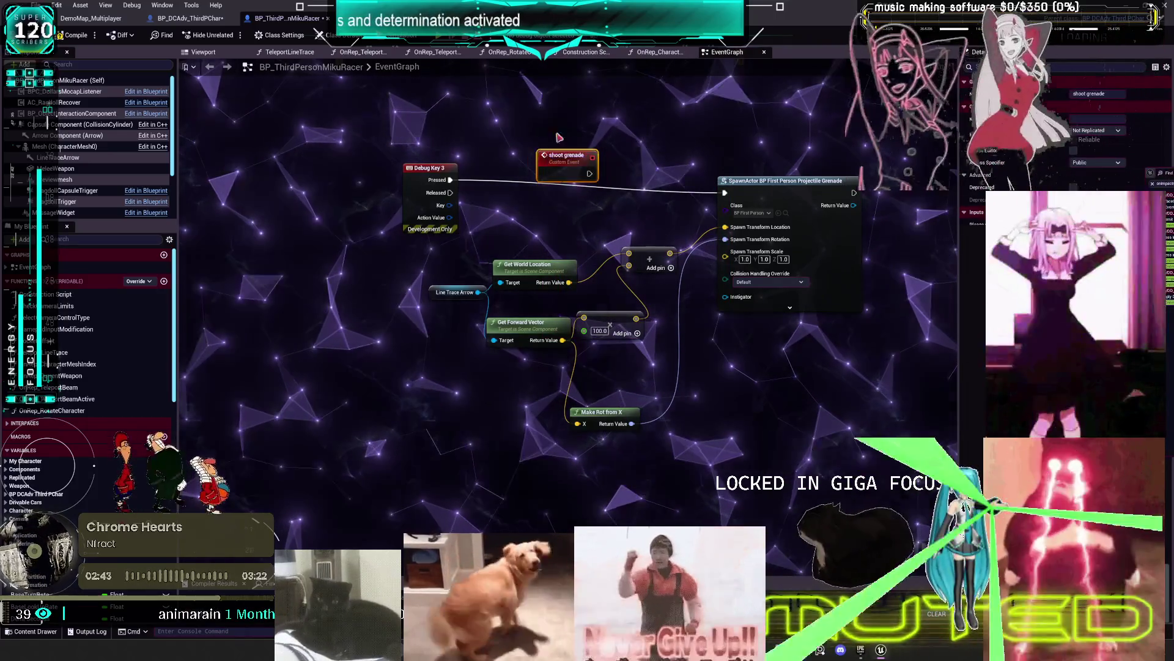
pyautogui.scroll(1, 612, 116)
pyautogui.click(1122, 131)
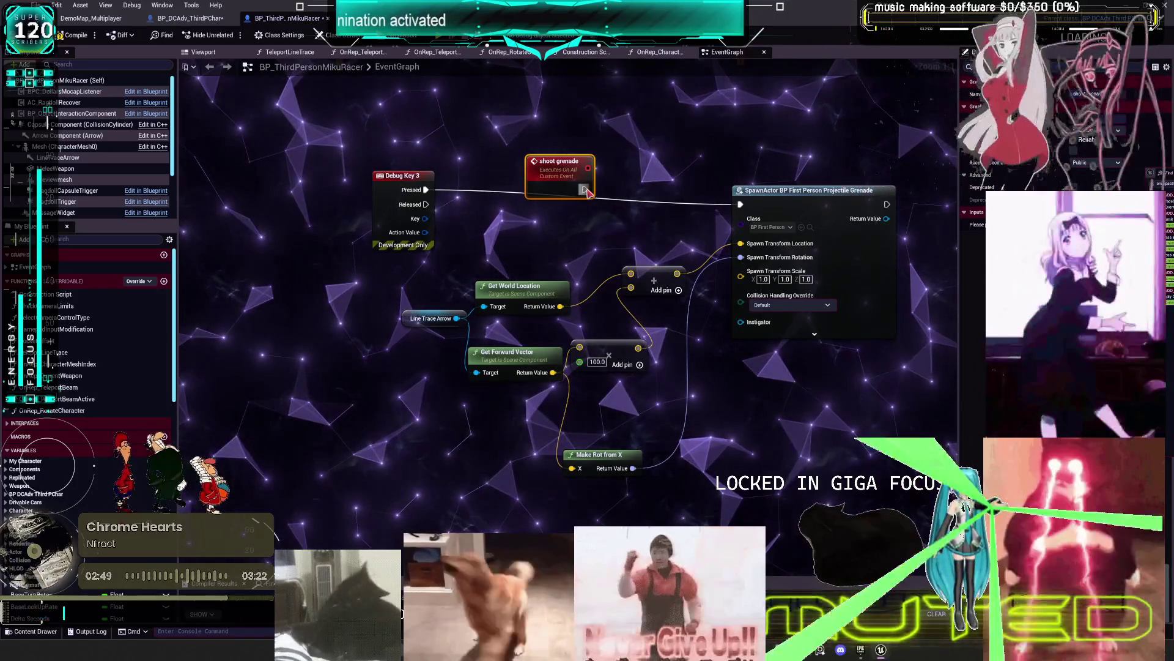
# Call Shoot Grenade from Debug Key 3's Pressed output
pyautogui.moveTo(629, 169)
pyautogui.mouseDown()
pyautogui.moveTo(707, 201)
pyautogui.moveTo(718, 178)
pyautogui.mouseUp()
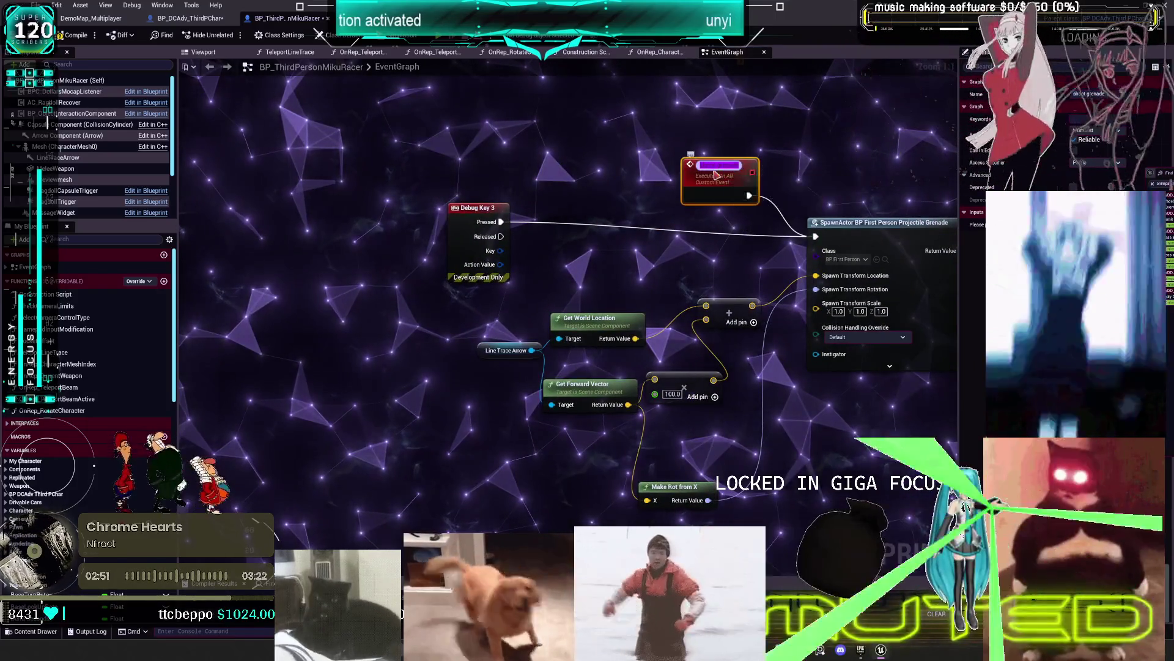
pyautogui.rightClick(530, 163)
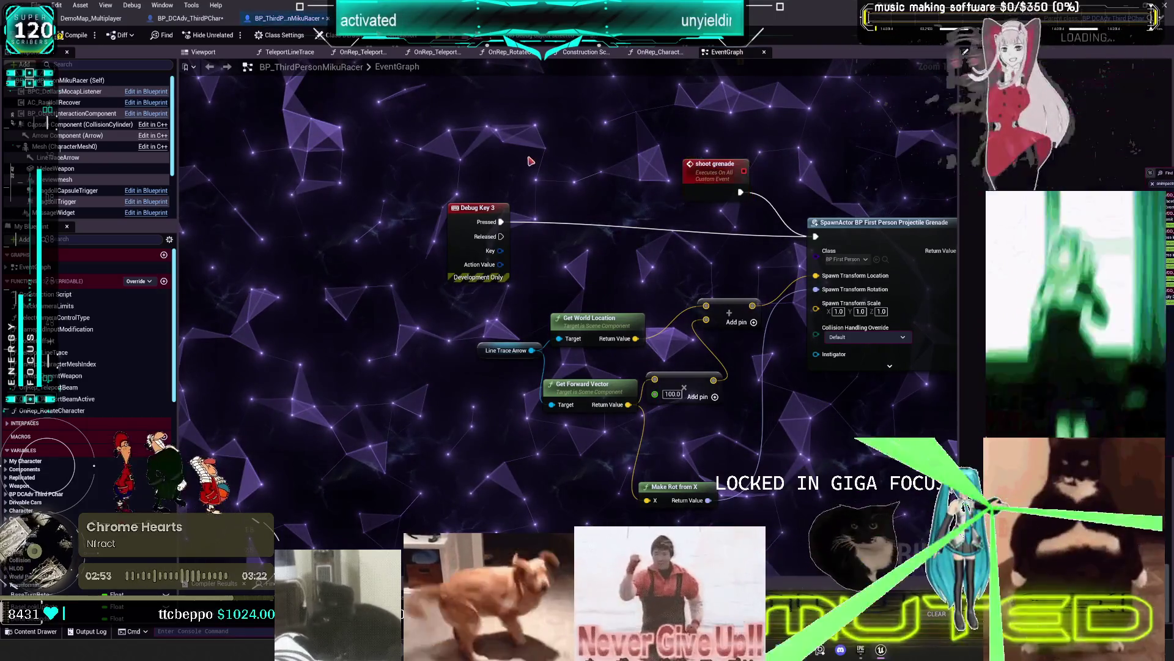
pyautogui.click(587, 183)
pyautogui.moveTo(501, 221); pyautogui.dragTo(537, 192)
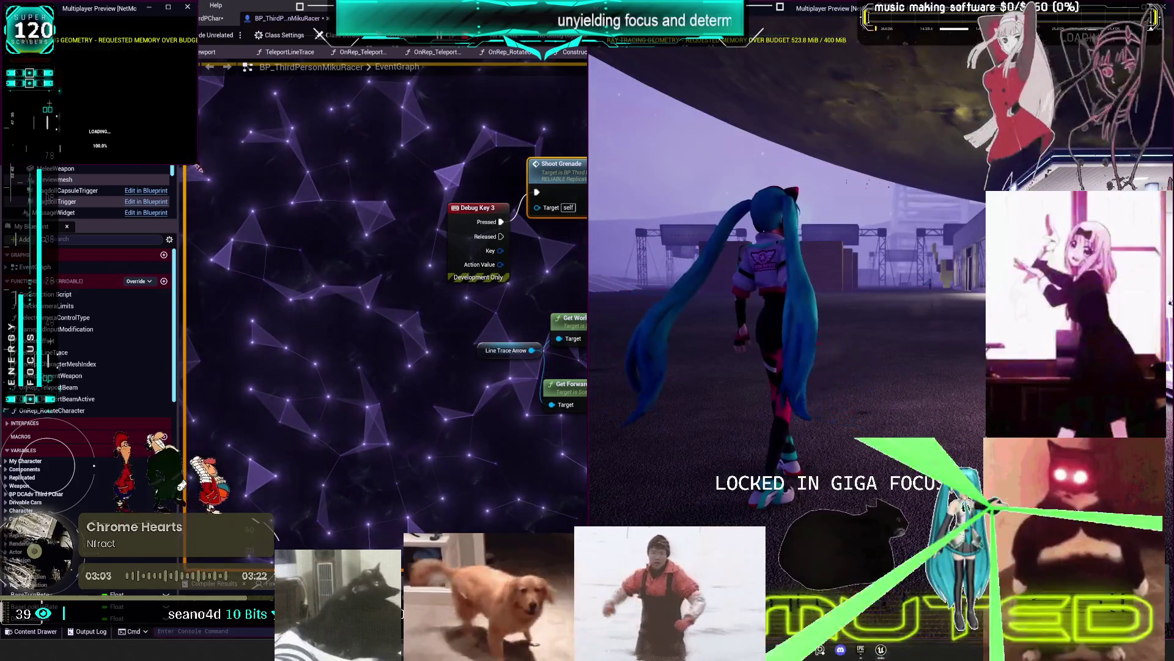
# Run the Client 1 character forward and fire a grenade near the car, then end the preview
pyautogui.press('w')
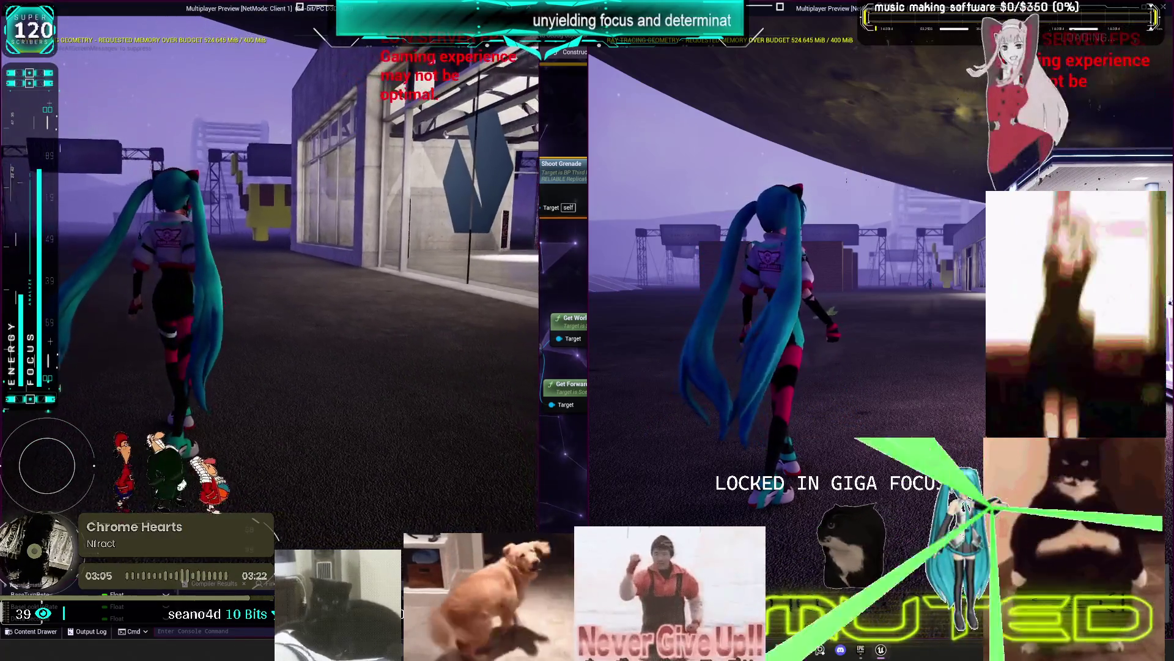
pyautogui.press('w')
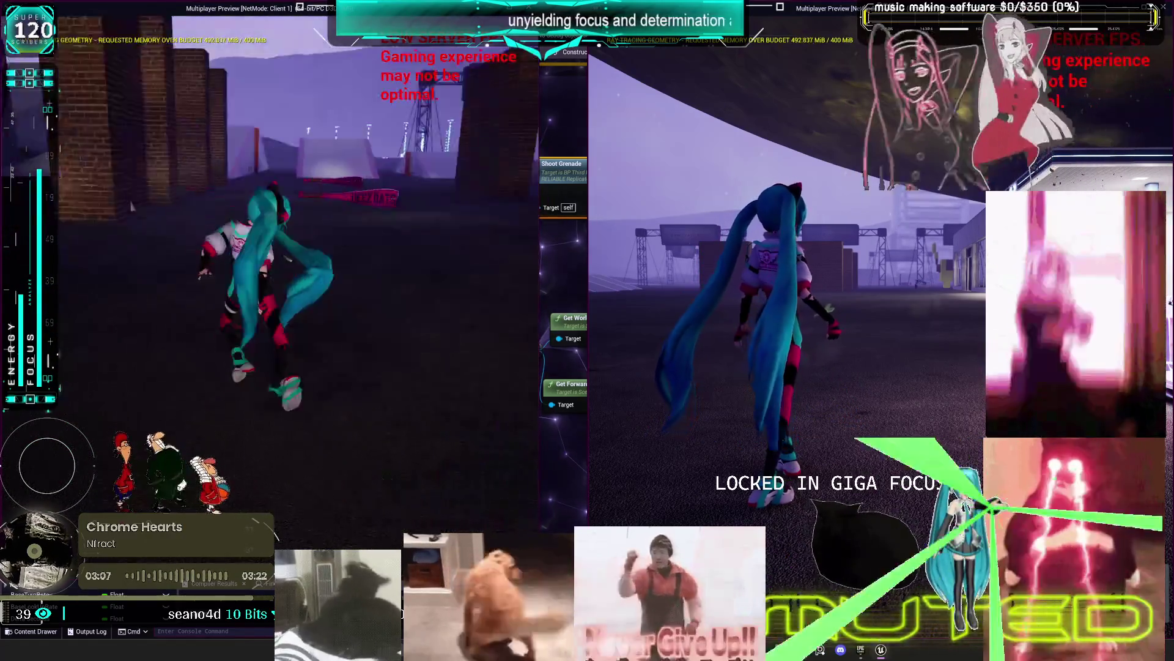
pyautogui.press('w')
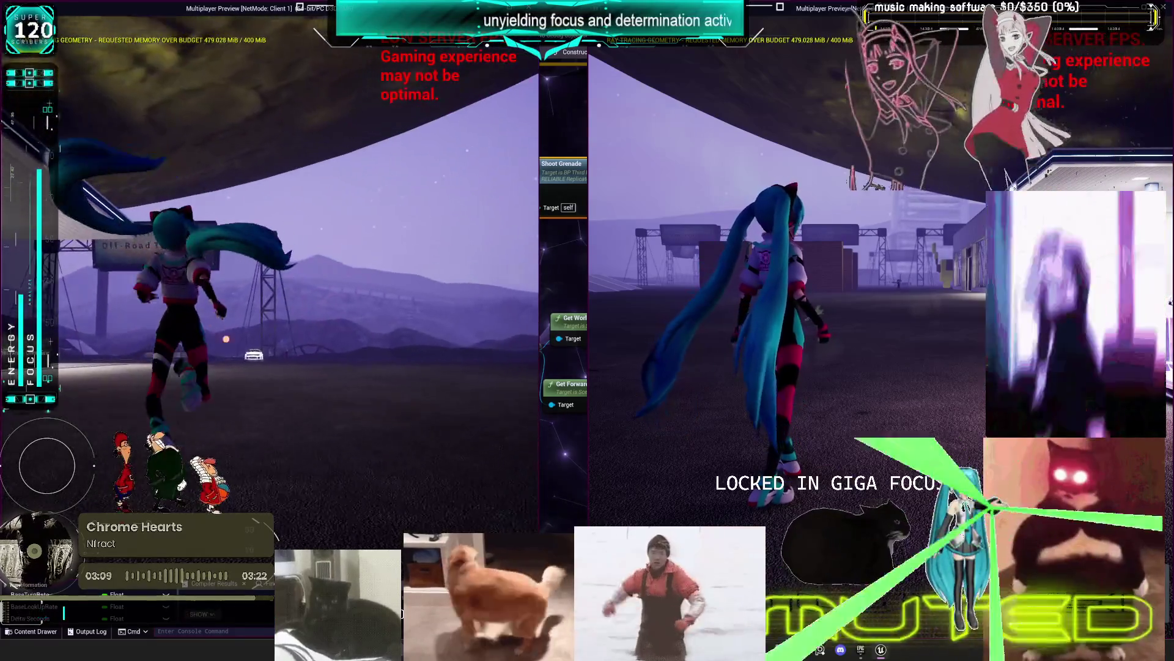
pyautogui.press('w')
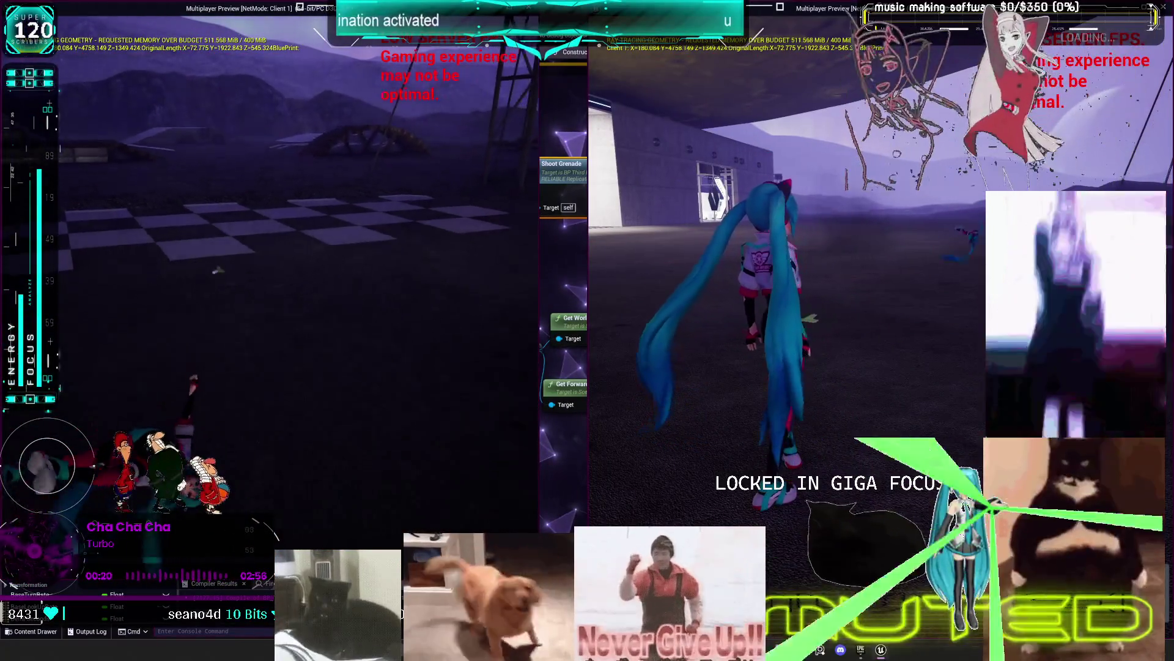
pyautogui.press('Escape')
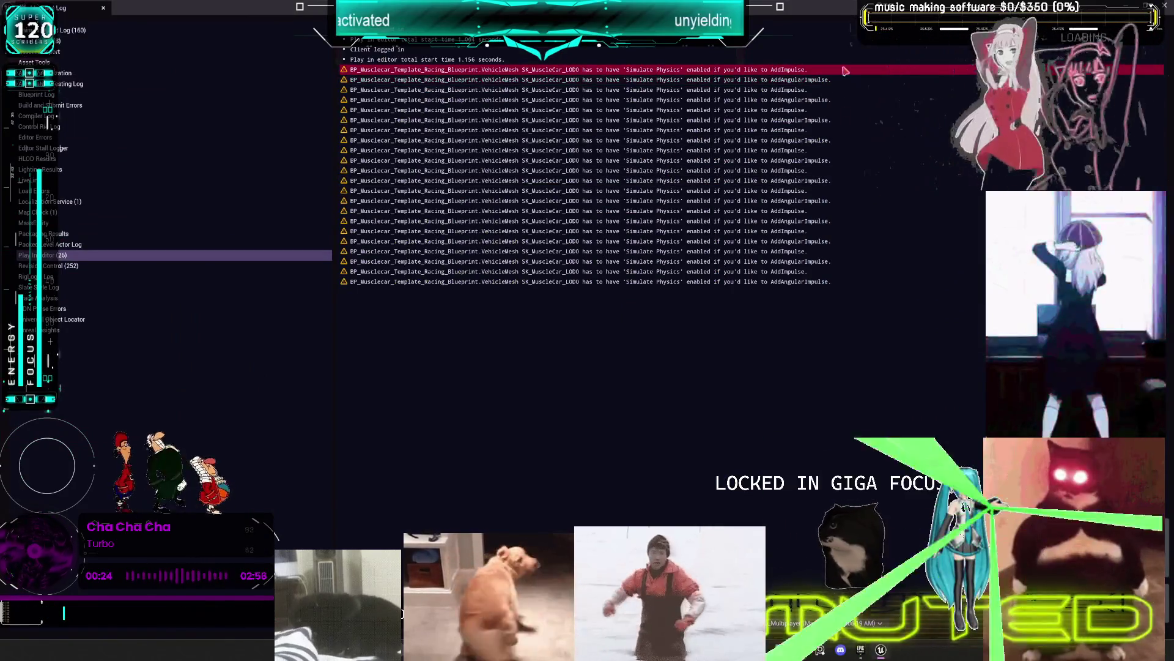
# Set the shoot grenade event's replication to Run on Server and move its node lower
pyautogui.hotkey('alt', 'Tab')
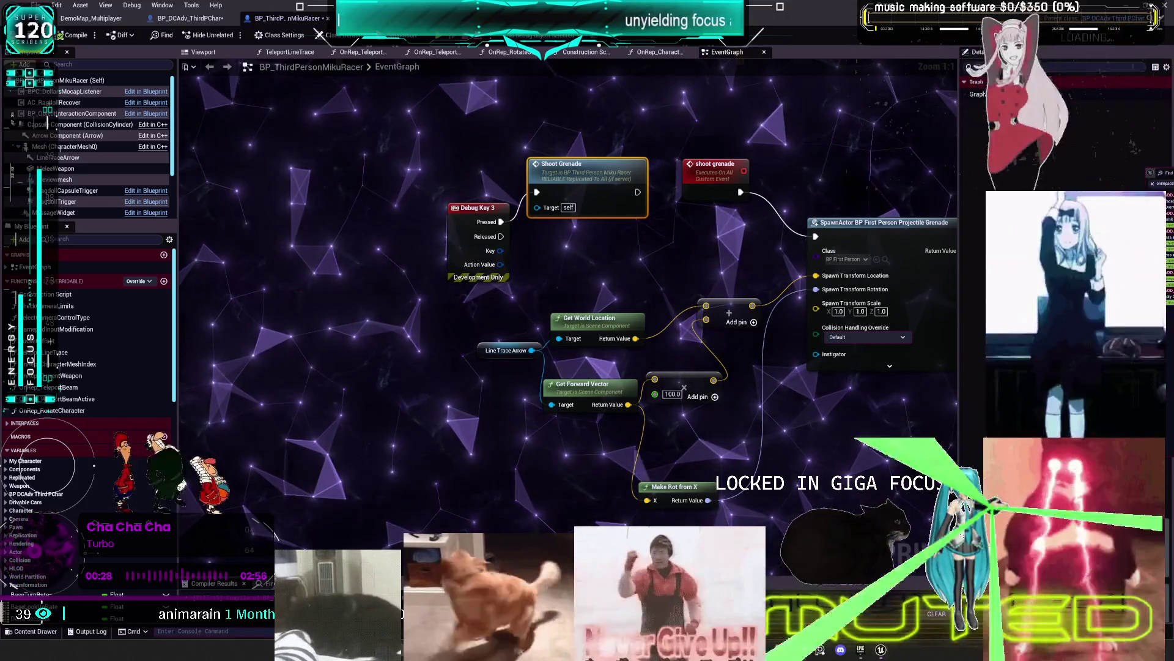
pyautogui.moveTo(688, 210)
pyautogui.mouseDown()
pyautogui.moveTo(712, 237)
pyautogui.moveTo(671, 244)
pyautogui.mouseUp()
pyautogui.click(697, 202)
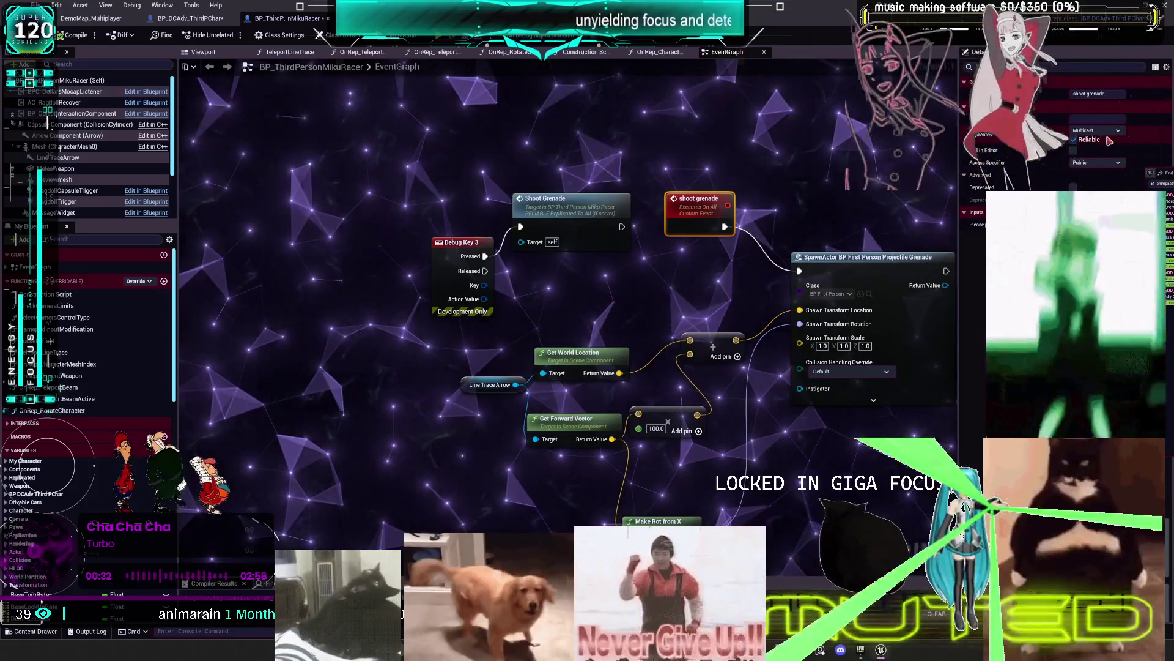
pyautogui.click(1100, 130)
pyautogui.click(1128, 165)
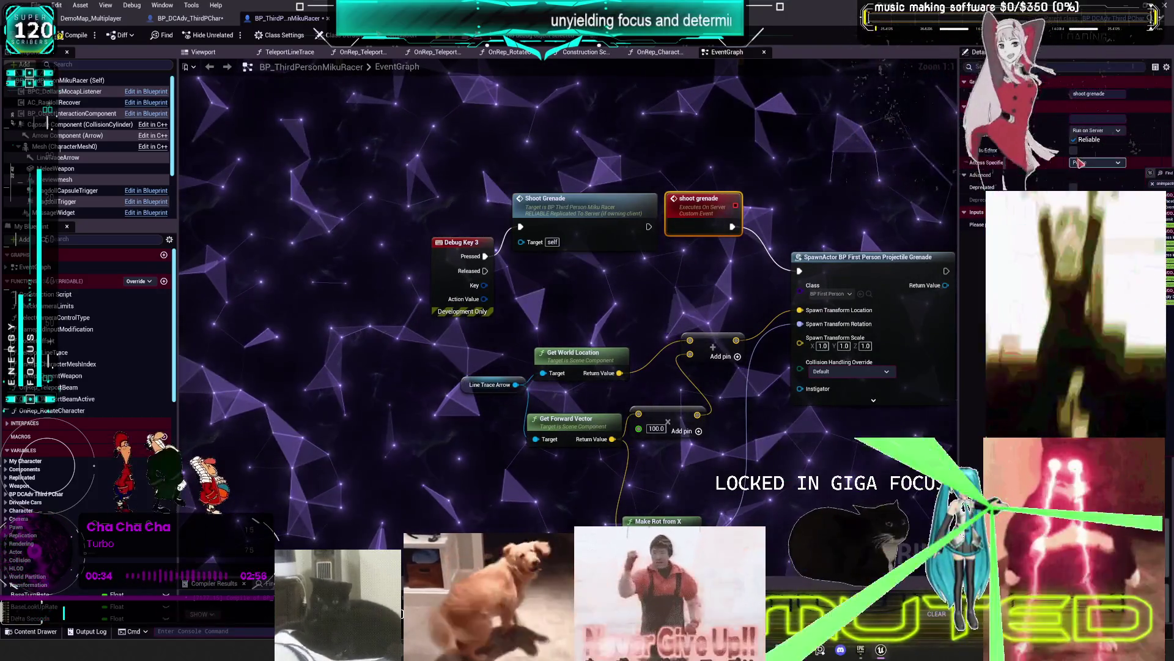
pyautogui.moveTo(722, 217); pyautogui.dragTo(737, 262)
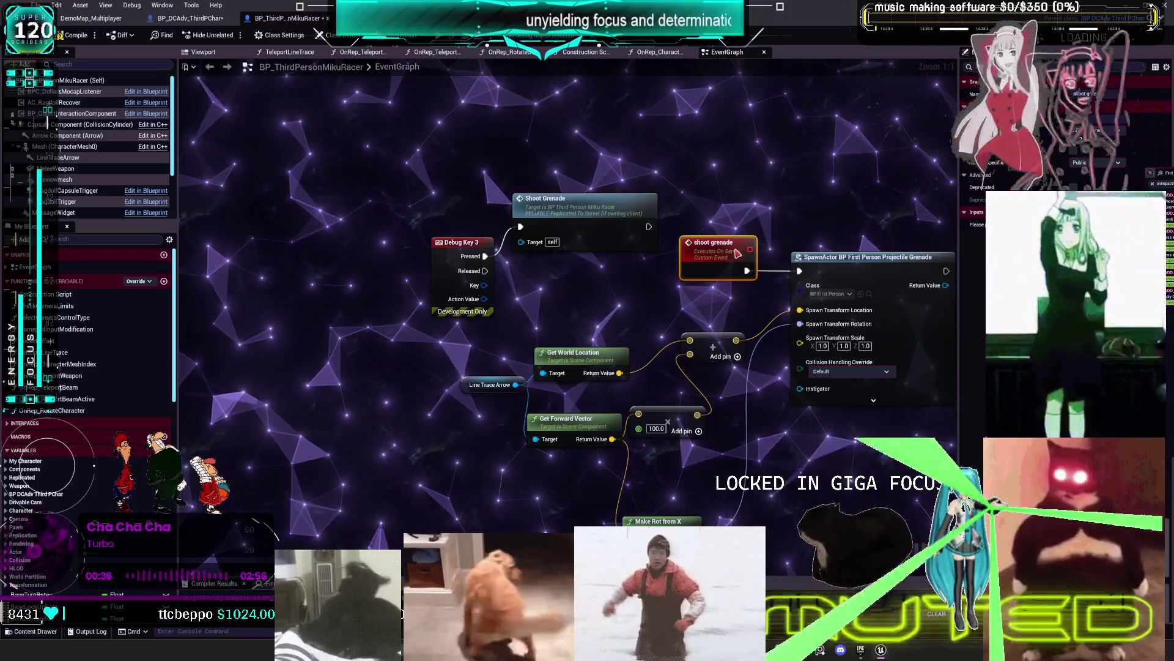
pyautogui.moveTo(725, 189)
pyautogui.mouseDown()
pyautogui.moveTo(742, 196)
pyautogui.moveTo(721, 193)
pyautogui.mouseUp()
# Recompile the character blueprint and launch another multiplayer preview
pyautogui.click(550, 207)
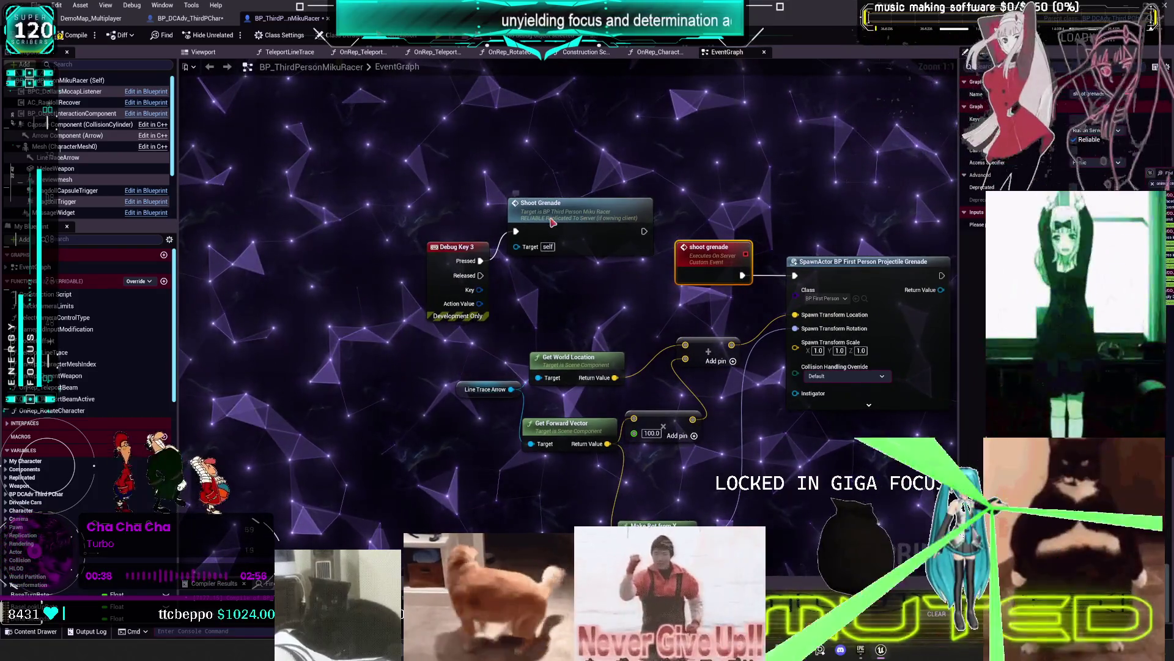
pyautogui.click(75, 35)
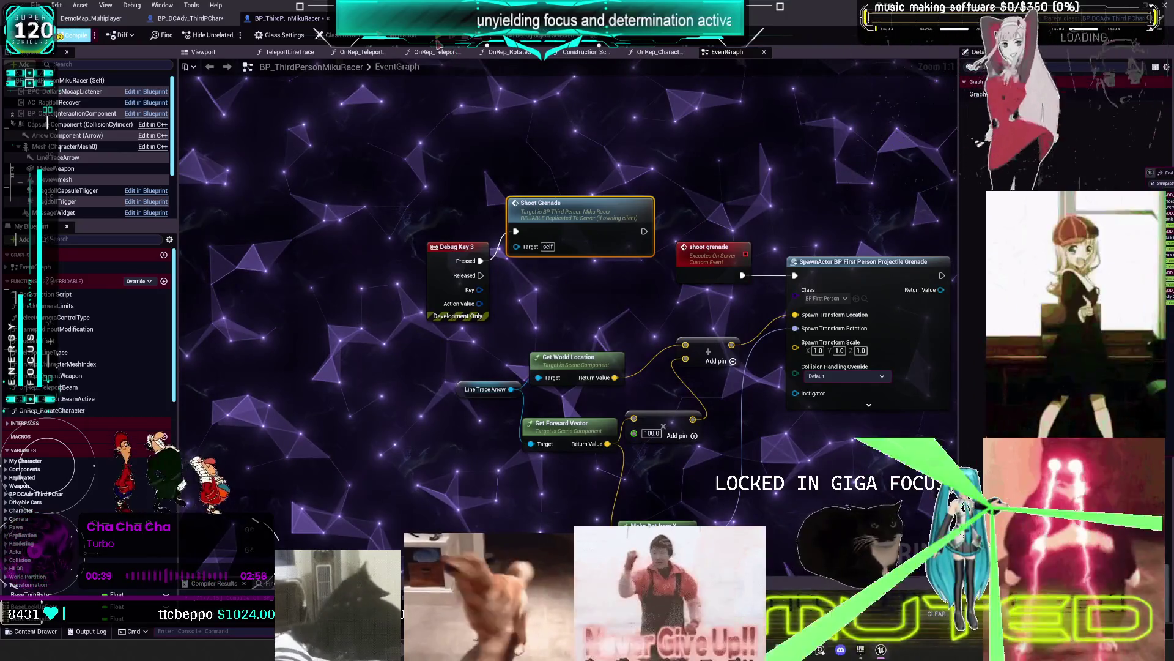
pyautogui.hotkey('alt', 'p')
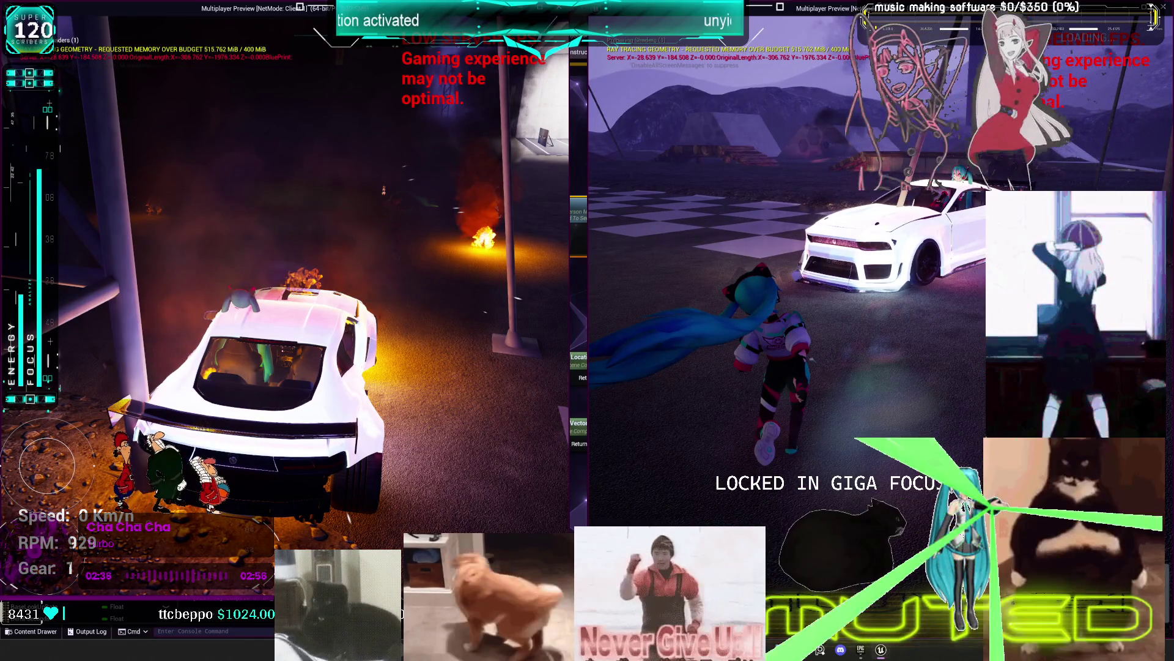
# Stop the multiplayer preview session to return to the MikuRacer EventGraph
pyautogui.press('Escape')
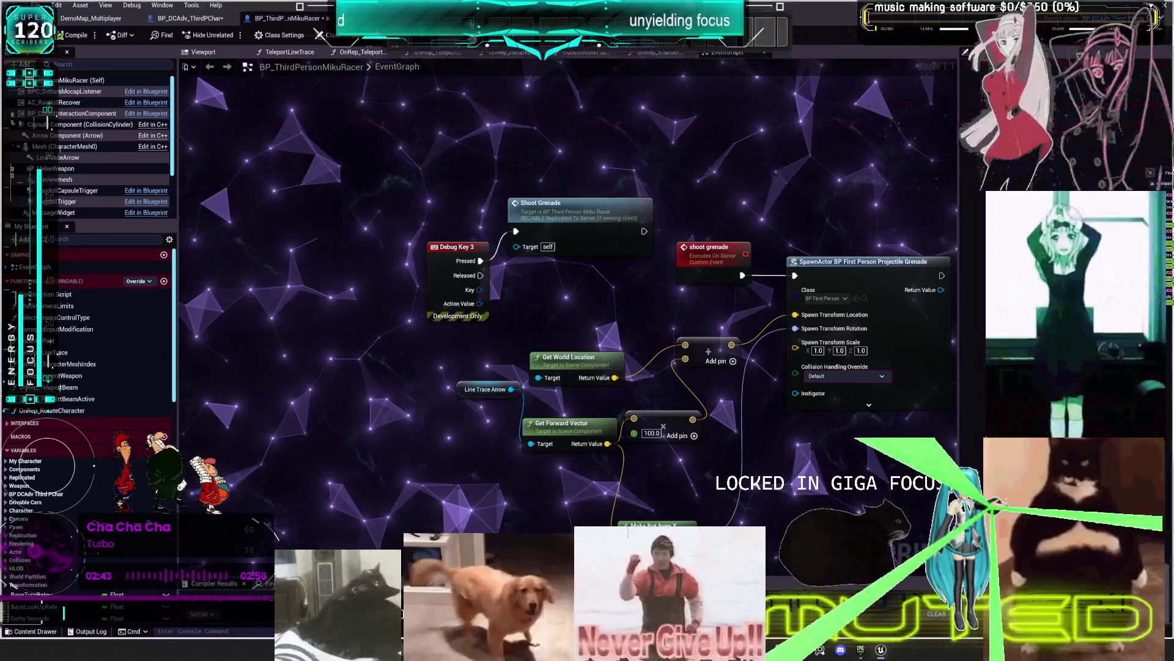
# Enclose all MikuRacer event graph nodes in a comment titled 'lul' and save the blueprint
pyautogui.hotkey('ctrl', 'shift', 'f')
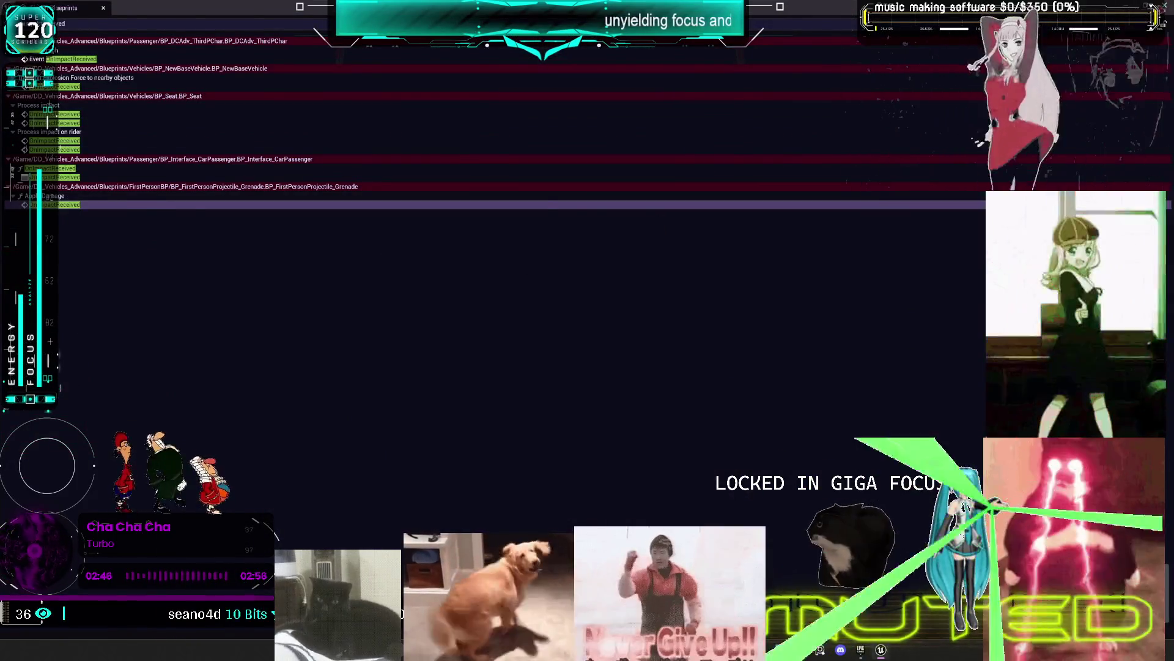
pyautogui.hotkey('alt', 'Tab')
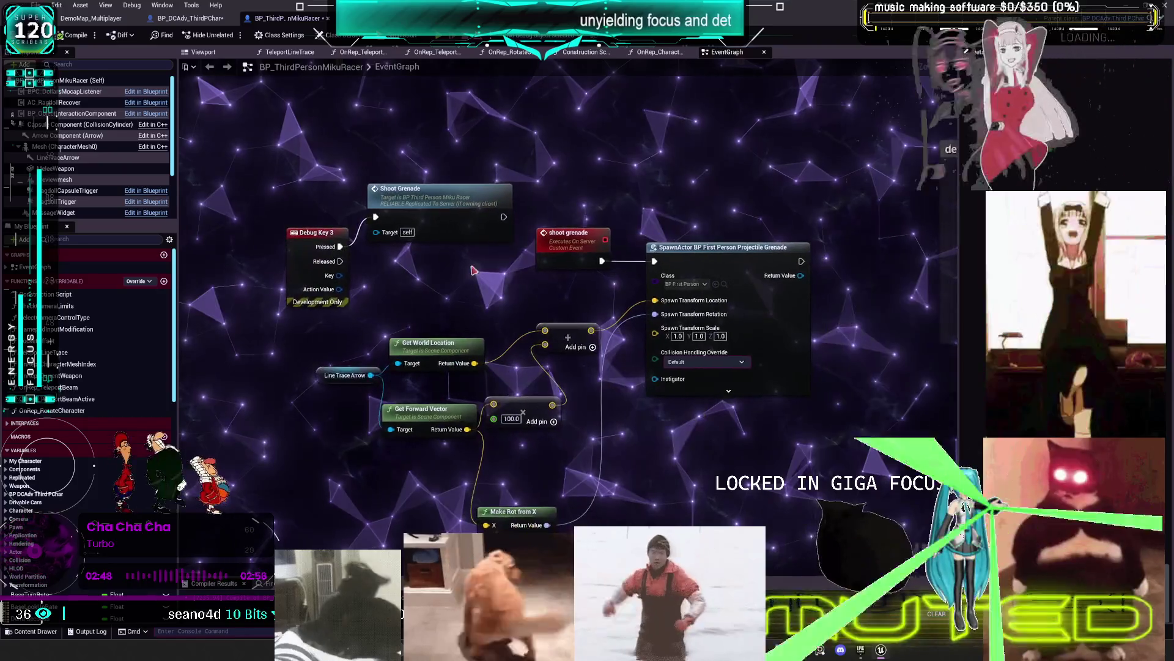
pyautogui.hotkey('ctrl', 'a')
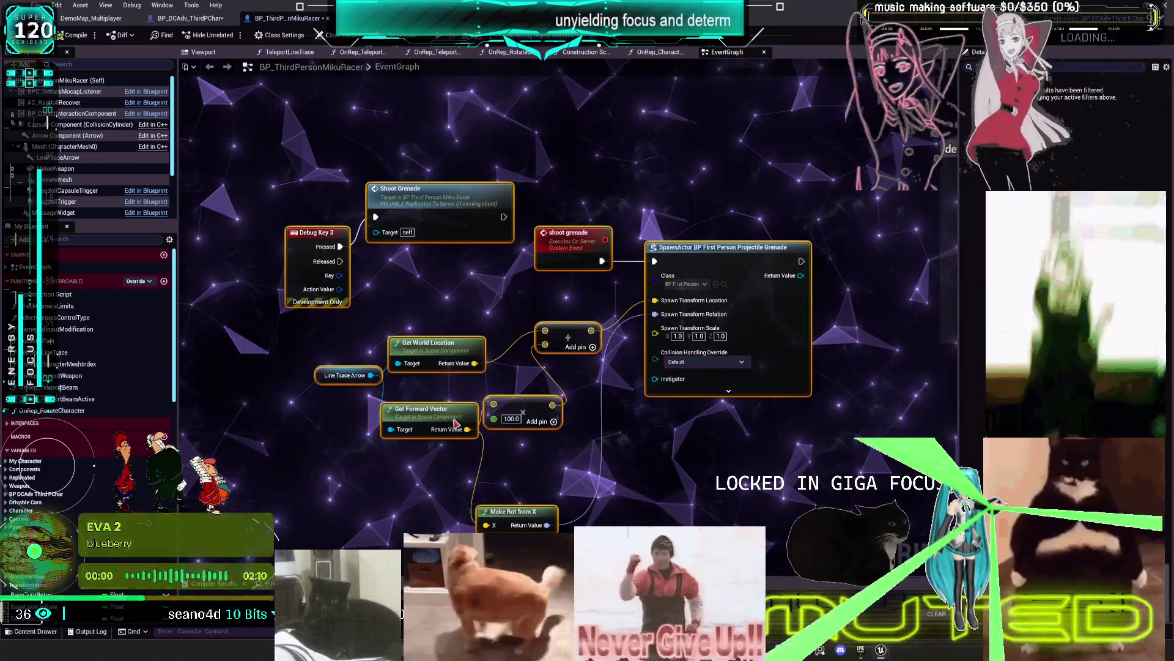
pyautogui.write('clul')
pyautogui.press('Return')
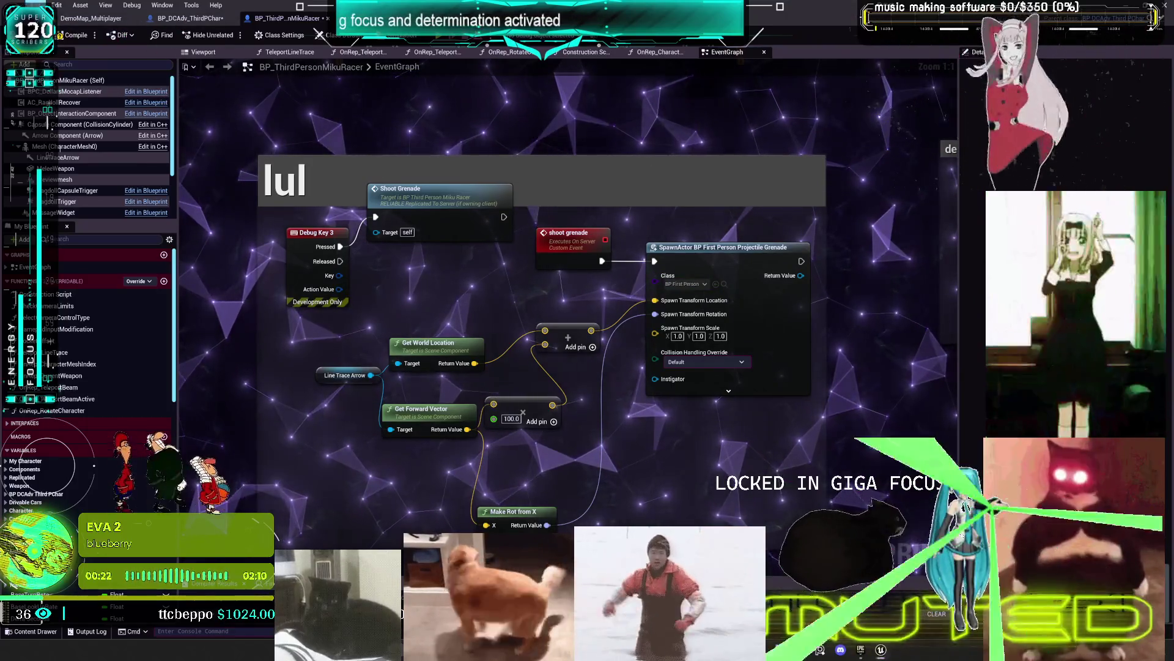
pyautogui.hotkey('ctrl', 's')
pyautogui.click(206, 22)
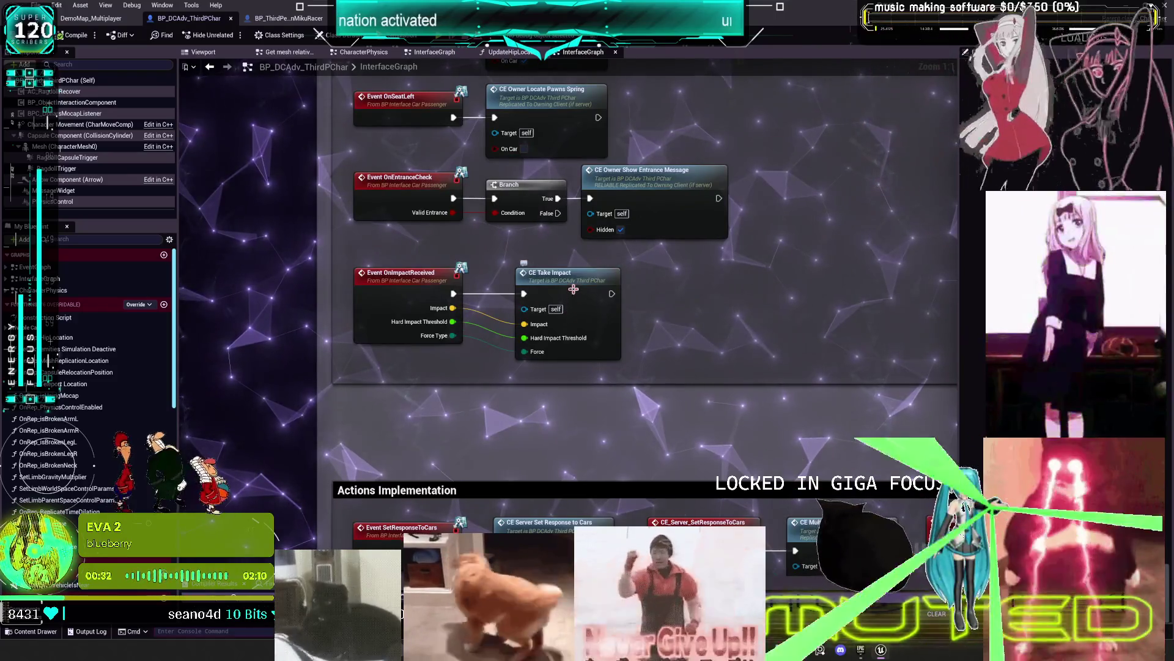
# Delete the Vector Length, both SET, comparison and Branch nodes after CE_TakeImpact
pyautogui.doubleClick(574, 293)
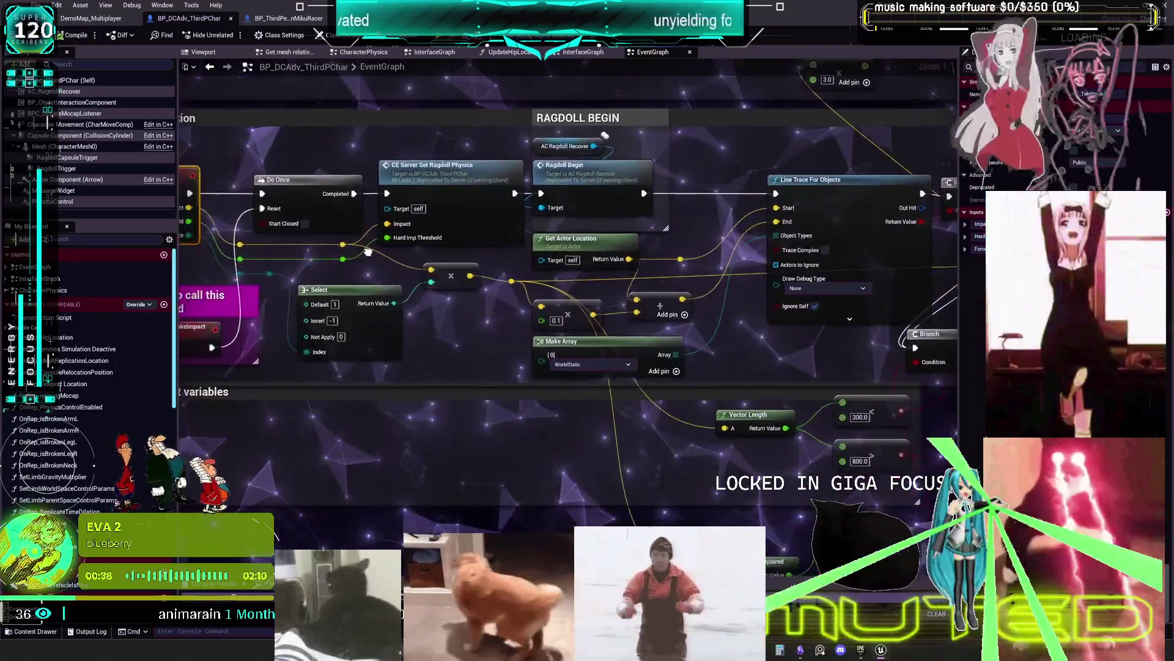
pyautogui.click(620, 265)
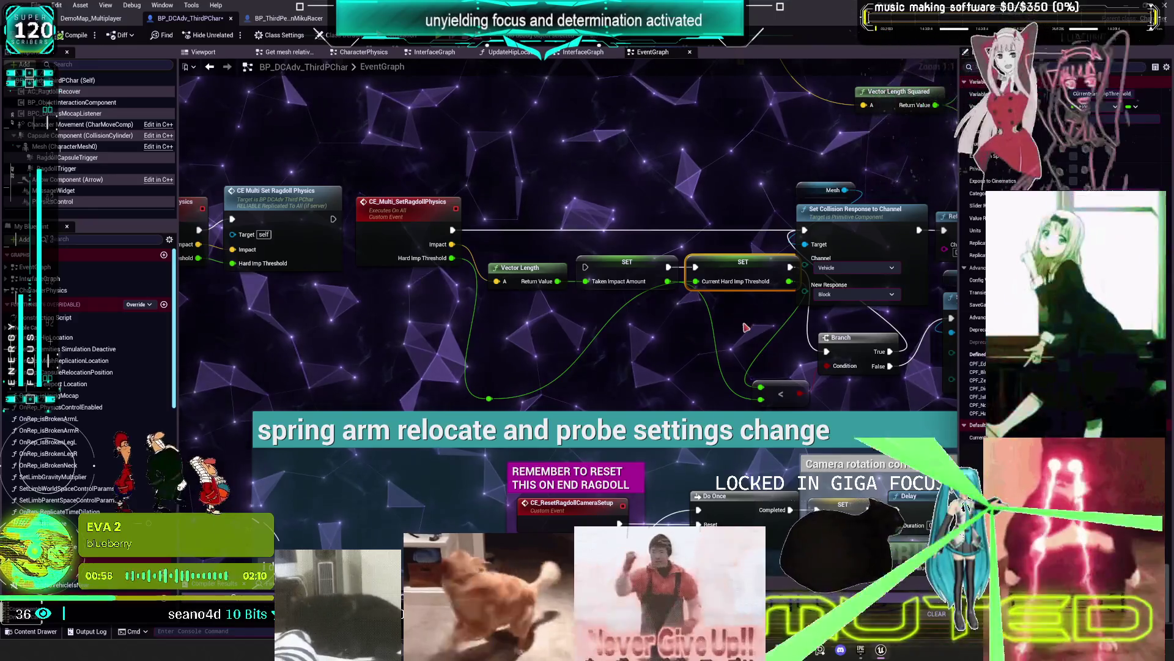
pyautogui.moveTo(745, 327); pyautogui.dragTo(540, 267)
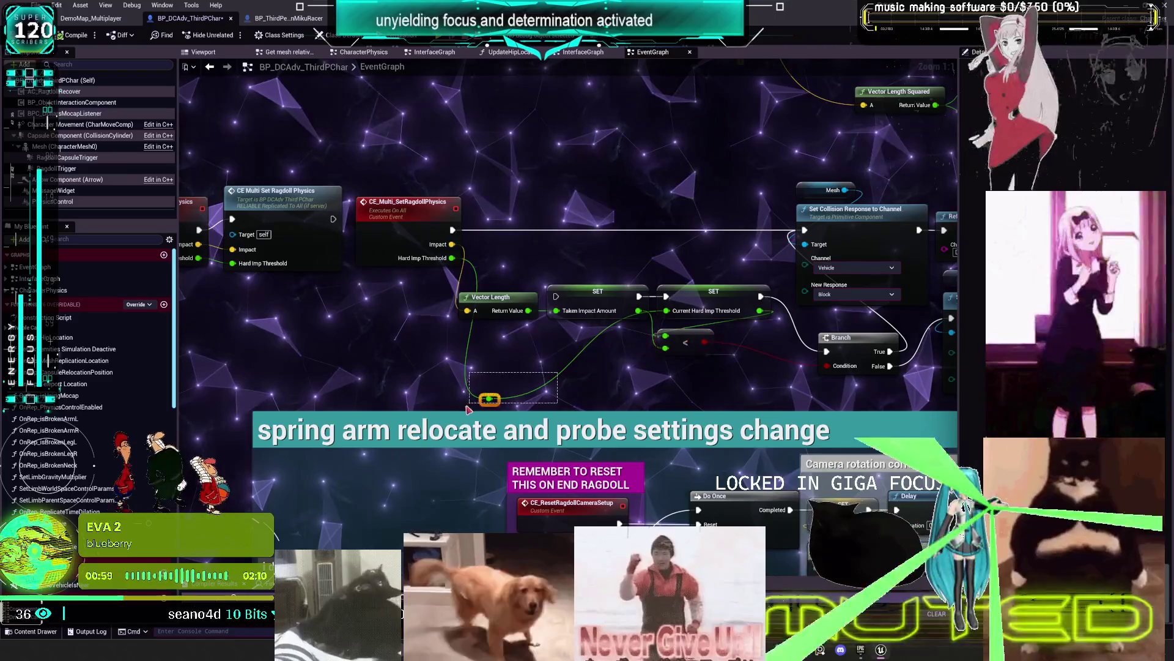
pyautogui.moveTo(466, 406); pyautogui.dragTo(494, 400)
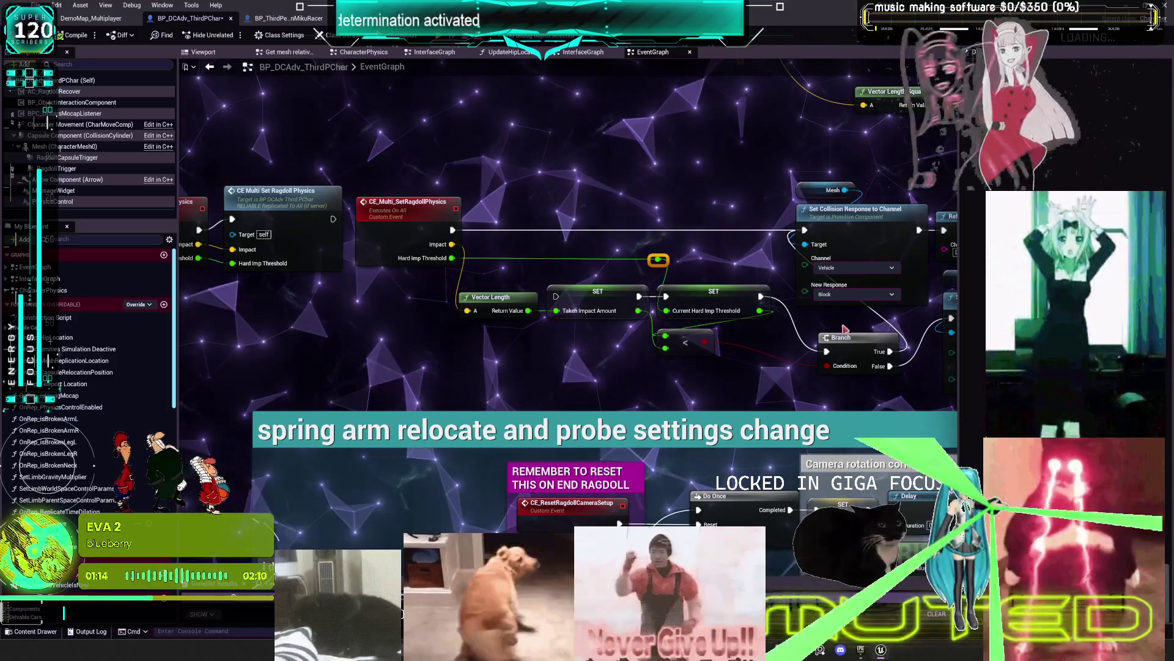
pyautogui.moveTo(875, 411); pyautogui.dragTo(810, 398)
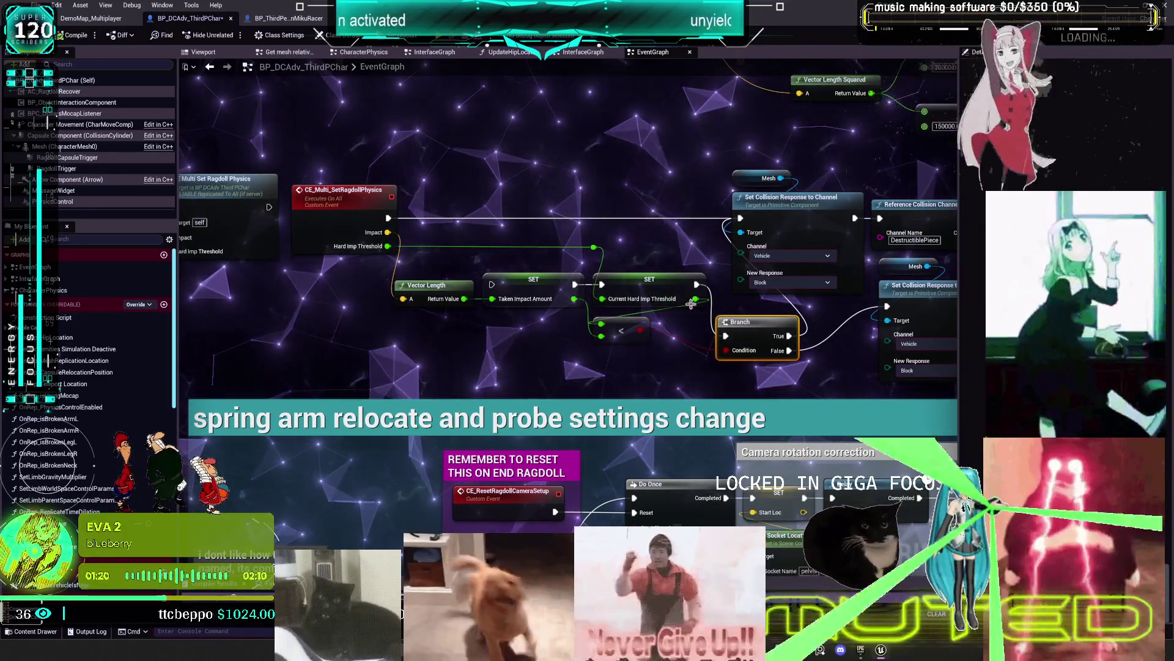
pyautogui.moveTo(425, 237); pyautogui.dragTo(704, 343)
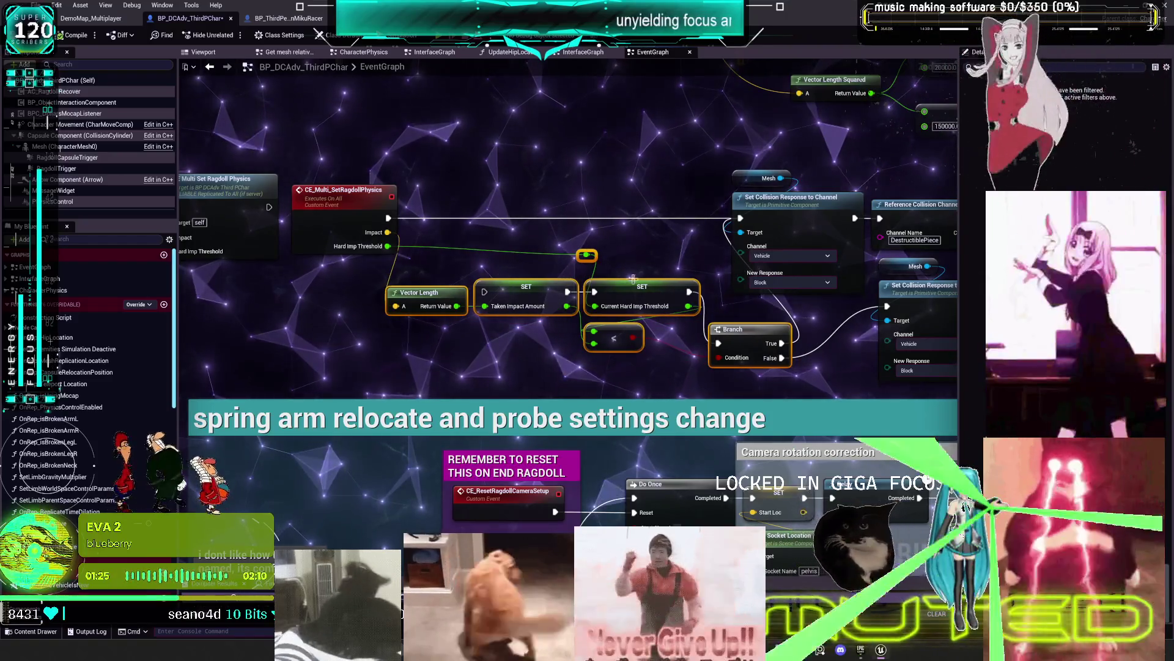
pyautogui.moveTo(729, 280); pyautogui.dragTo(466, 240)
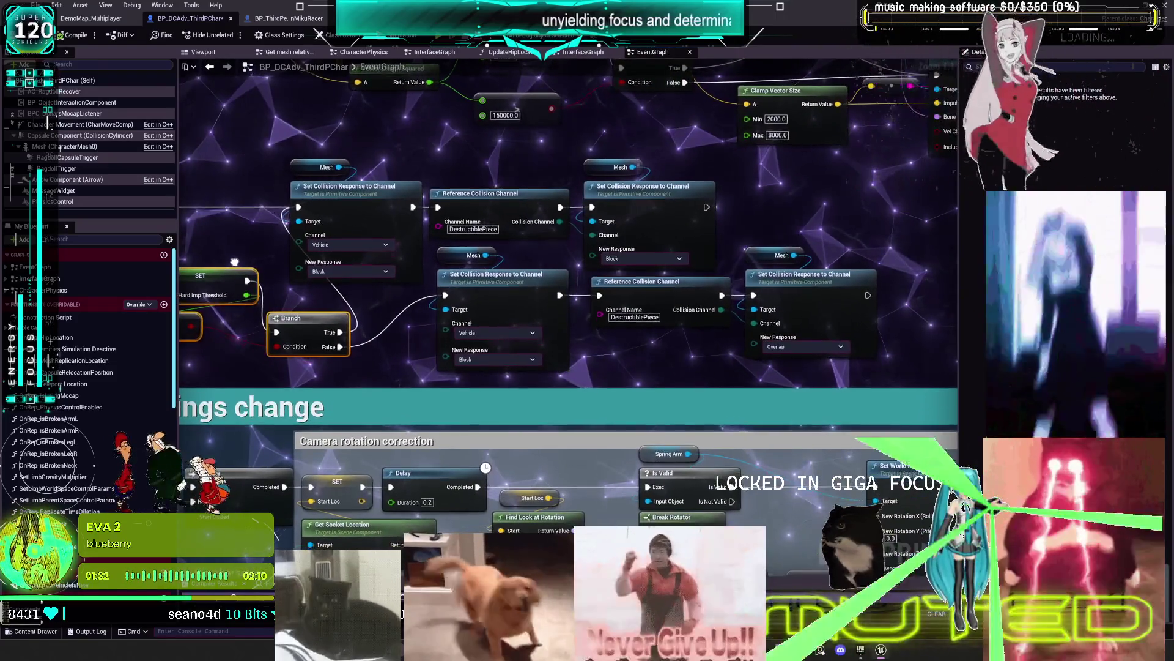
pyautogui.moveTo(231, 263); pyautogui.dragTo(364, 262)
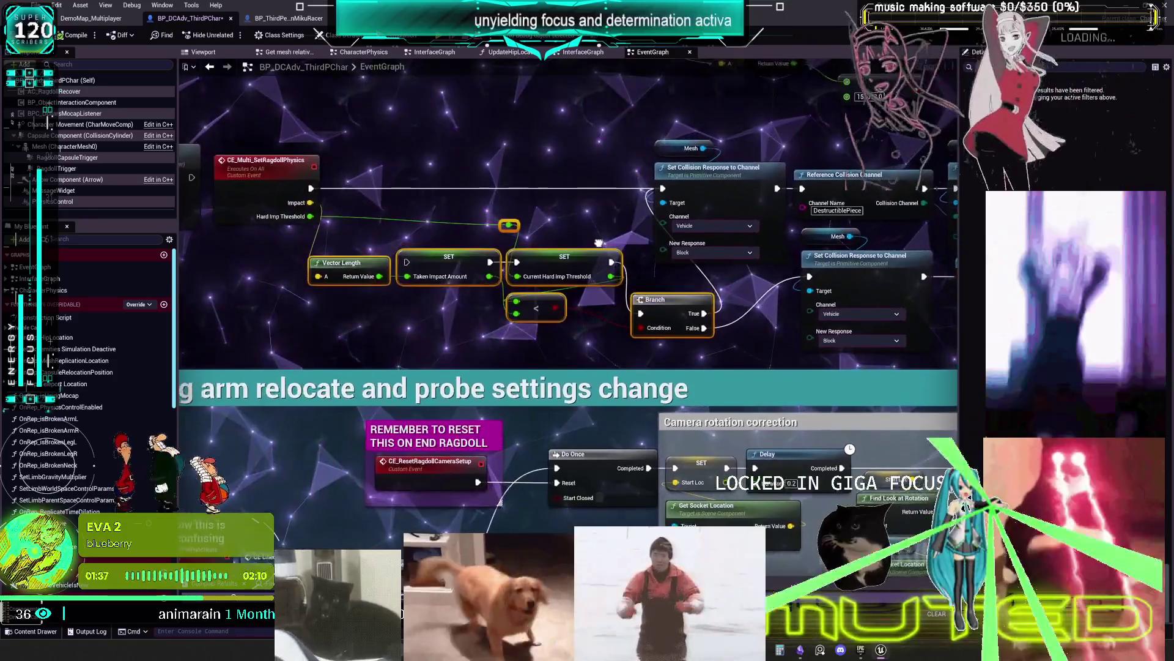
pyautogui.moveTo(598, 243); pyautogui.dragTo(585, 249)
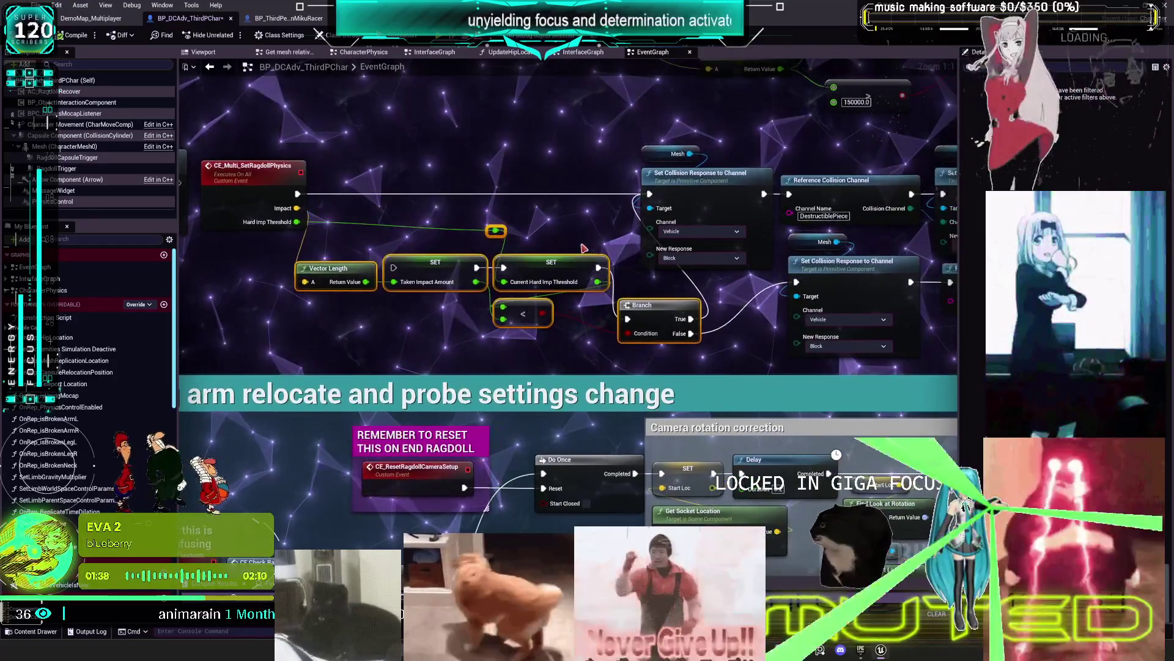
pyautogui.press('Delete')
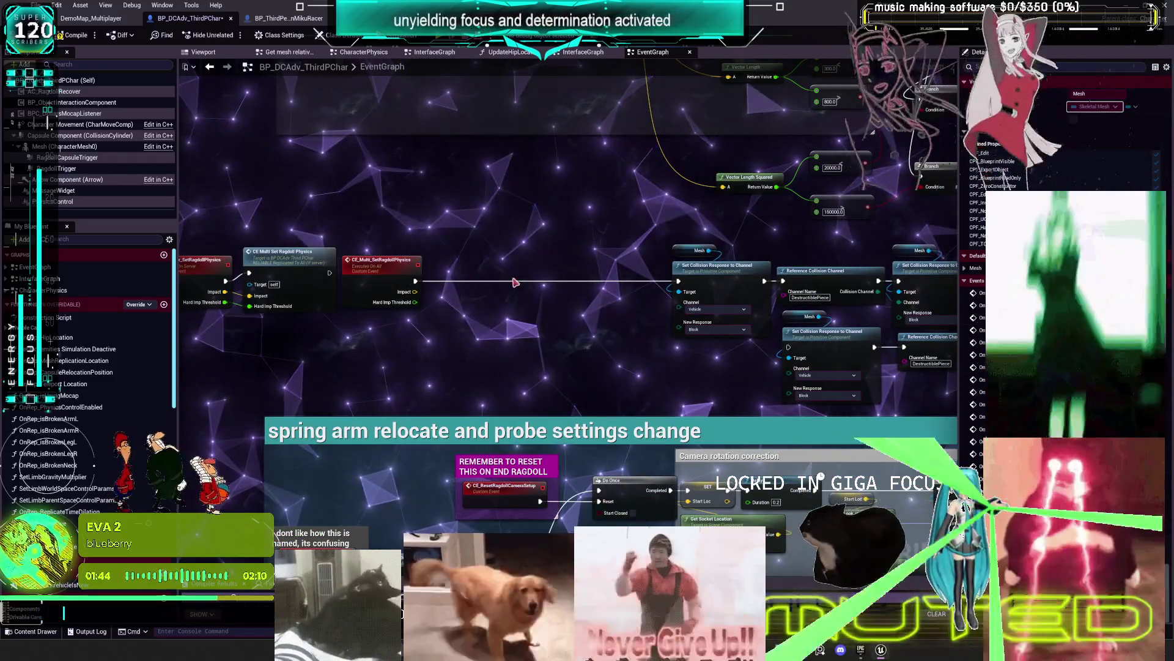
# Select the Set Collision Response nodes, then pan back to the ragdoll physics event
pyautogui.moveTo(694, 251); pyautogui.dragTo(528, 223)
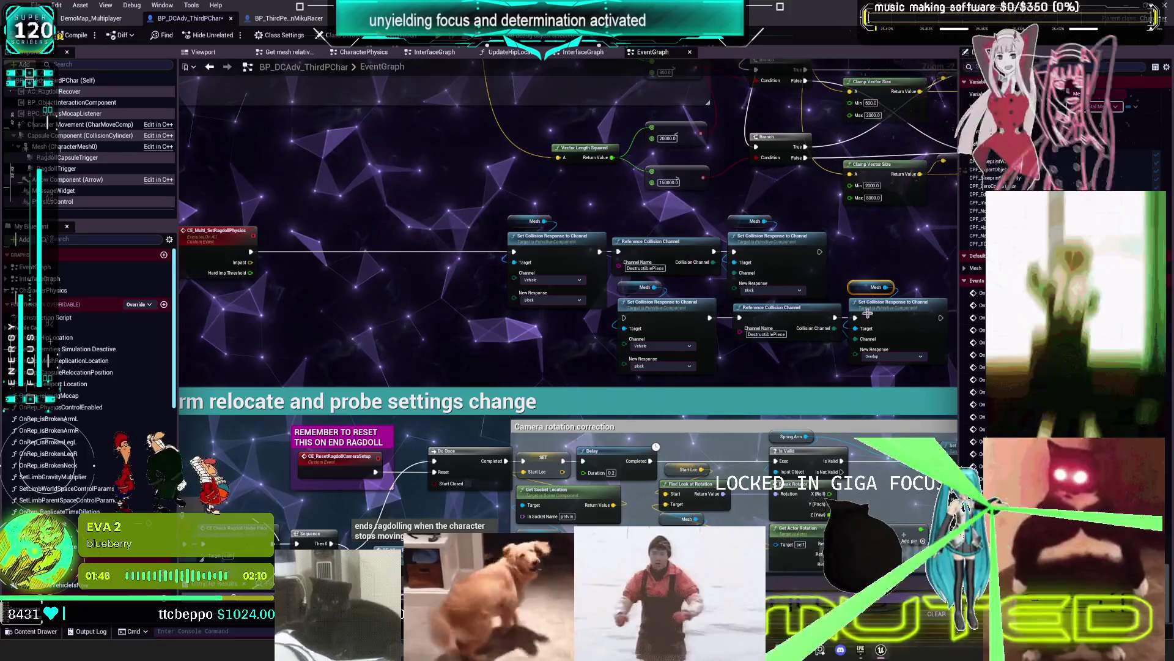
pyautogui.moveTo(884, 256); pyautogui.dragTo(881, 315)
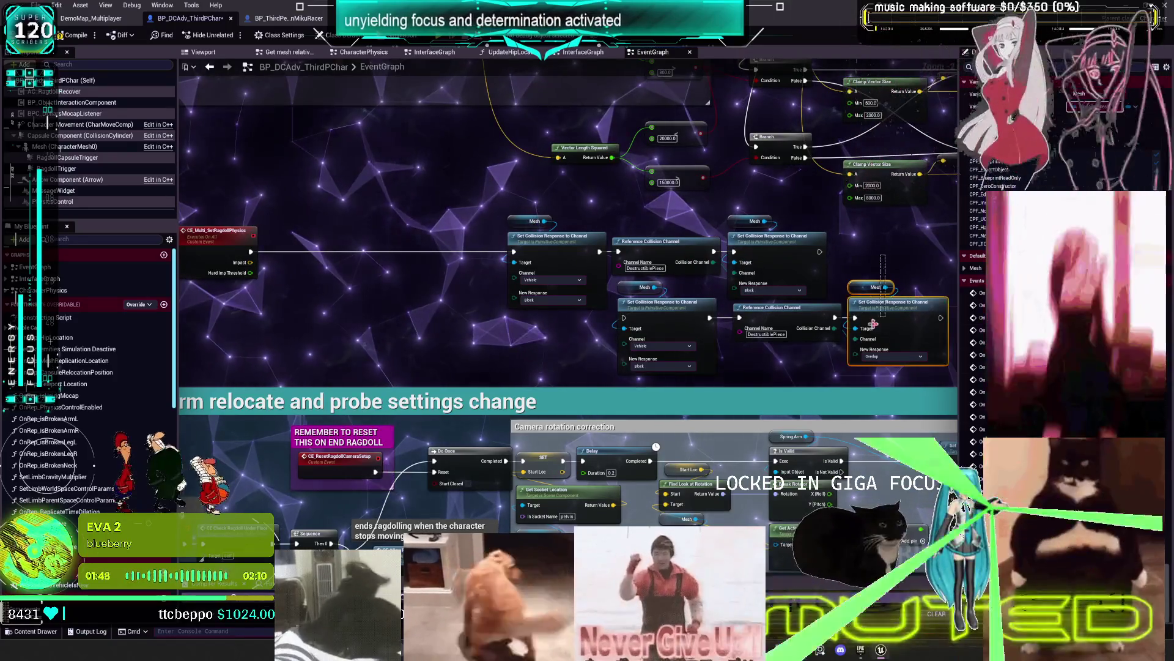
pyautogui.moveTo(728, 294); pyautogui.dragTo(610, 335)
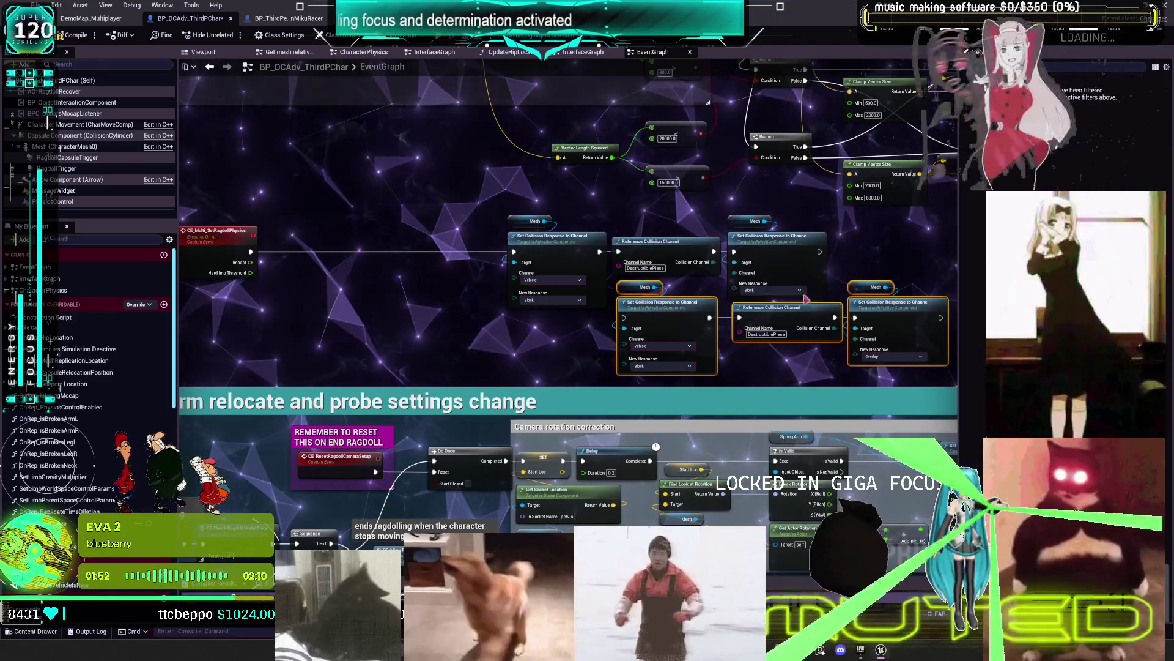
pyautogui.moveTo(574, 243); pyautogui.dragTo(838, 219)
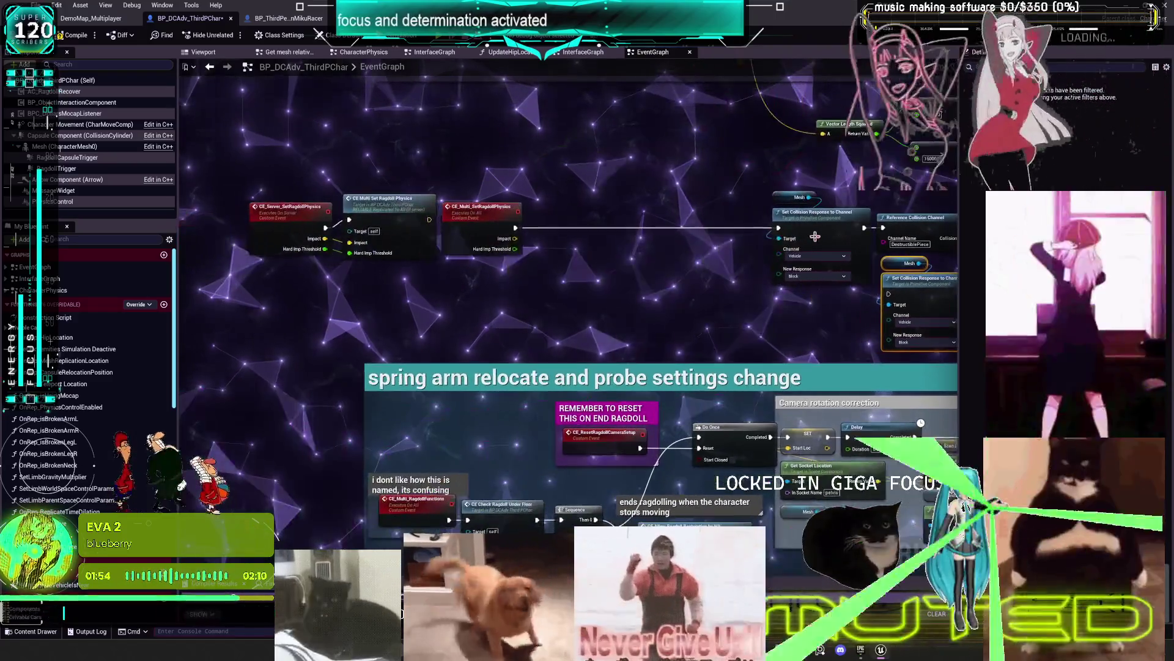
# Undo the deletion to restore the Vector Length, SET, comparison and Branch nodes after CE_Multi_SetRagdollPhysics
pyautogui.hotkey('ctrl', 'z')
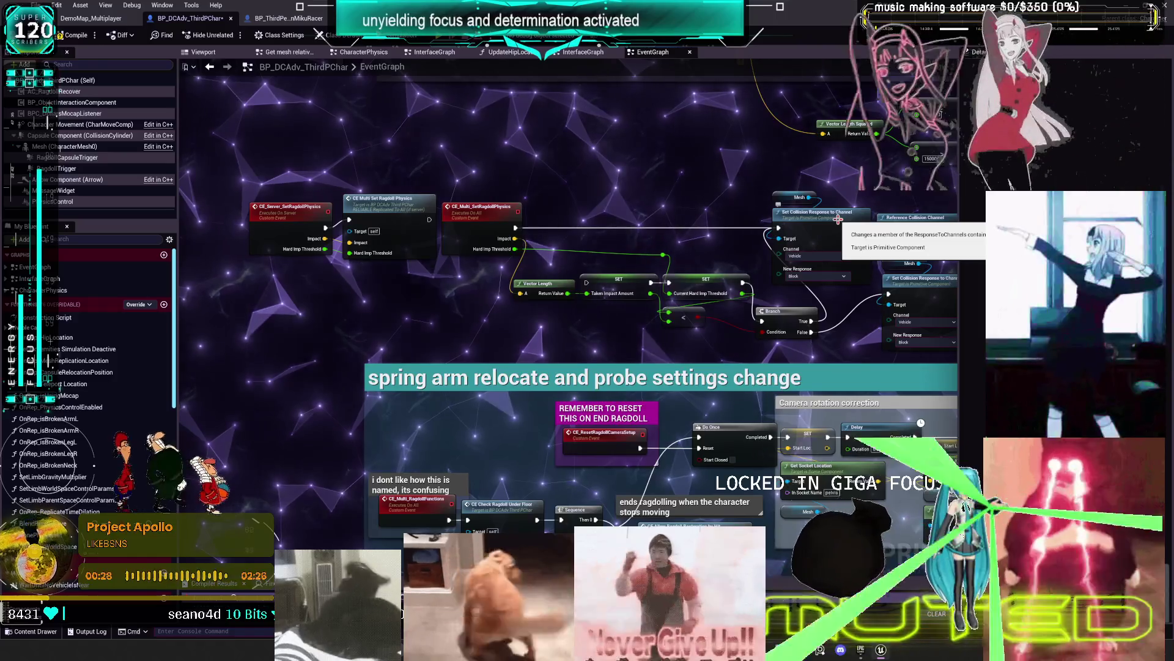
pyautogui.scroll(2, 555, 267)
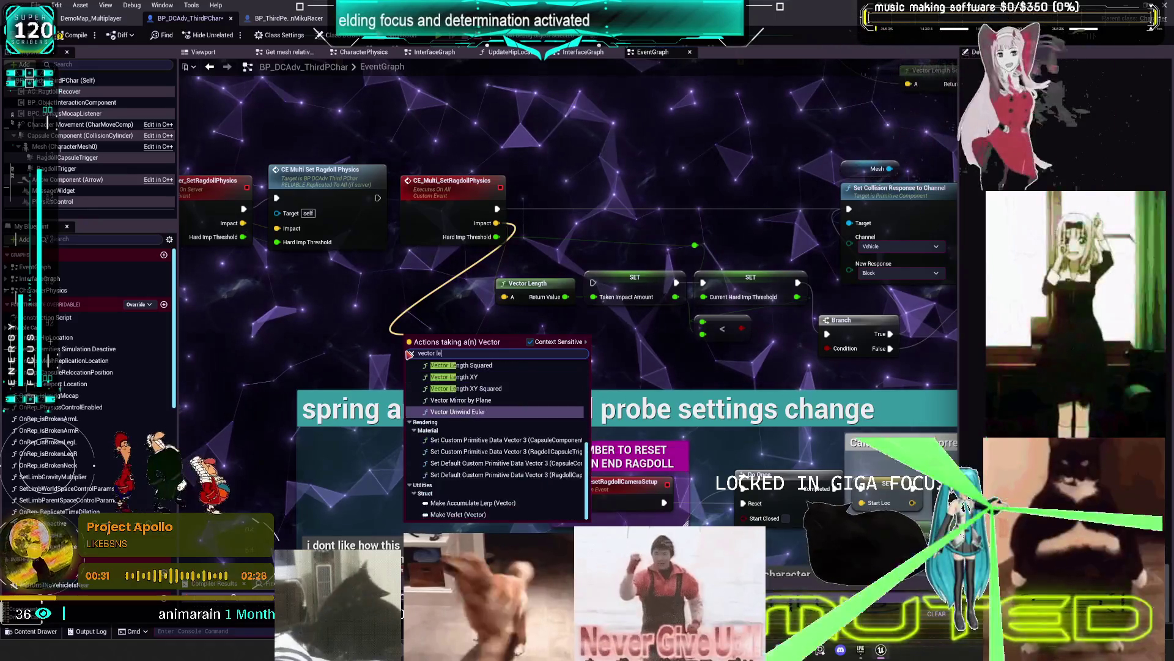
# Add a Vector Length Squared node from the Impact pin and test it on the < comparison, then undo
pyautogui.write('n')
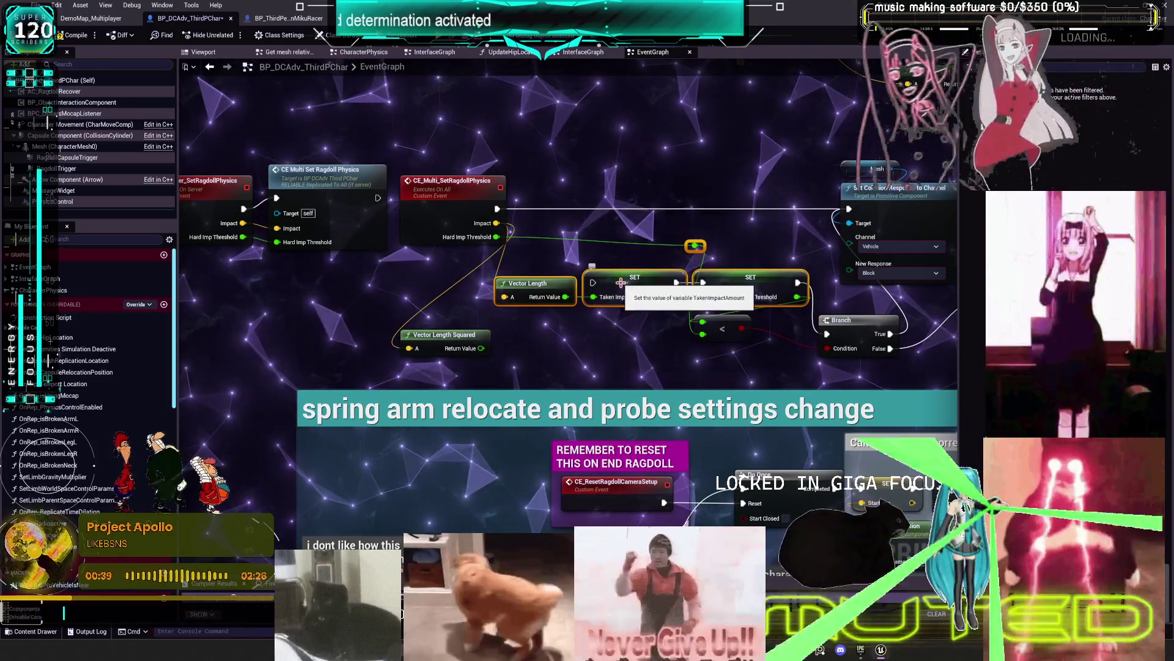
pyautogui.moveTo(599, 334)
pyautogui.mouseDown()
pyautogui.moveTo(684, 329)
pyautogui.moveTo(676, 342)
pyautogui.moveTo(707, 345)
pyautogui.mouseUp()
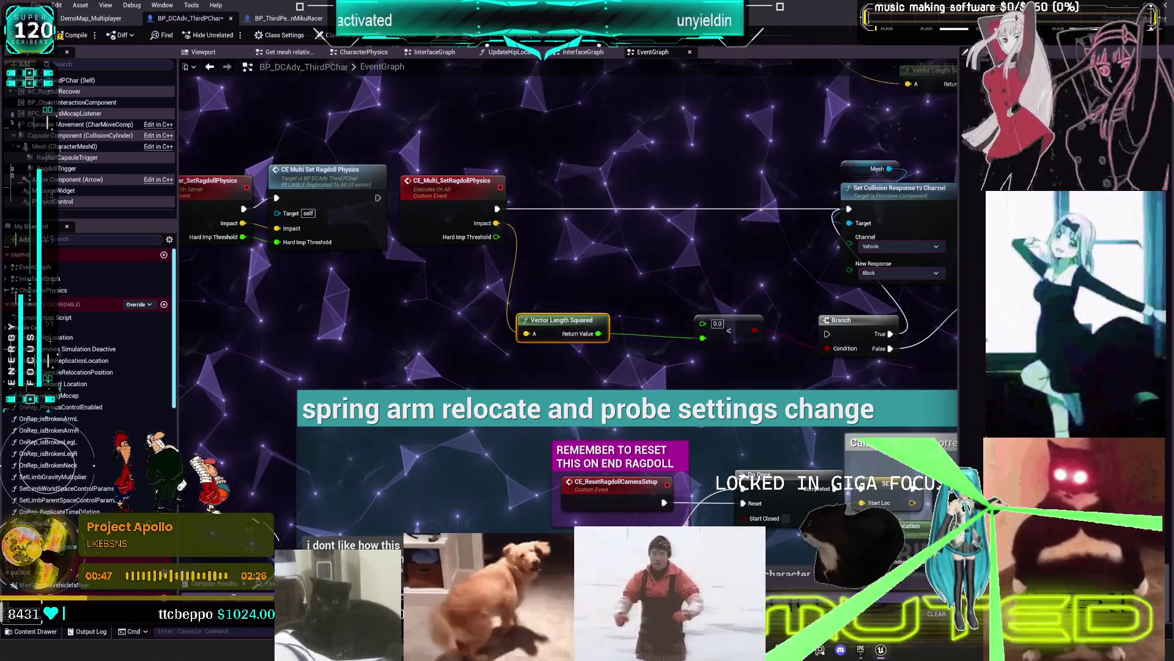
pyautogui.moveTo(554, 368); pyautogui.dragTo(686, 383)
pyautogui.moveTo(688, 339); pyautogui.dragTo(746, 259)
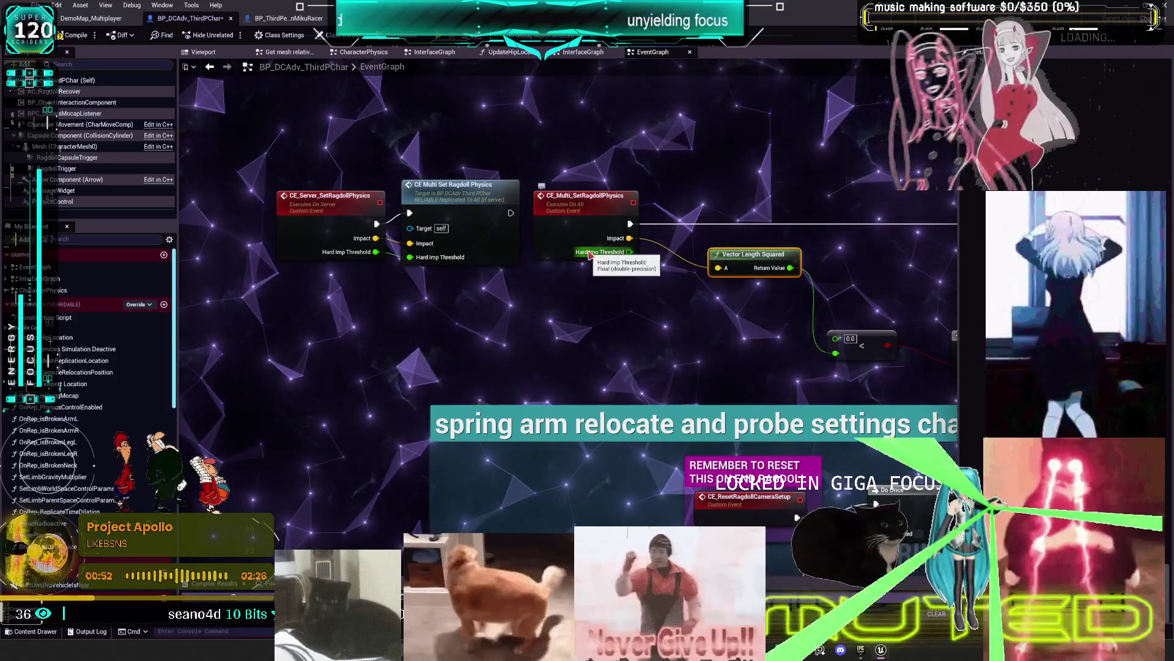
pyautogui.moveTo(585, 213); pyautogui.dragTo(416, 189)
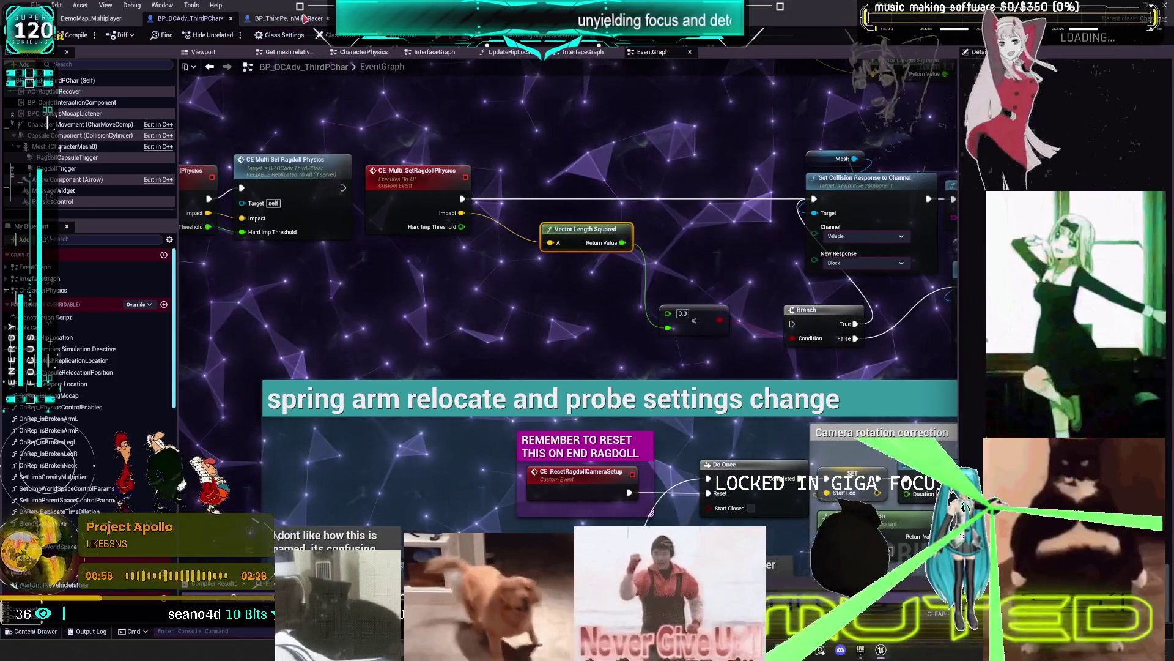
pyautogui.moveTo(609, 243)
pyautogui.mouseDown()
pyautogui.moveTo(520, 221)
pyautogui.moveTo(455, 296)
pyautogui.mouseUp()
pyautogui.hotkey('ctrl', 'z')
pyautogui.hotkey('ctrl', 'z')
pyautogui.hotkey('ctrl', 'z')
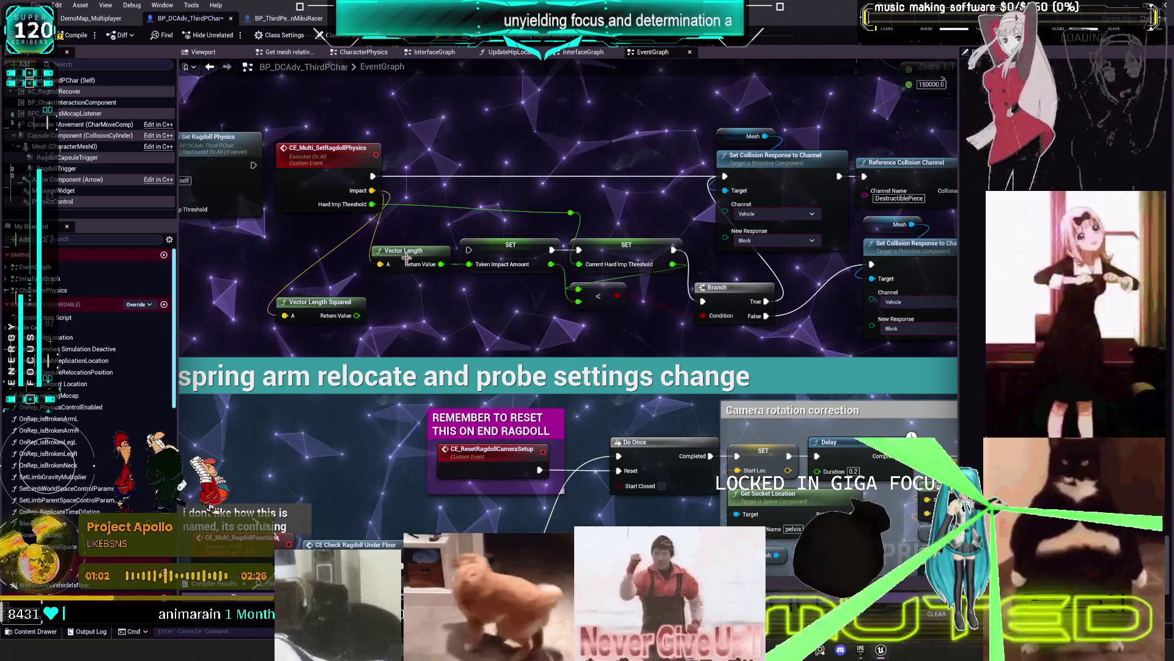
pyautogui.hotkey('ctrl', 'shift', 'f')
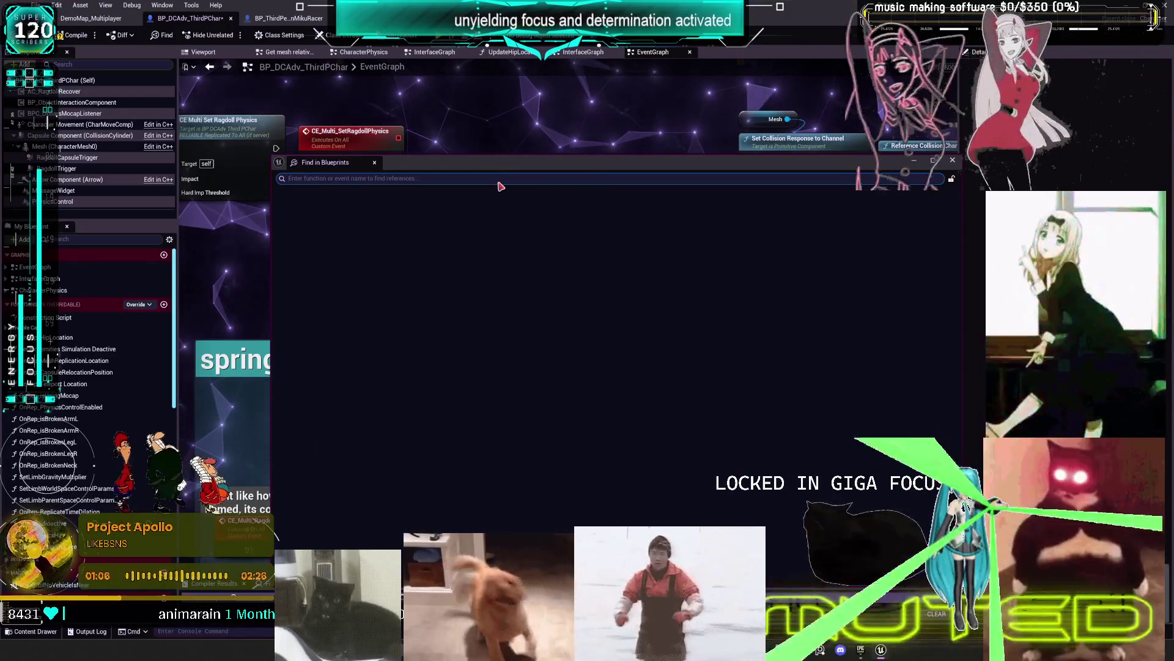
# Search all blueprints for 'onimpactreceived'
pyautogui.write('onimpa')
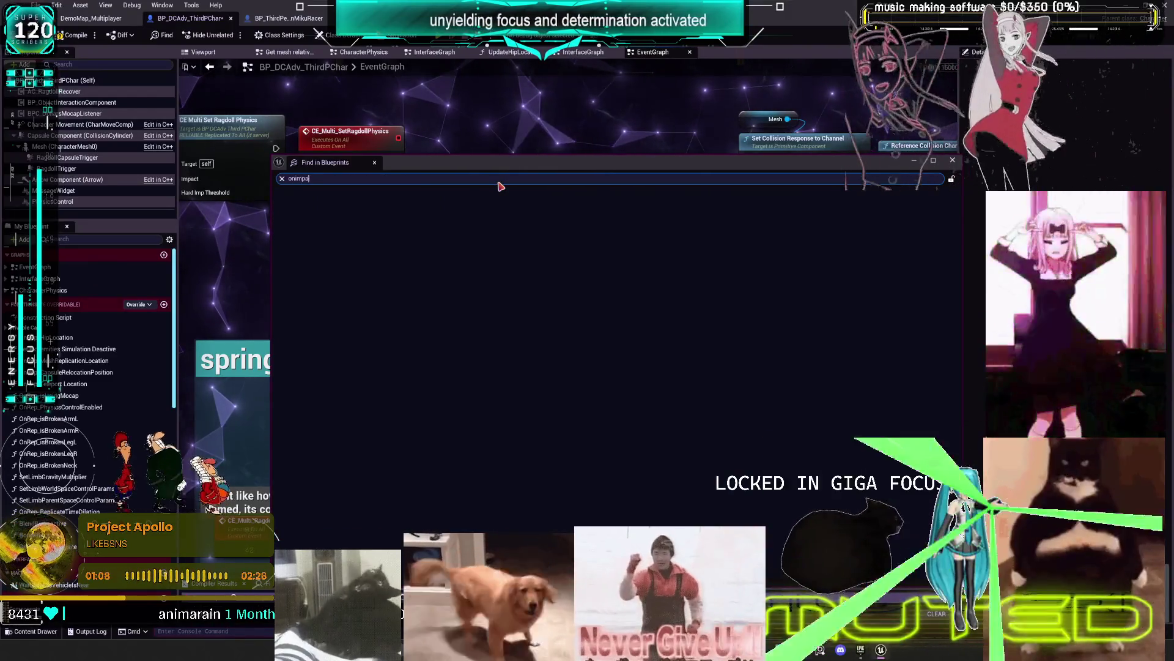
pyautogui.write('ctreceove')
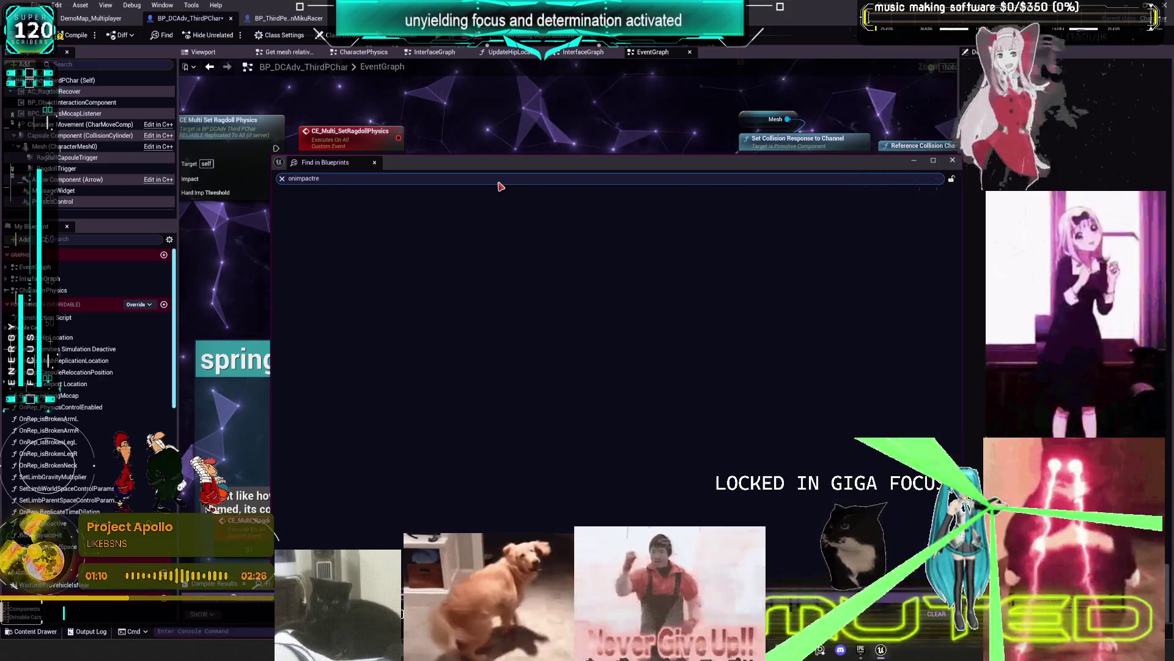
pyautogui.press('BackSpace')
pyautogui.press('BackSpace')
pyautogui.press('BackSpace')
pyautogui.write('ived')
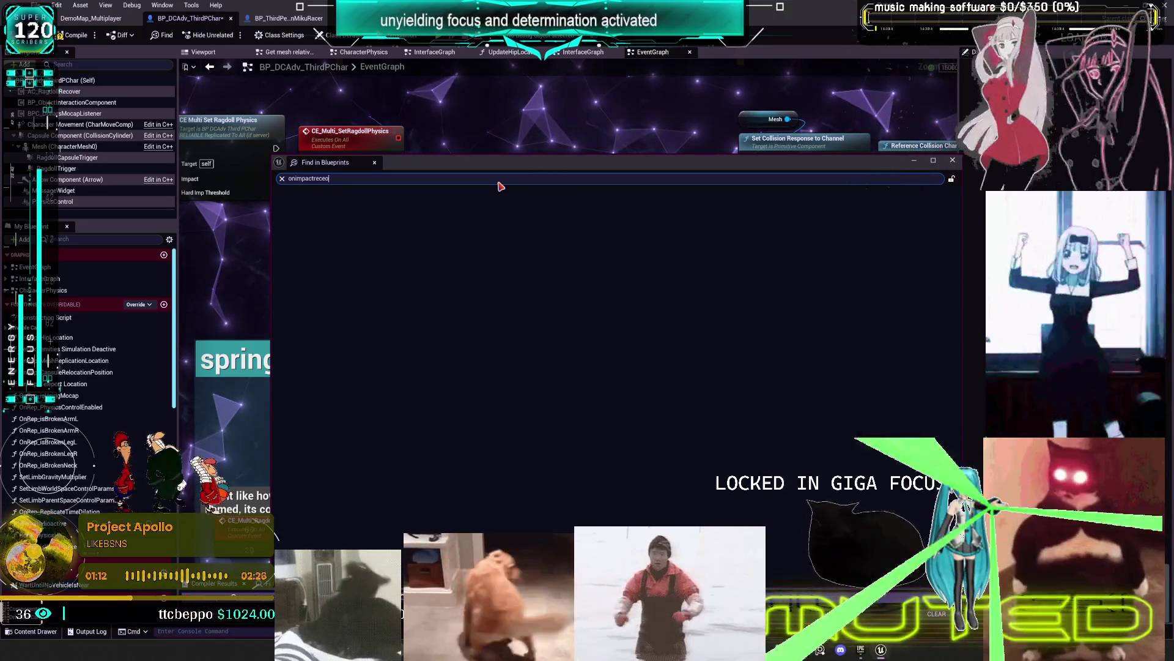
pyautogui.press('Return')
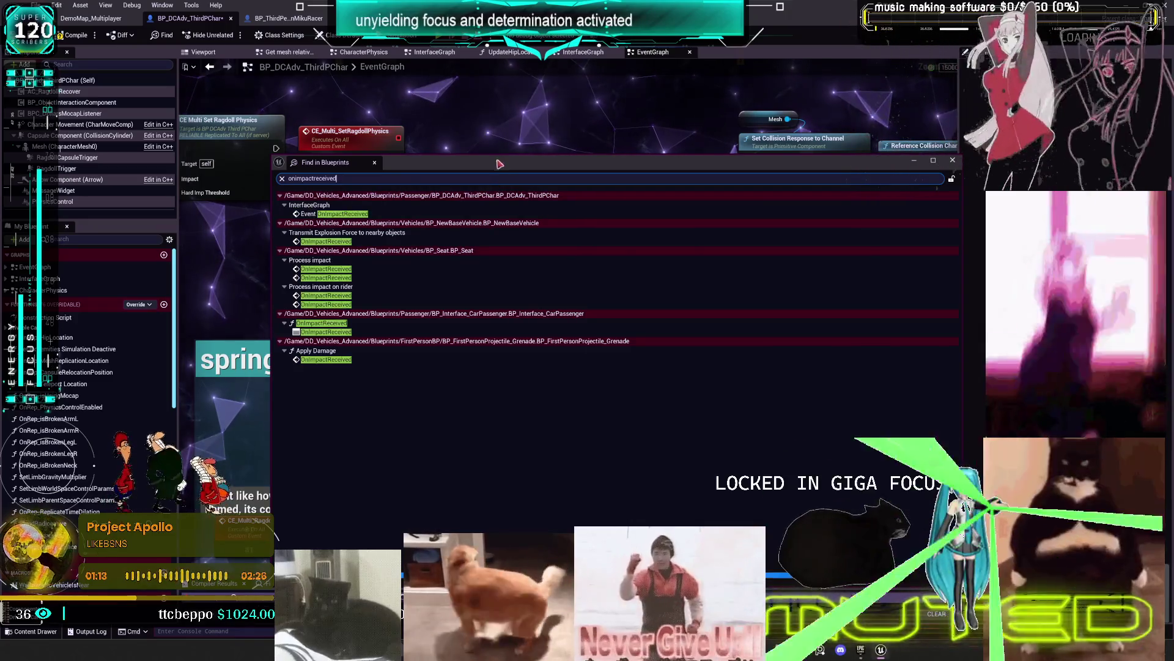
# Inspect the grenade's Apply Damage graph around the Branch and Cast nodes, then open the interface's OnImpactReceived definition
pyautogui.doubleClick(316, 361)
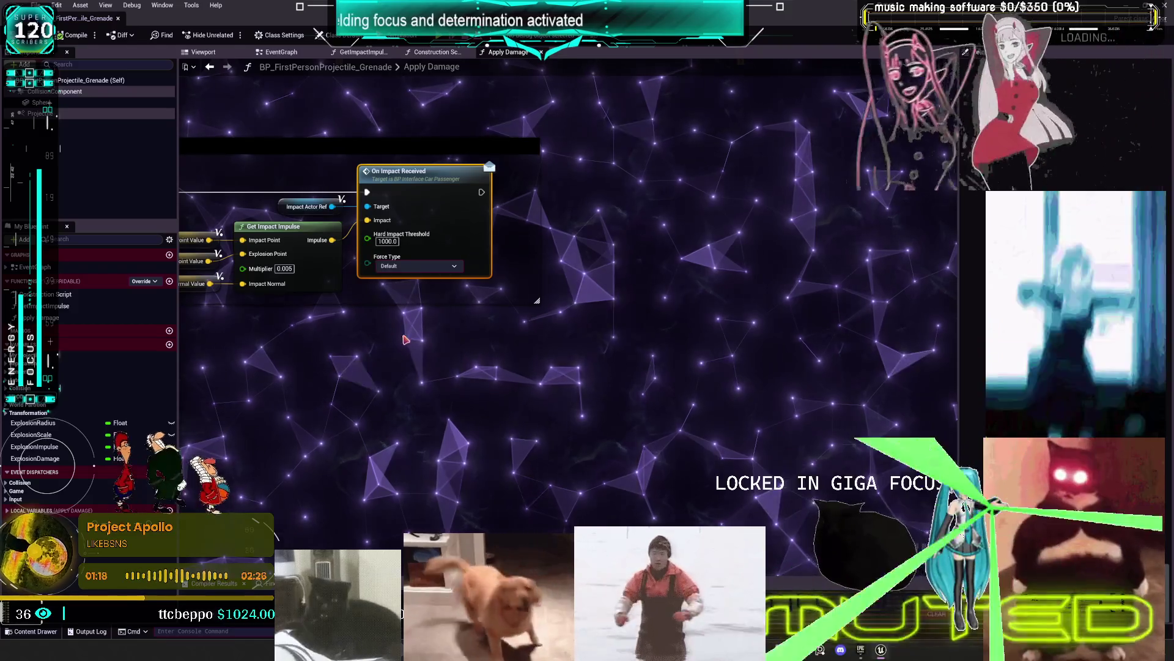
pyautogui.moveTo(326, 335); pyautogui.dragTo(457, 327)
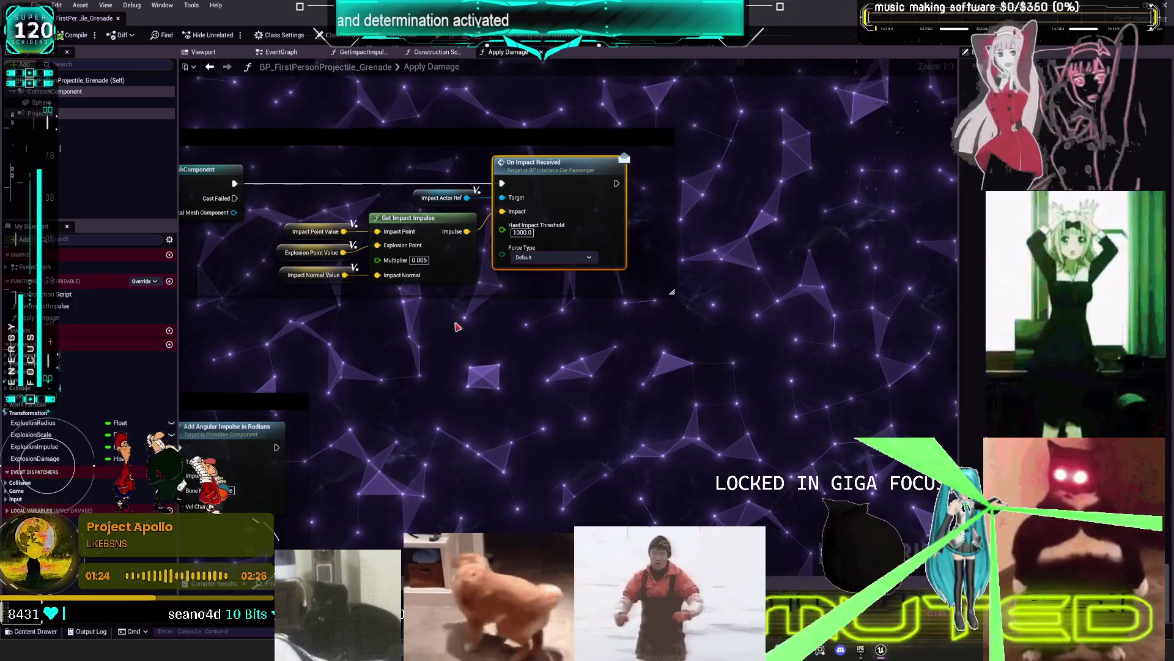
pyautogui.moveTo(511, 403); pyautogui.dragTo(819, 403)
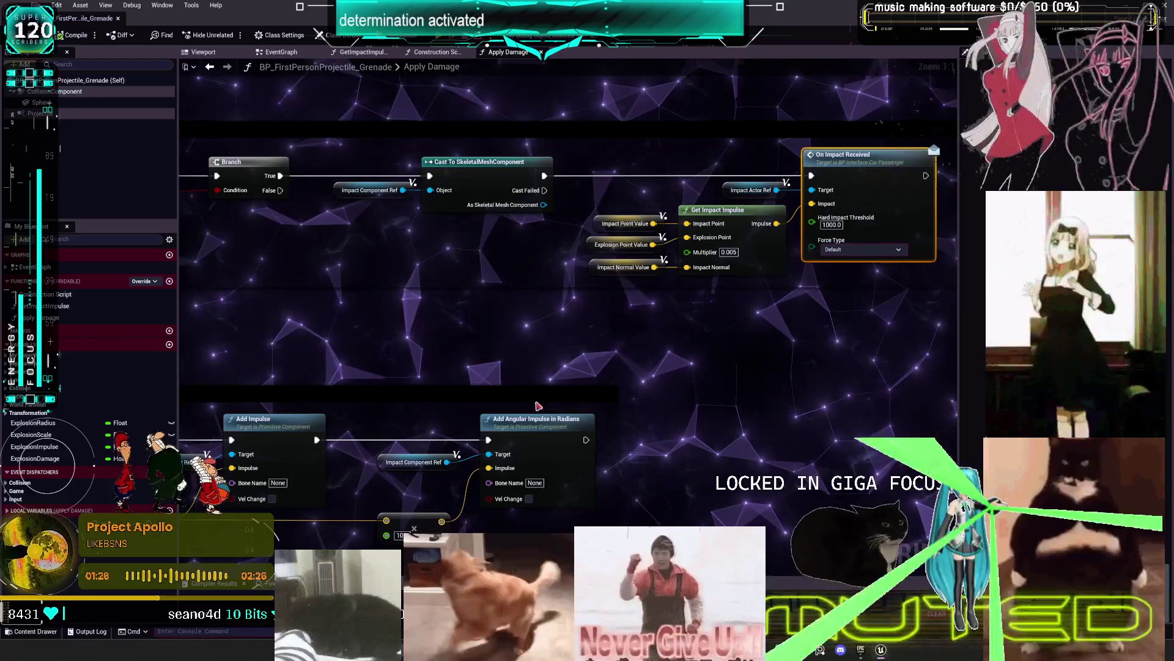
pyautogui.moveTo(699, 358); pyautogui.dragTo(552, 366)
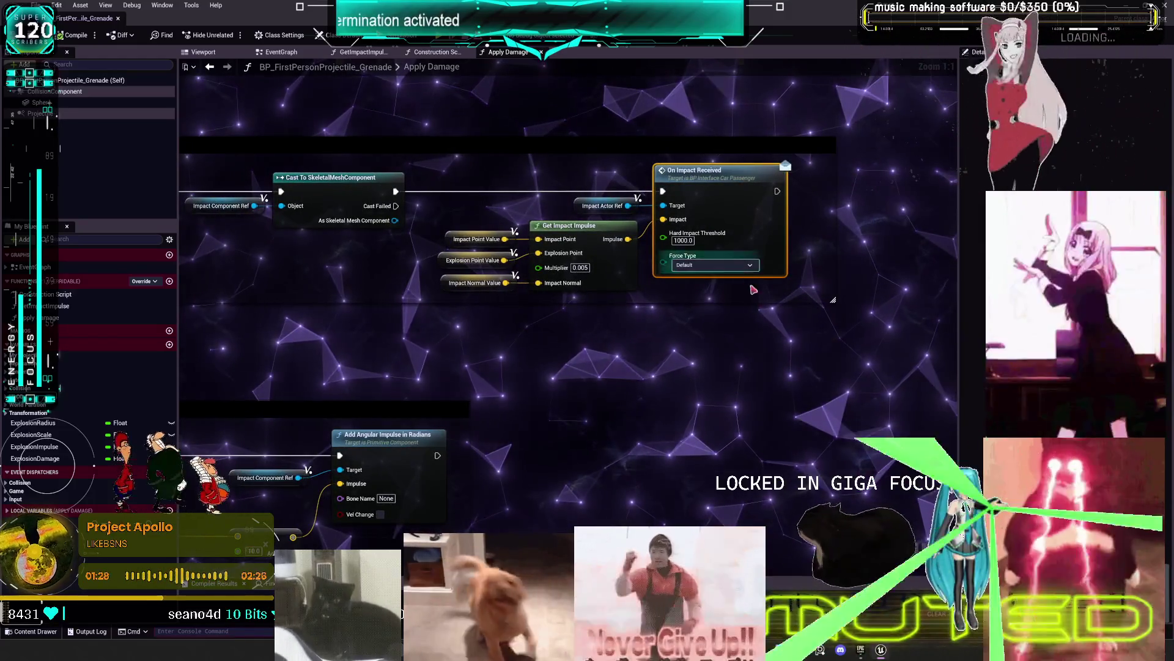
pyautogui.click(211, 35)
pyautogui.hotkey('alt', 'shift', 'f')
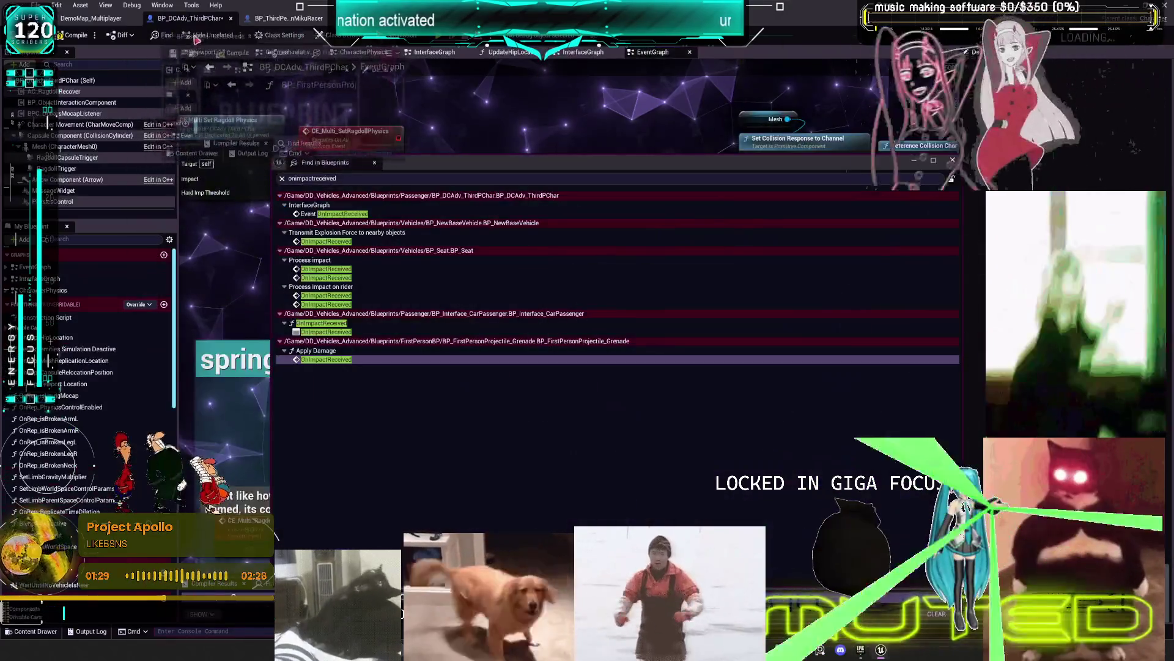
pyautogui.doubleClick(339, 332)
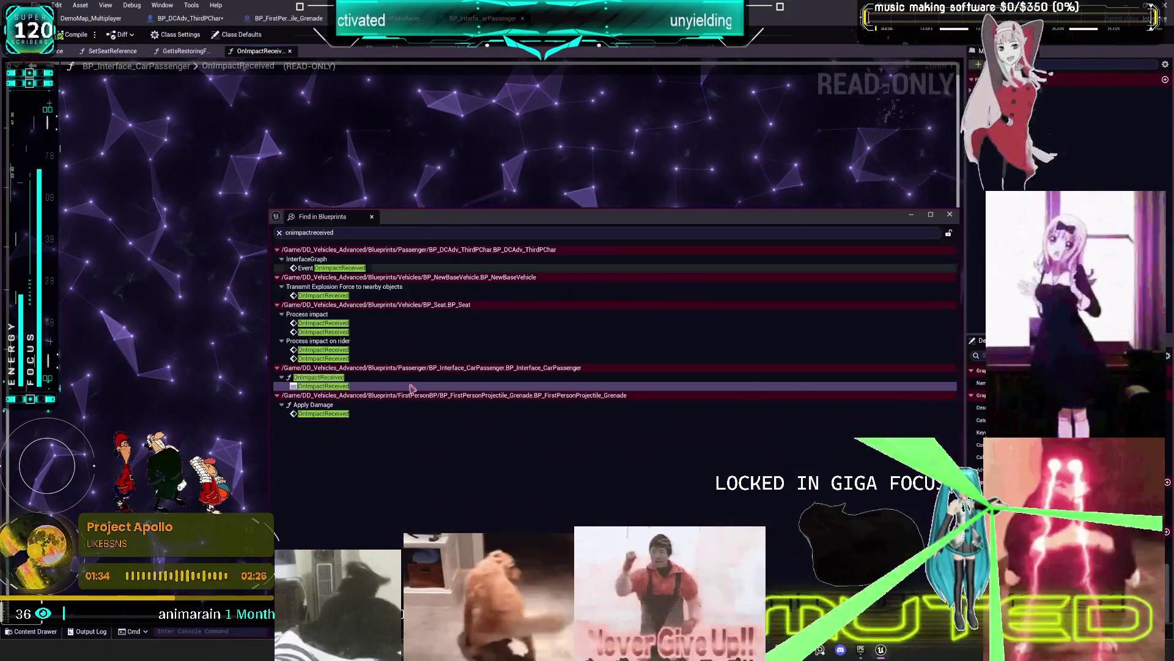
# Review BP_Seat's Process impact graph up to its On Impact Received nodes, then go back to the character's EventGraph
pyautogui.doubleClick(324, 359)
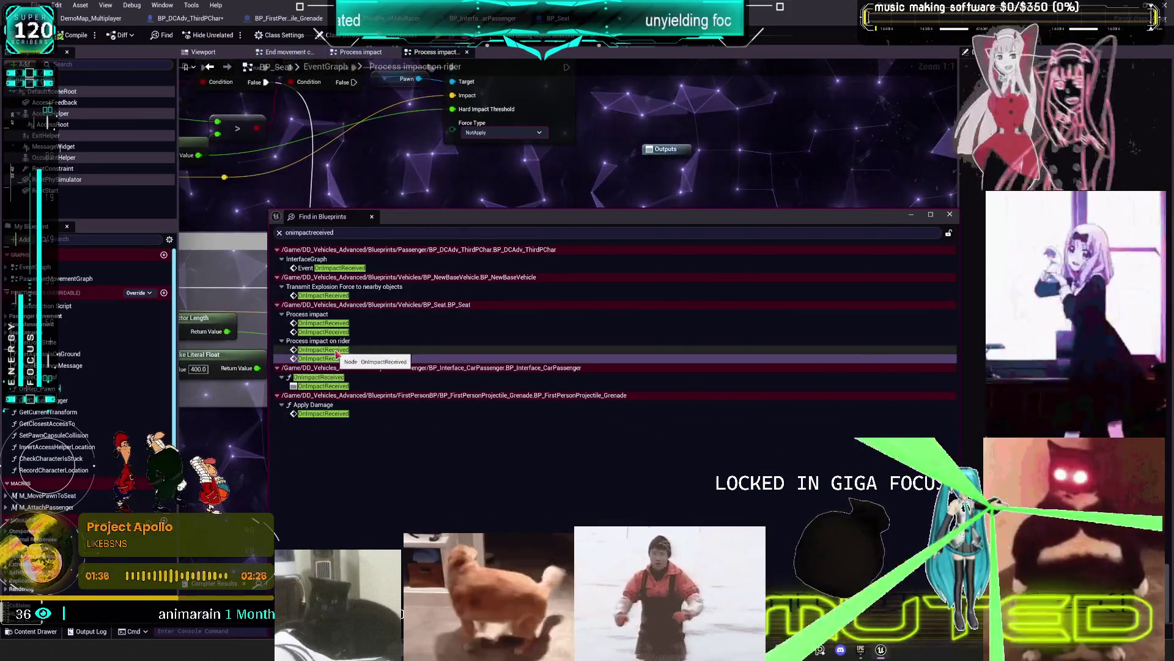
pyautogui.doubleClick(327, 332)
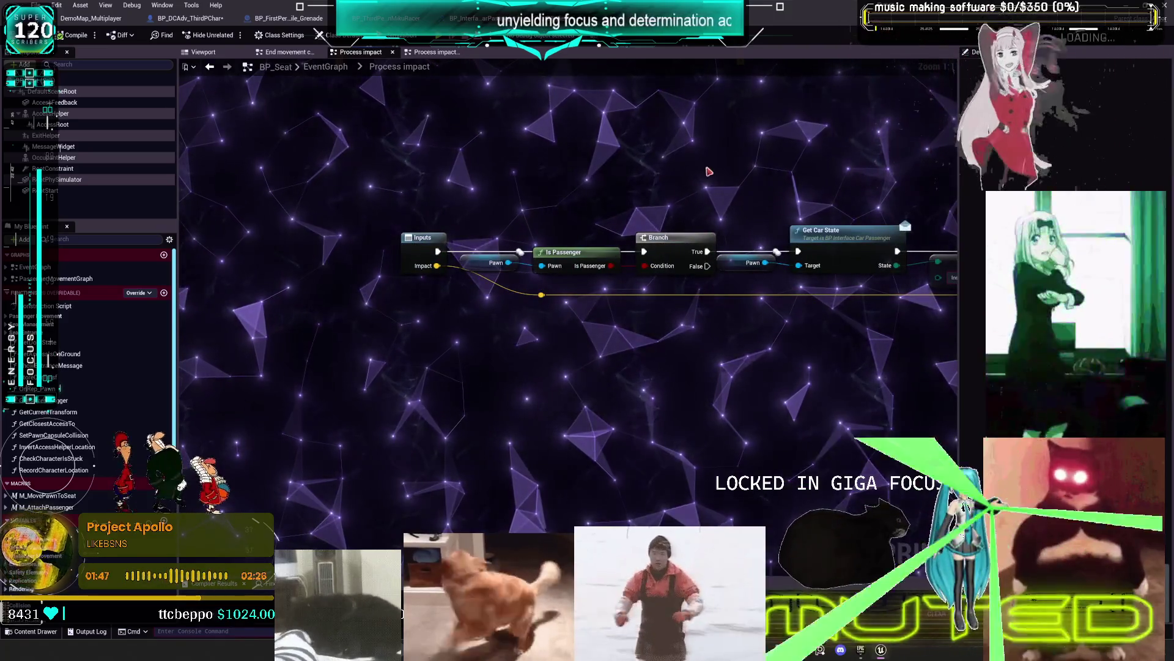
pyautogui.moveTo(706, 176); pyautogui.dragTo(718, 175)
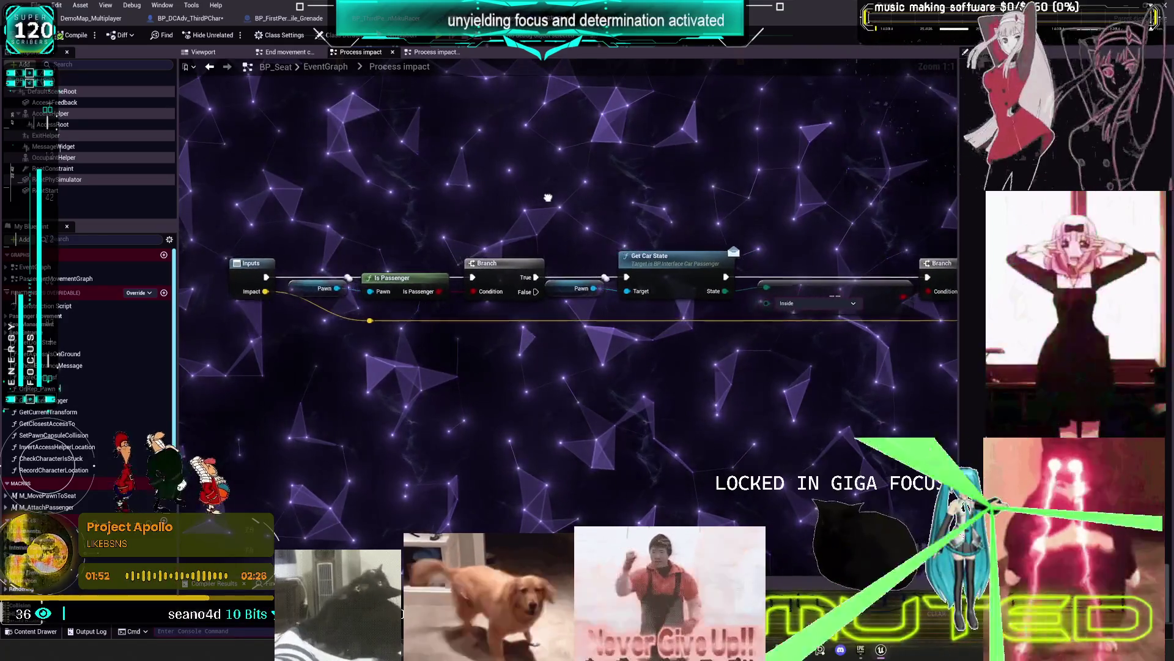
pyautogui.moveTo(544, 196)
pyautogui.mouseDown()
pyautogui.moveTo(564, 197)
pyautogui.moveTo(498, 188)
pyautogui.moveTo(542, 192)
pyautogui.moveTo(478, 204)
pyautogui.mouseUp()
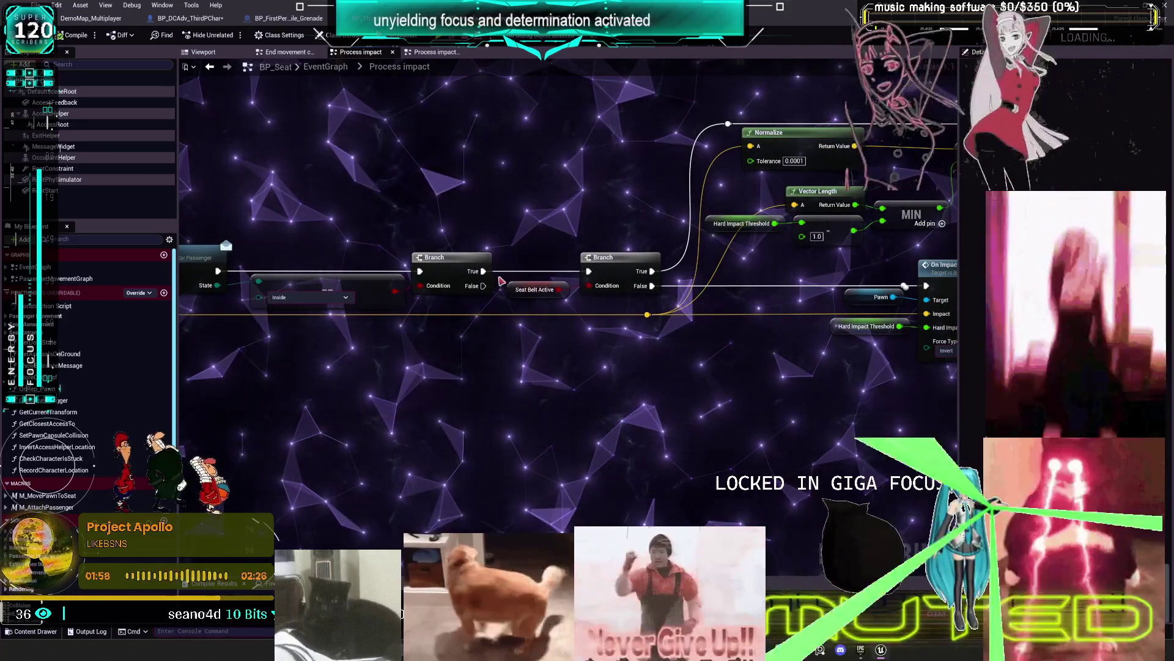
pyautogui.moveTo(786, 286); pyautogui.dragTo(586, 297)
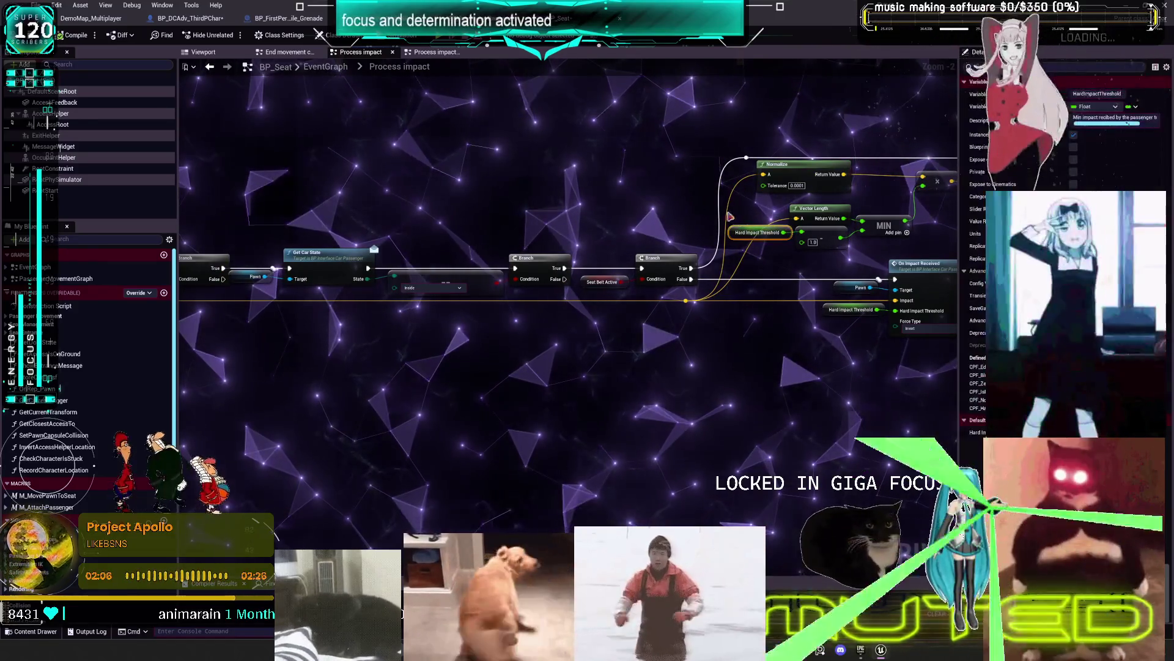
pyautogui.click(211, 21)
pyautogui.scroll(-1, 531, 280)
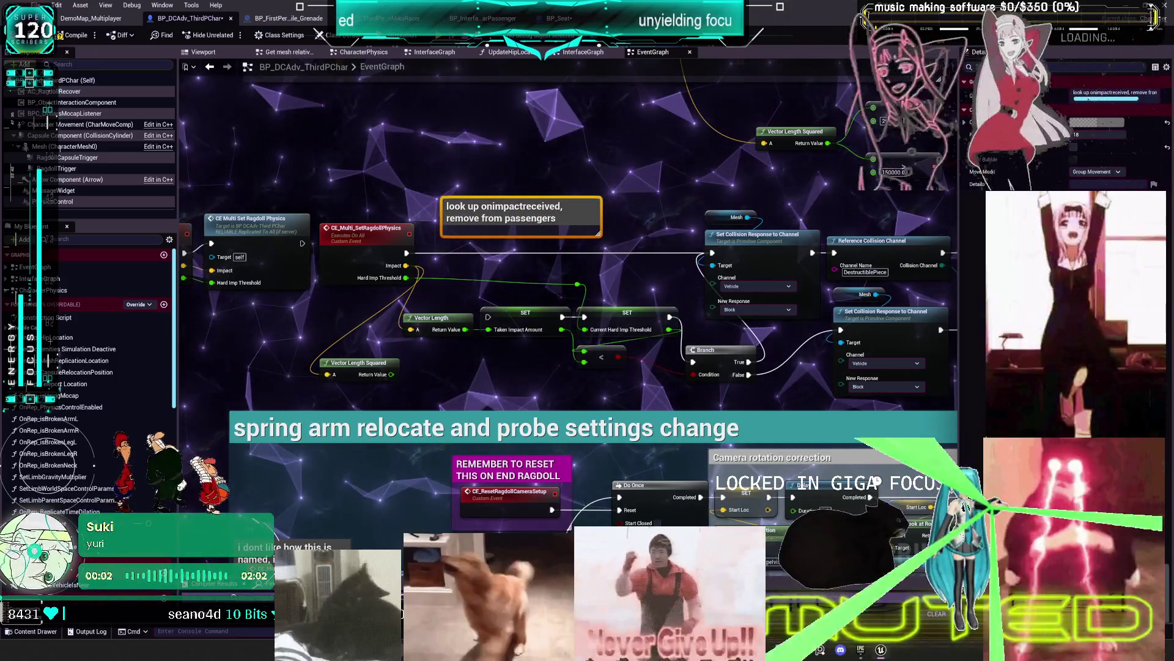
pyautogui.doubleClick(769, 298)
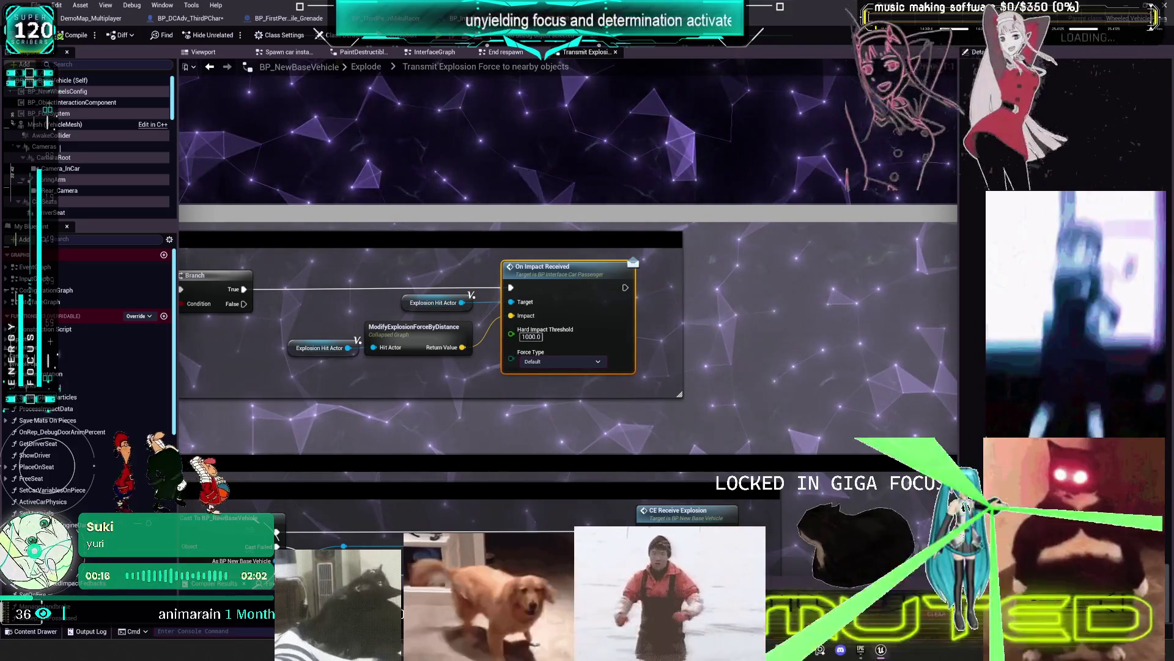
pyautogui.click(287, 17)
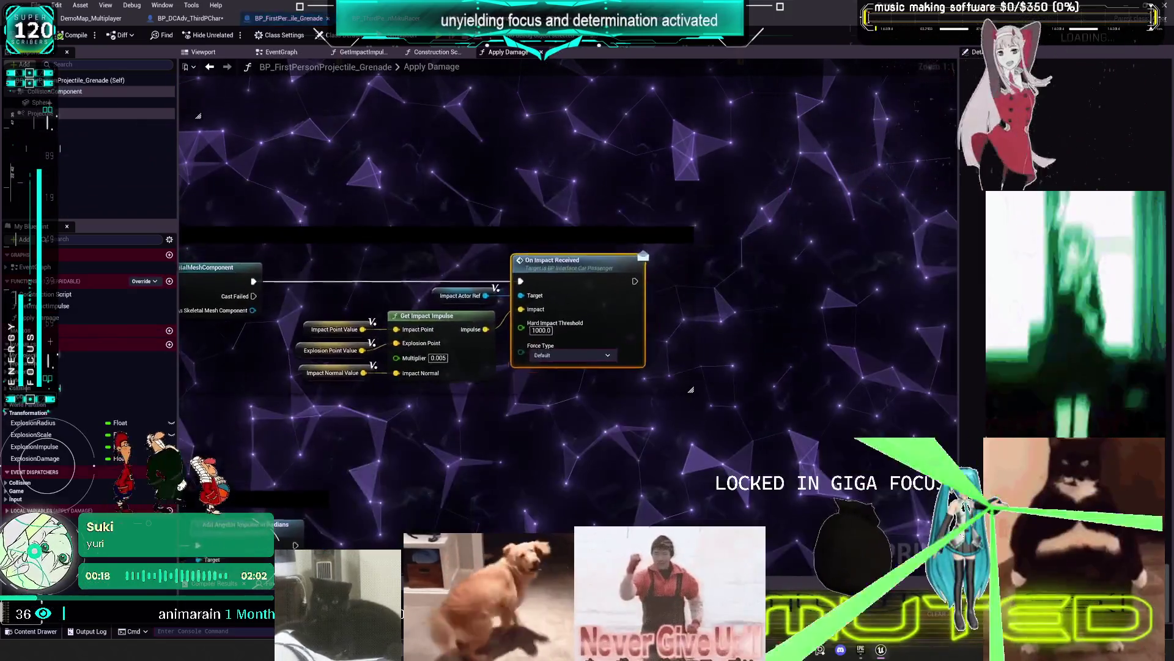
pyautogui.moveTo(376, 227); pyautogui.dragTo(716, 184)
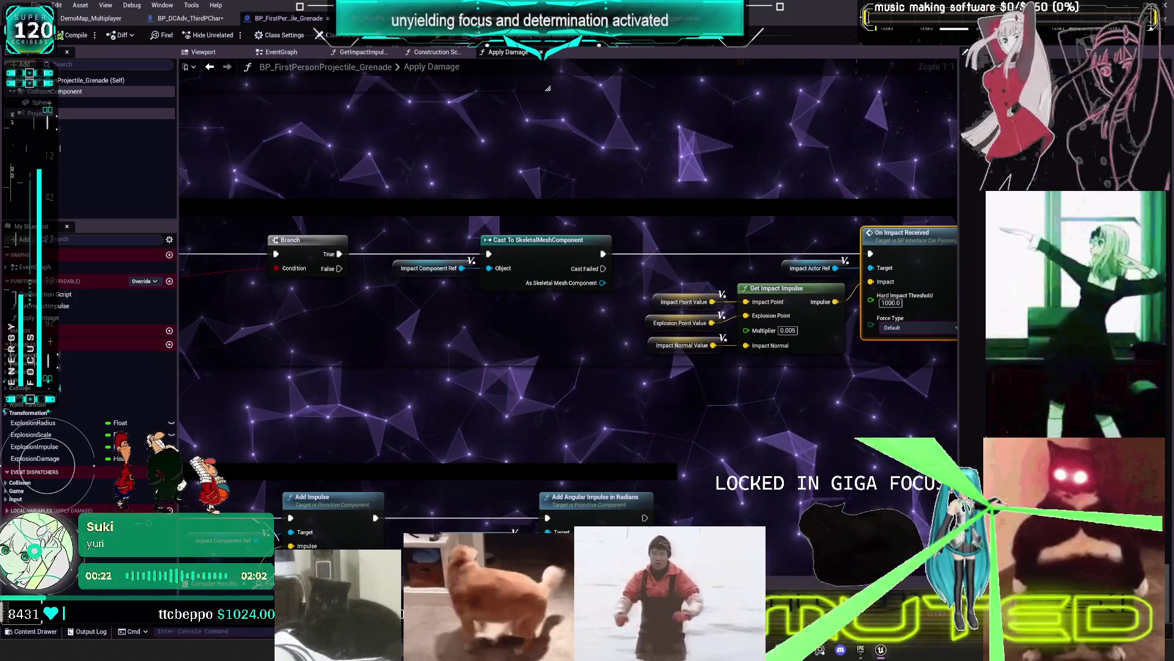
pyautogui.click(186, 17)
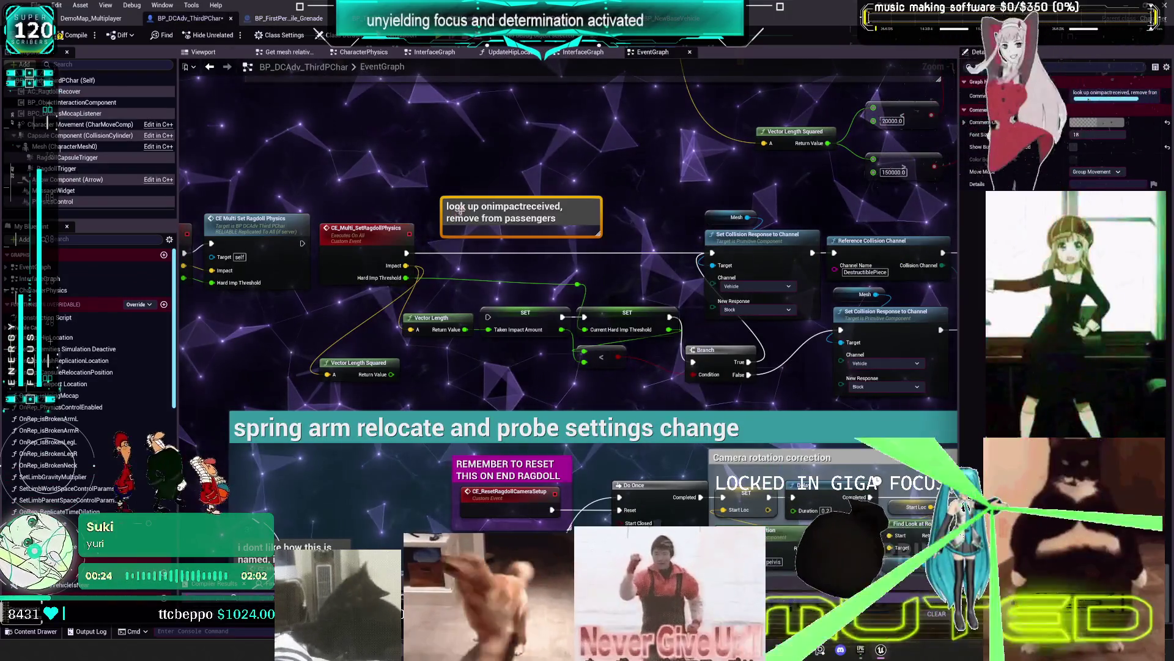
# Duplicate the comment as a note reading 'look up grendade, replace with custom ragdoll funciton interface'
pyautogui.hotkey('ctrl', 'v')
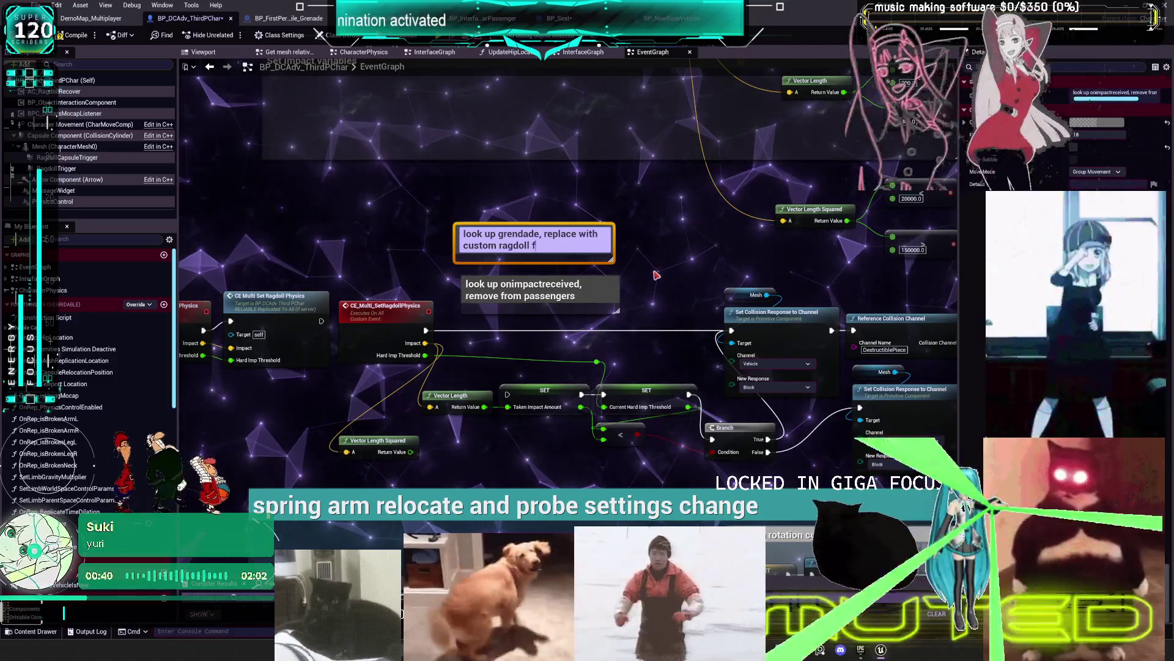
pyautogui.write('funcito')
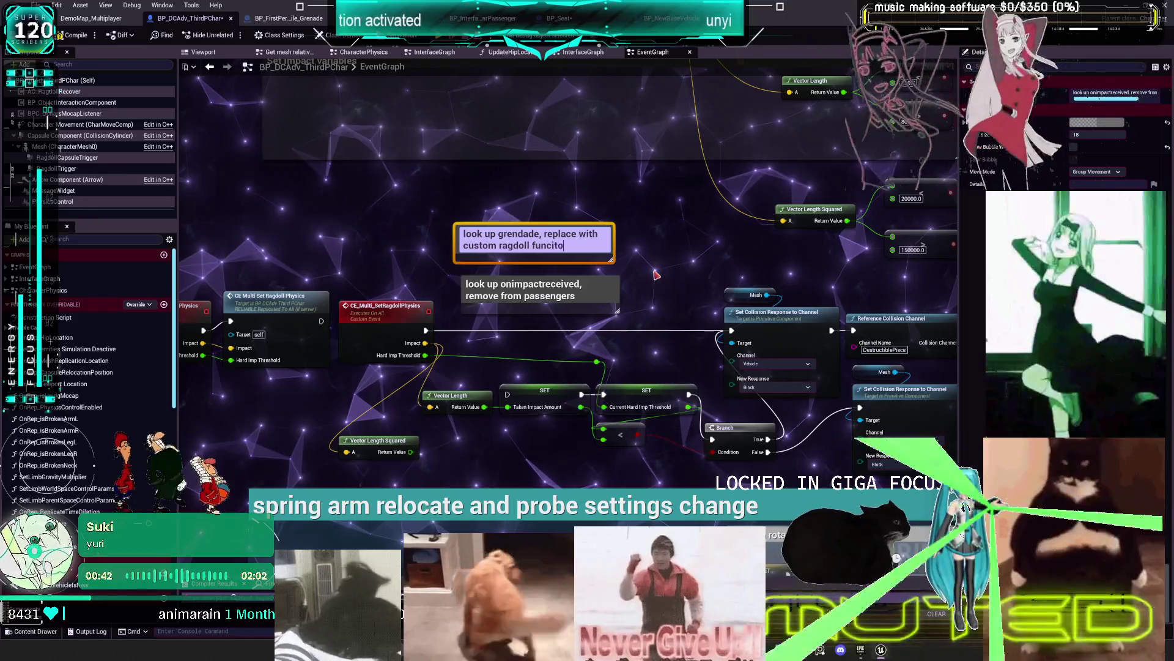
pyautogui.write('n interface')
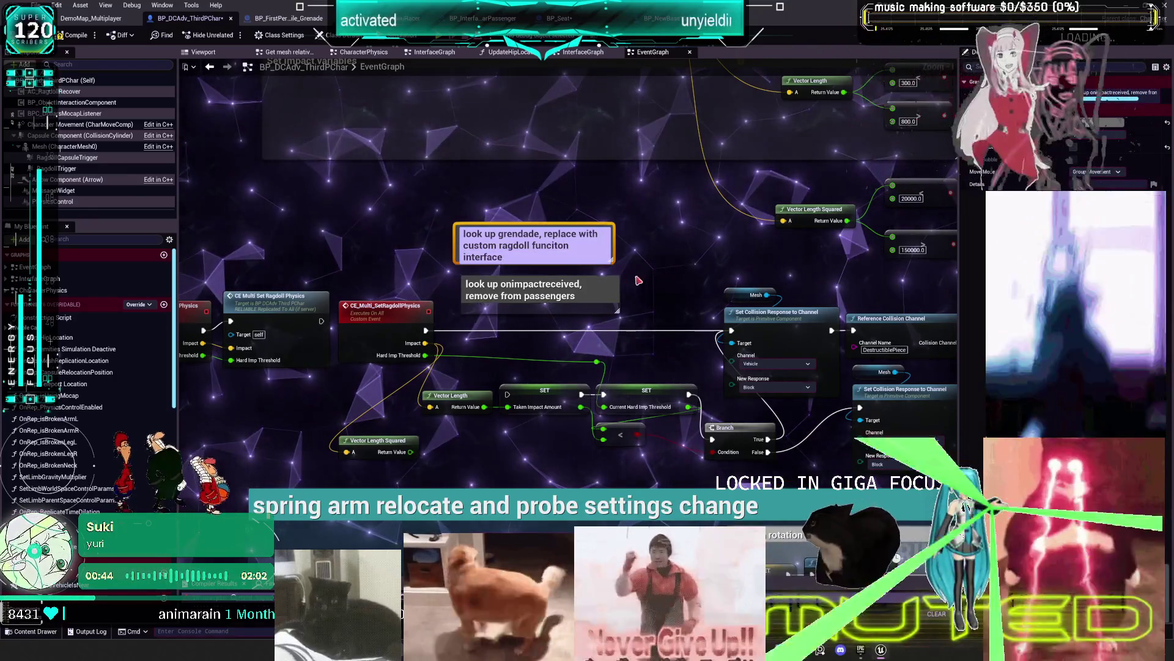
pyautogui.press('Return')
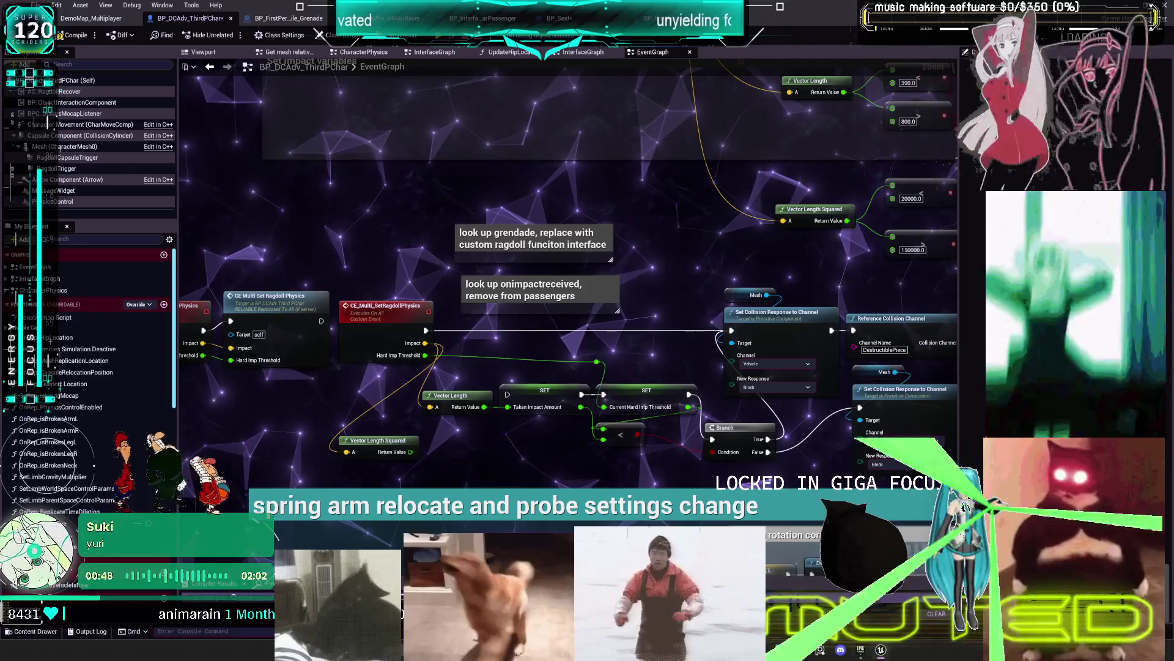
pyautogui.click(435, 51)
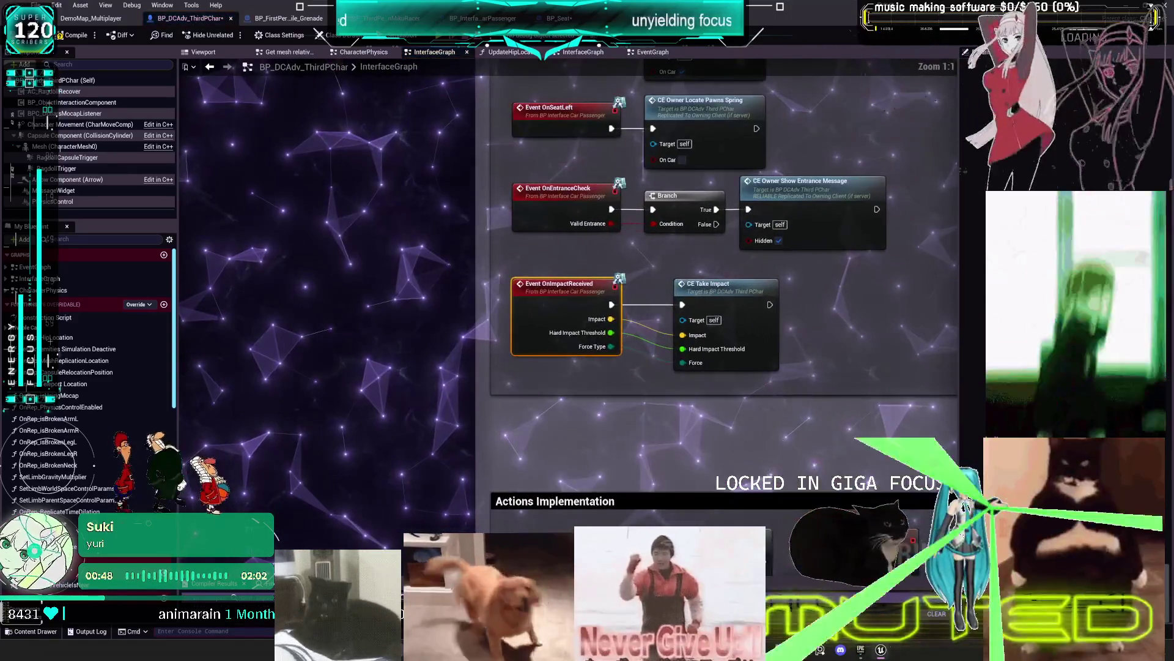
# Wrap OnImpactReceived and CE Take Impact in a comment 'seating(removed) grenades (replace with custom hitBPI)'
pyautogui.moveTo(914, 288); pyautogui.dragTo(581, 318)
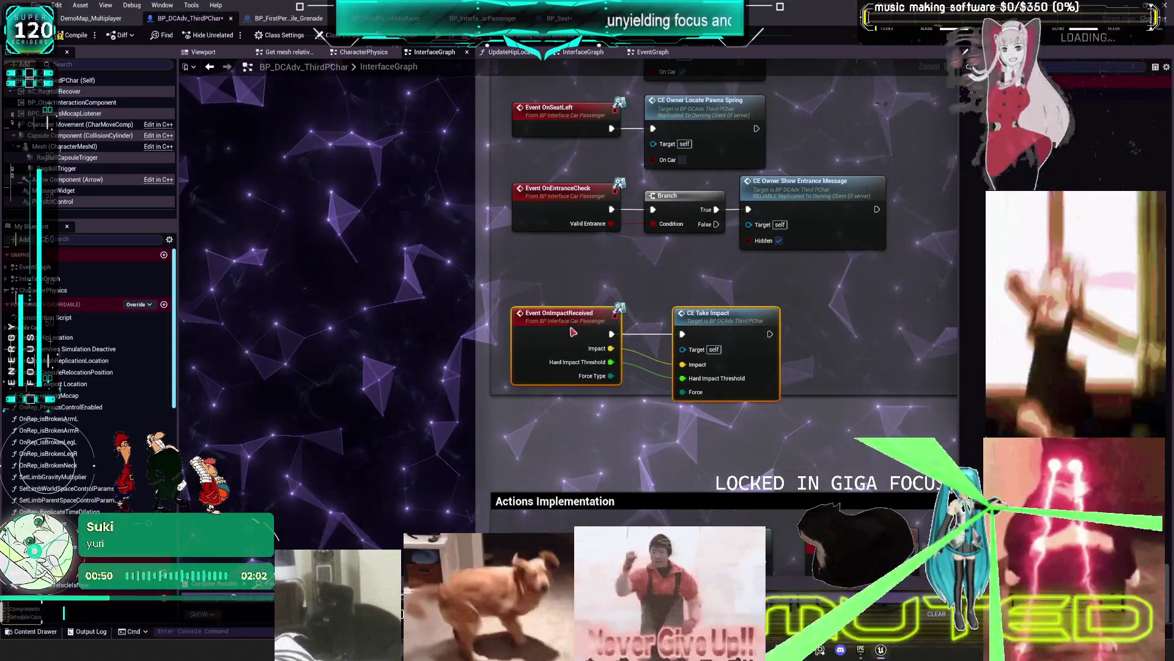
pyautogui.write('cseating(')
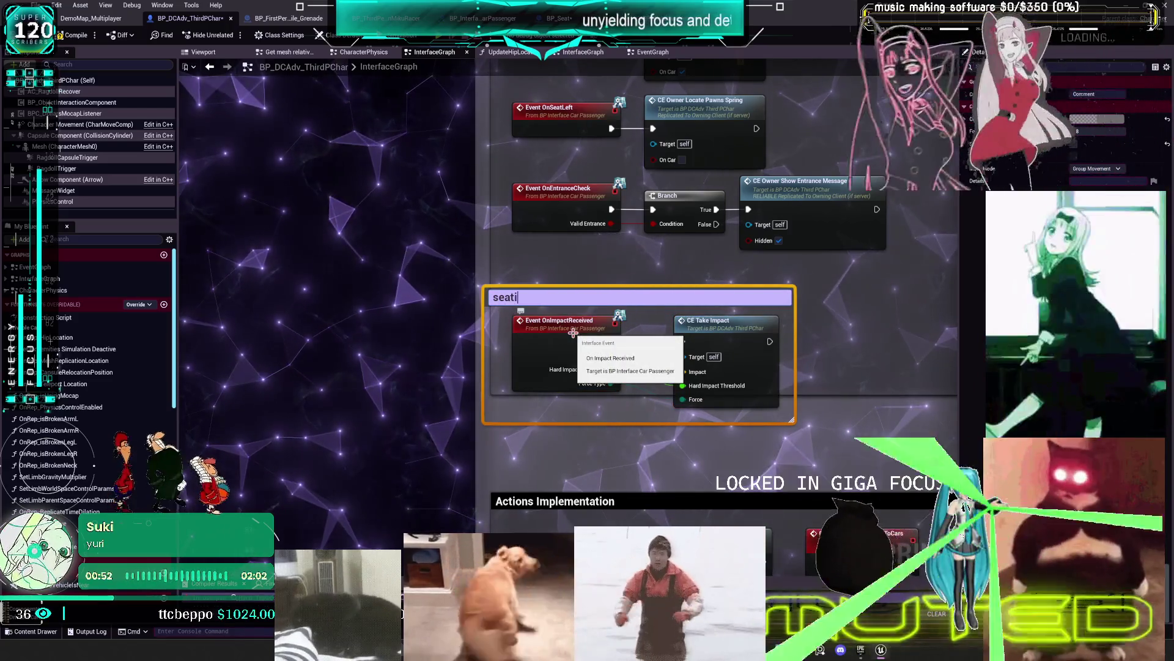
pyautogui.write('removed) ')
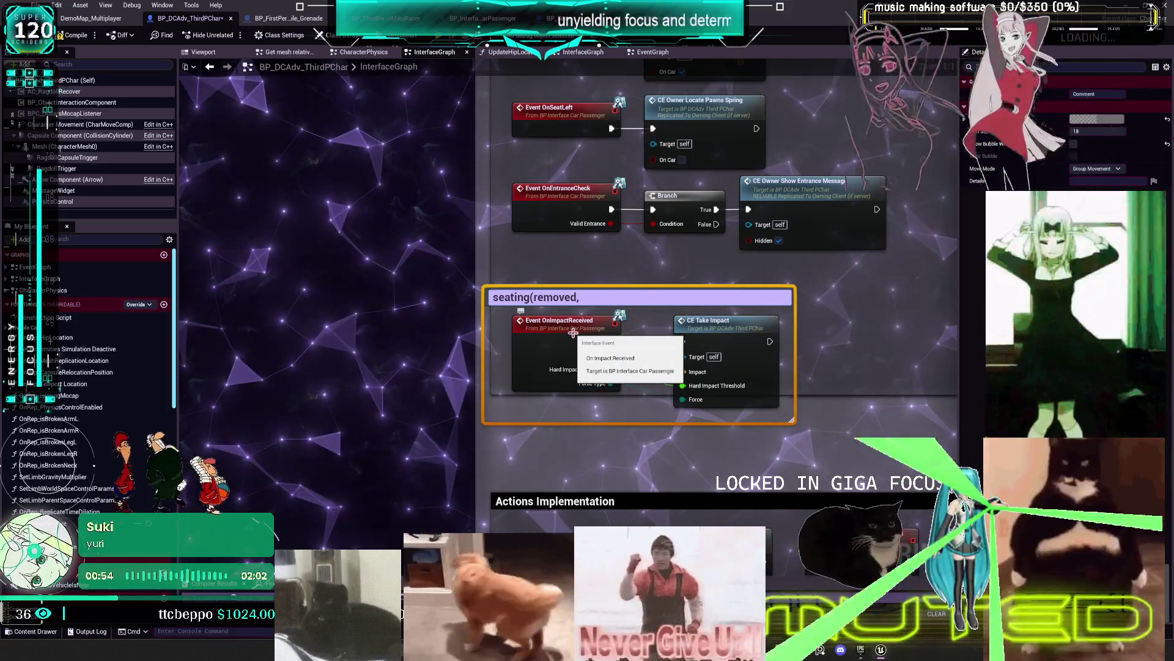
pyautogui.write('grean')
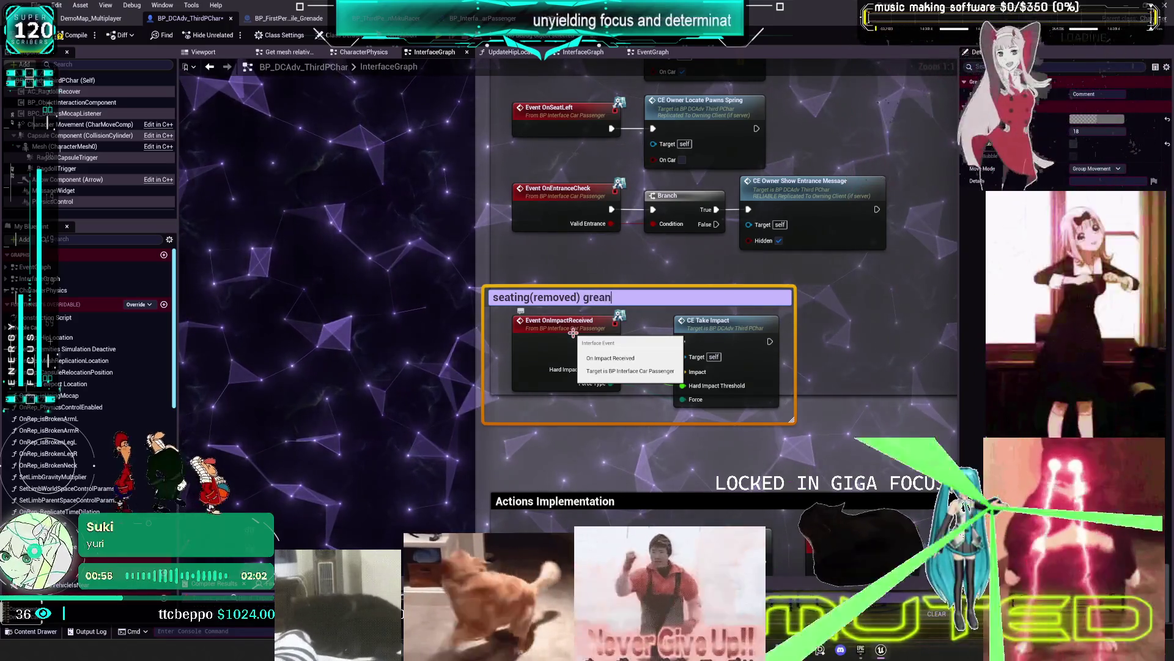
pyautogui.write('ades (')
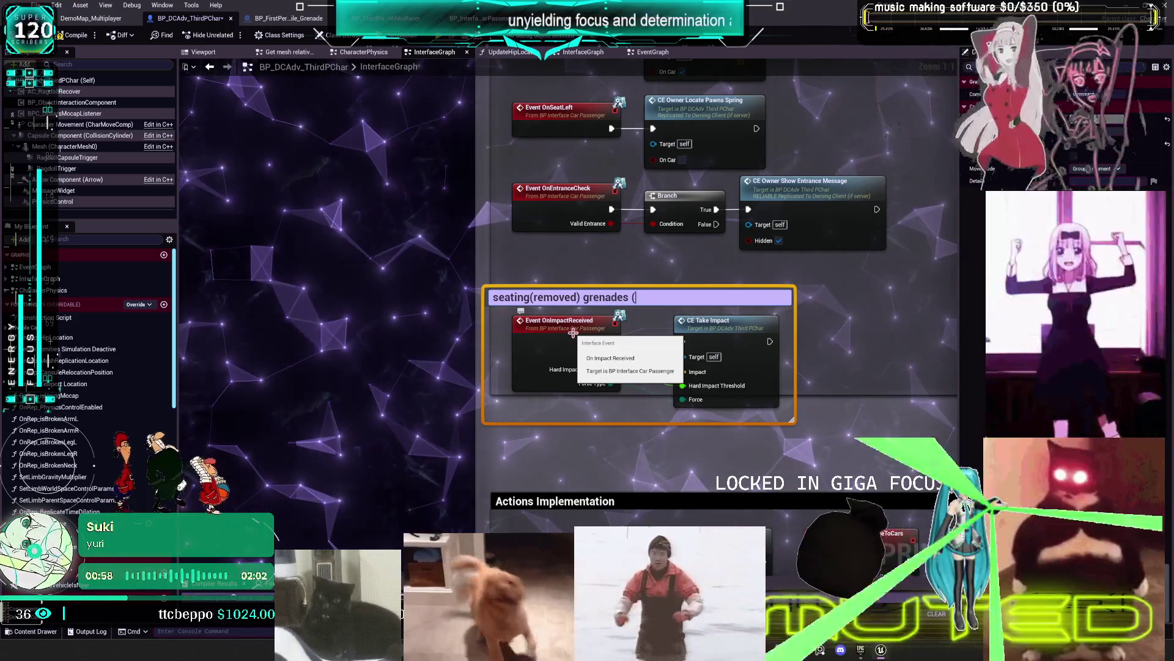
pyautogui.write('replaced')
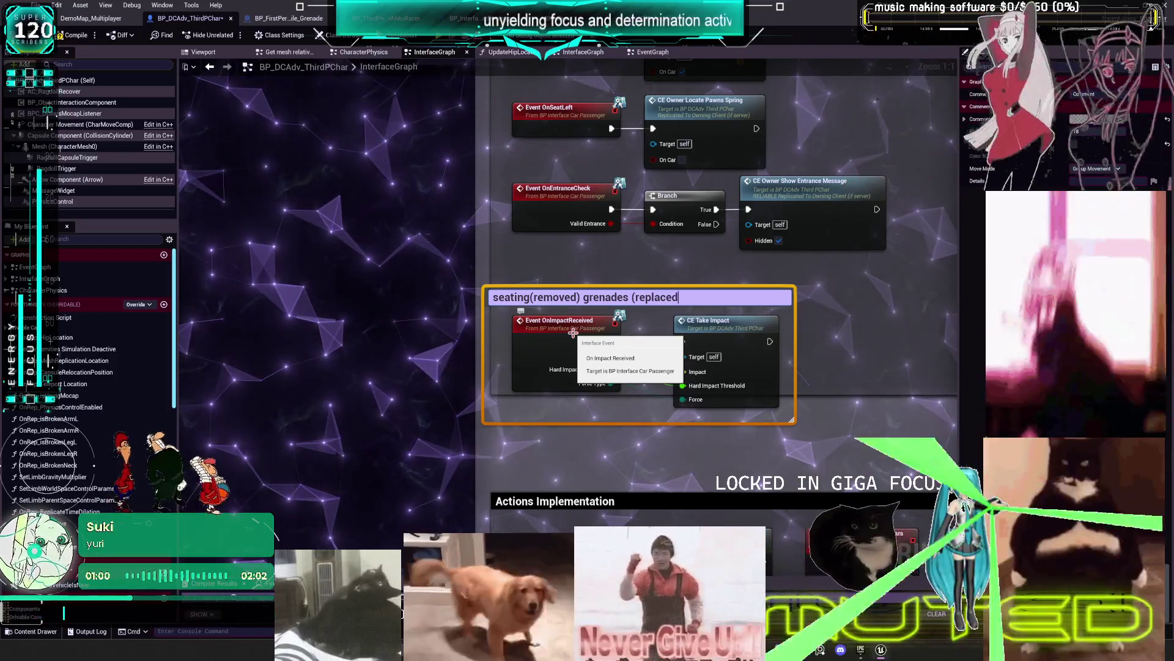
pyautogui.write(' with custom hit')
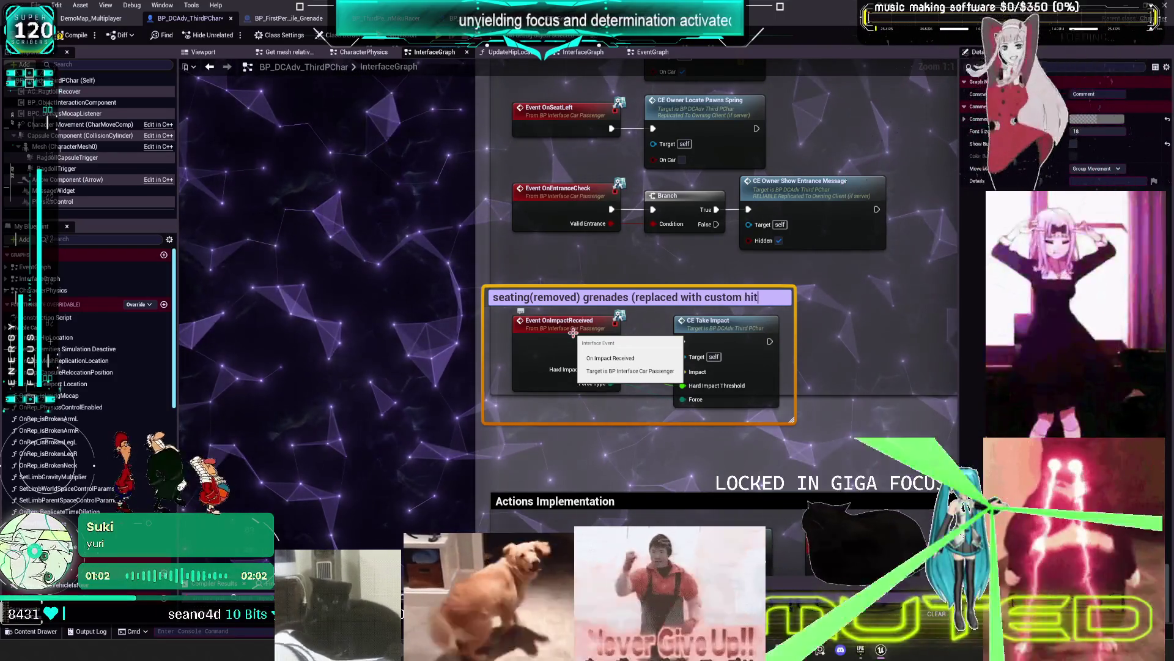
pyautogui.write('BPI)')
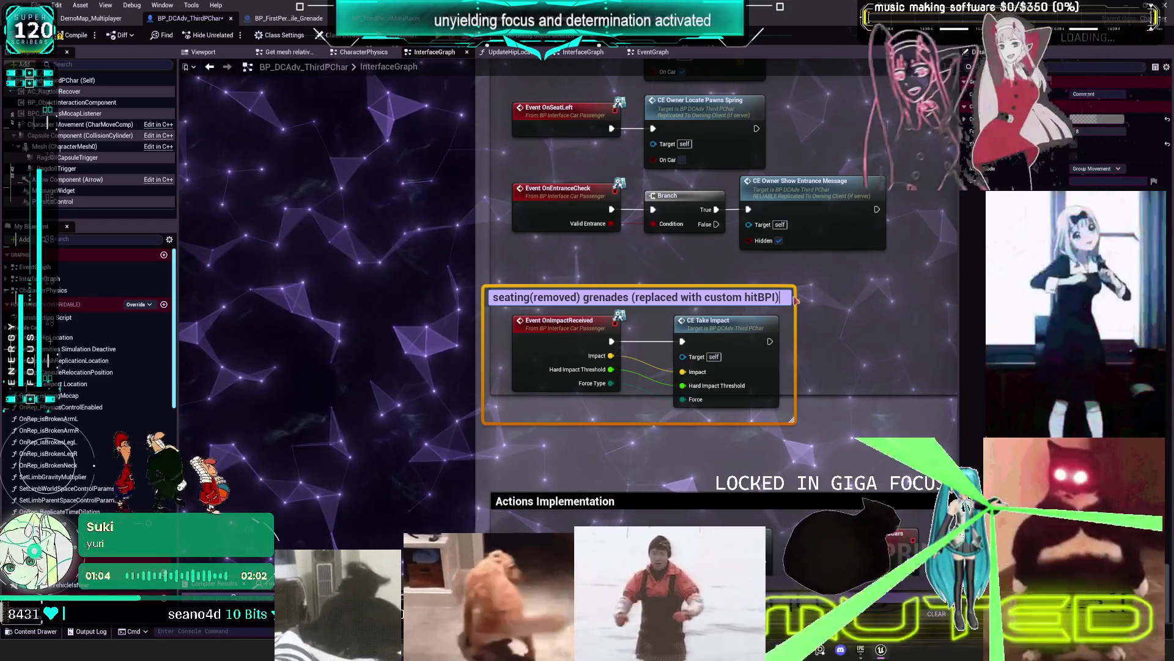
pyautogui.click(675, 296)
pyautogui.press('BackSpace')
pyautogui.press('Return')
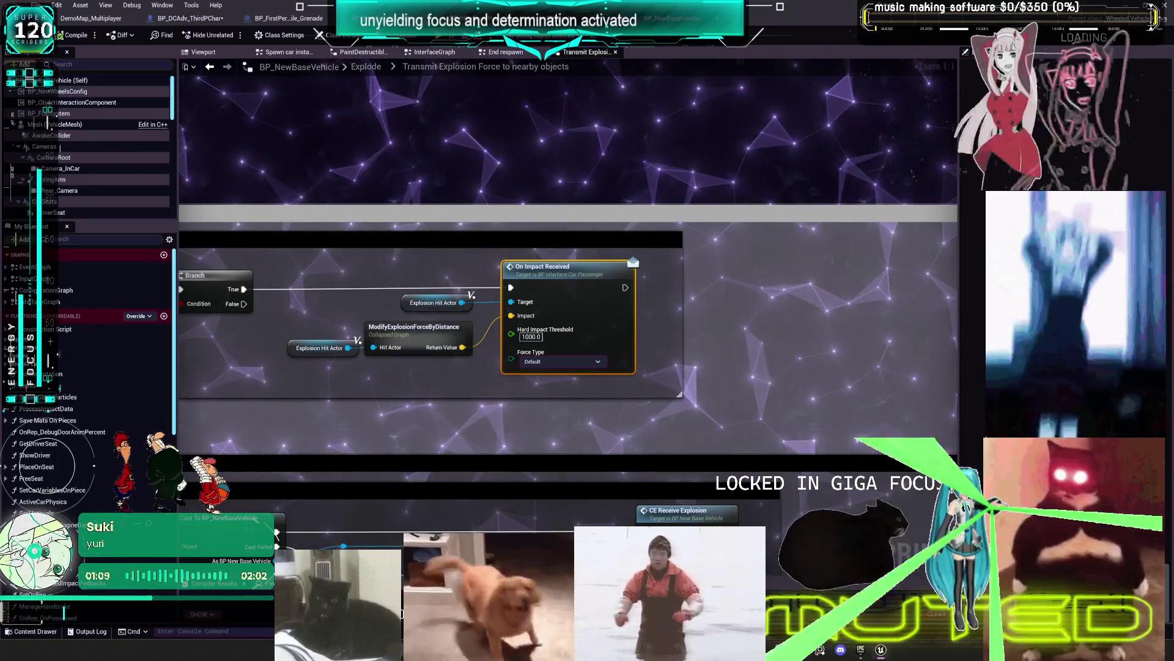
pyautogui.moveTo(387, 256)
pyautogui.mouseDown()
pyautogui.moveTo(418, 229)
pyautogui.moveTo(469, 229)
pyautogui.moveTo(422, 225)
pyautogui.moveTo(475, 228)
pyautogui.moveTo(435, 230)
pyautogui.mouseUp()
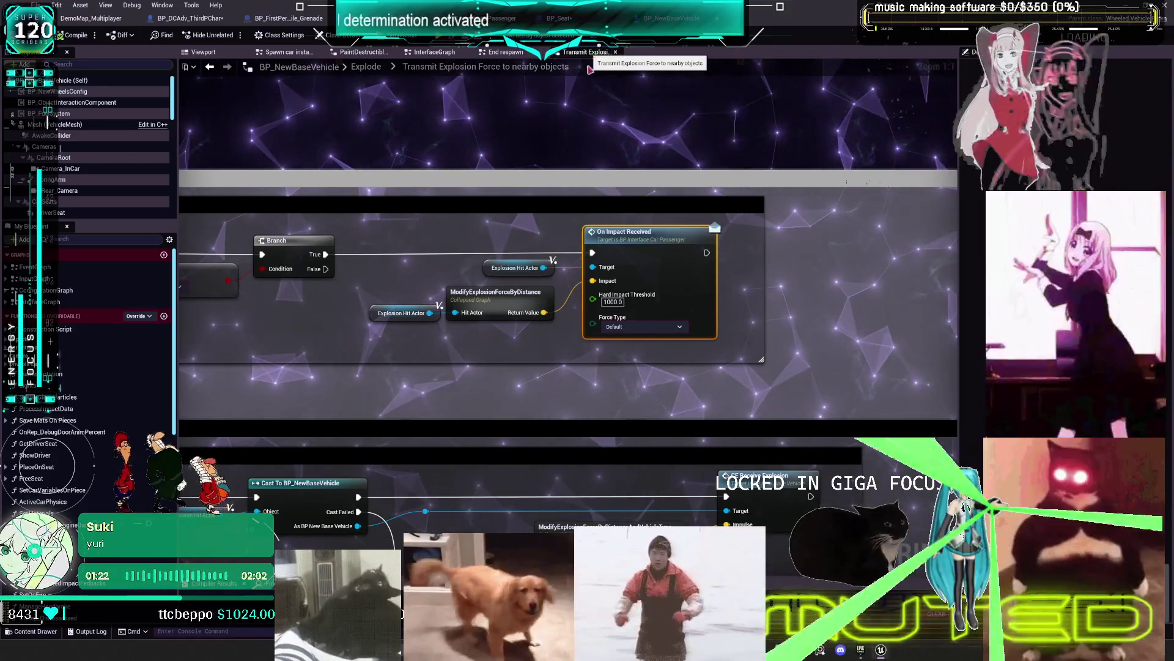
pyautogui.hotkey('ctrl', 'Tab')
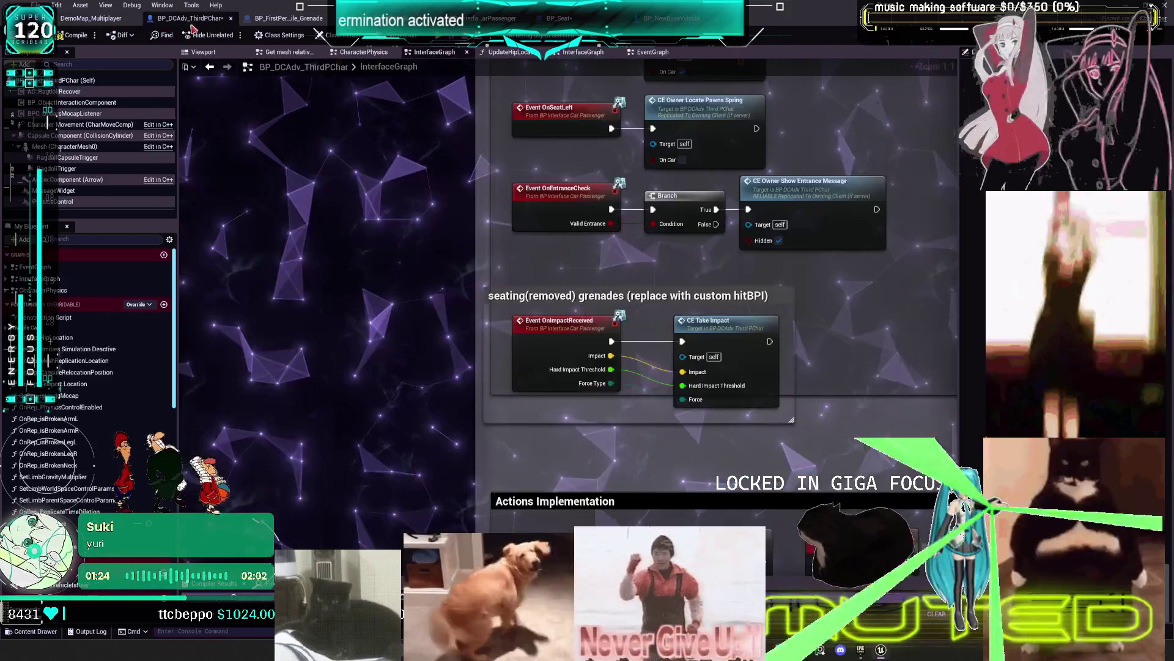
# Place a note 'Transmitnearby explosions from new base vehicle uses this too' above the grenades comment
pyautogui.scroll(-2, 601, 163)
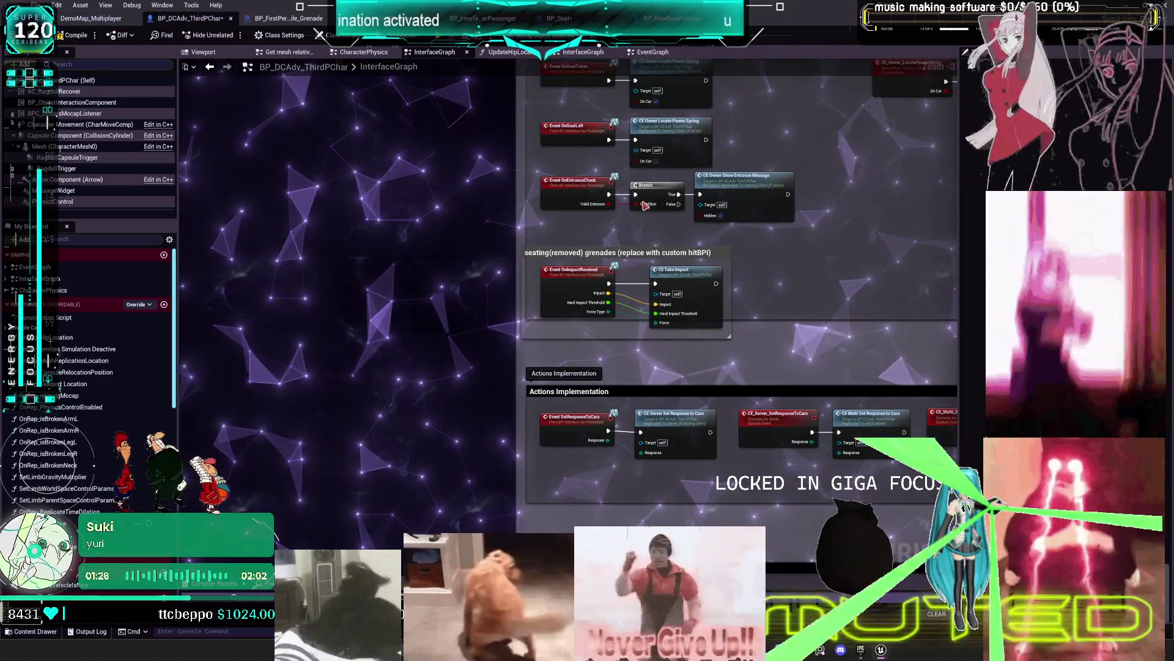
pyautogui.doubleClick(612, 252)
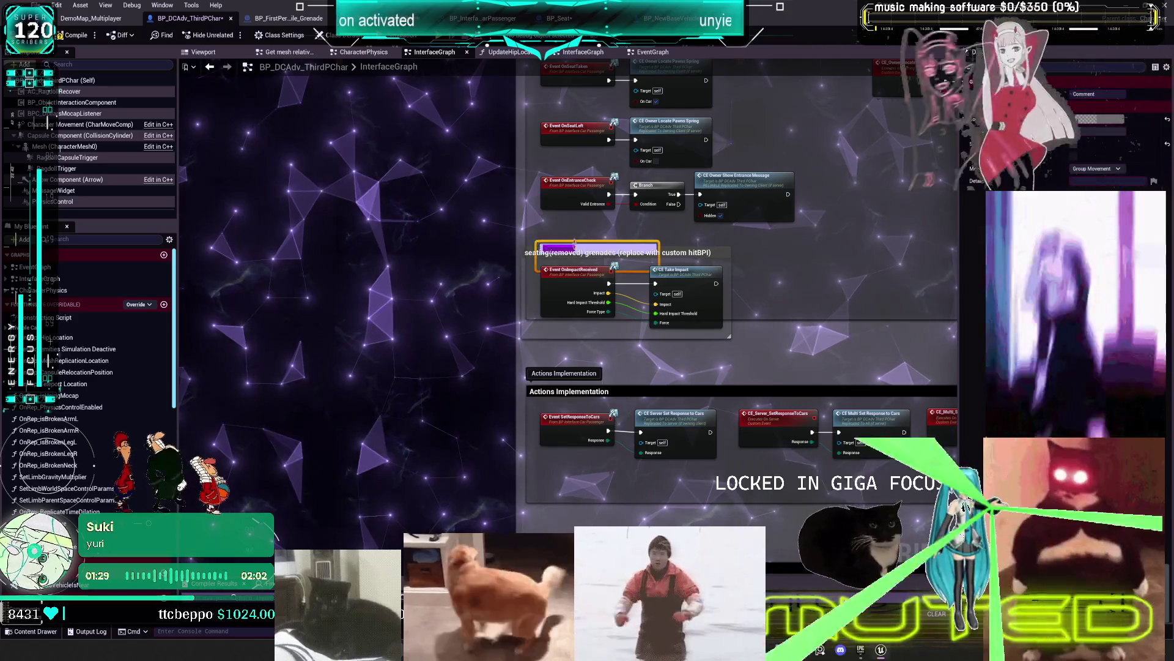
pyautogui.write('Transm')
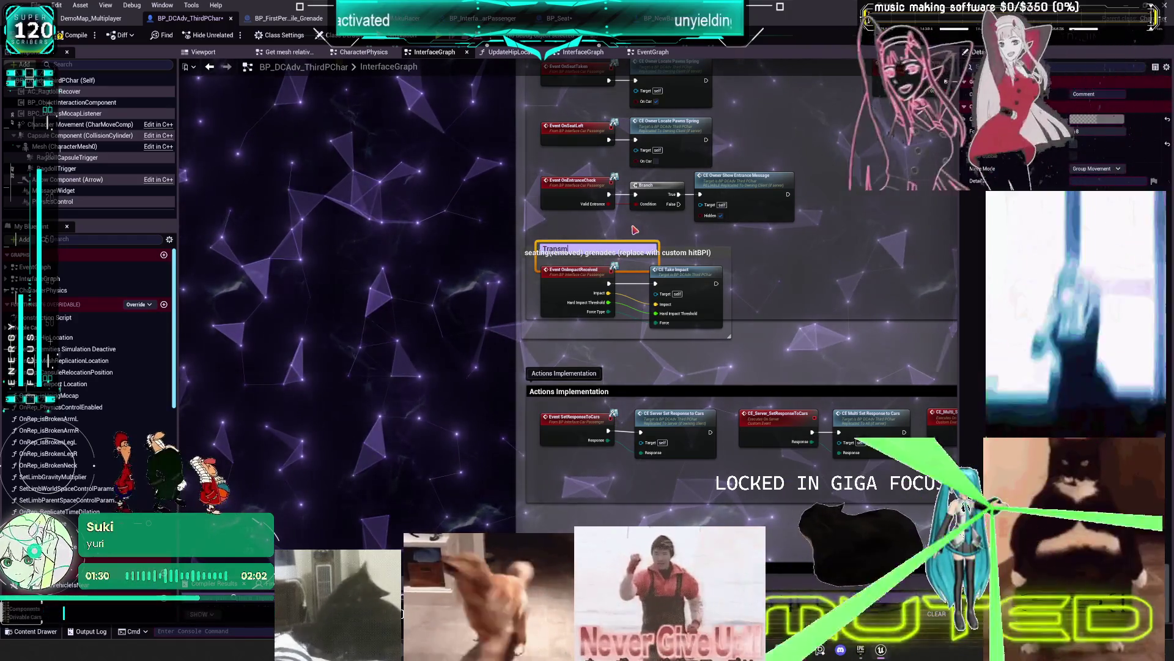
pyautogui.write('itnearby ')
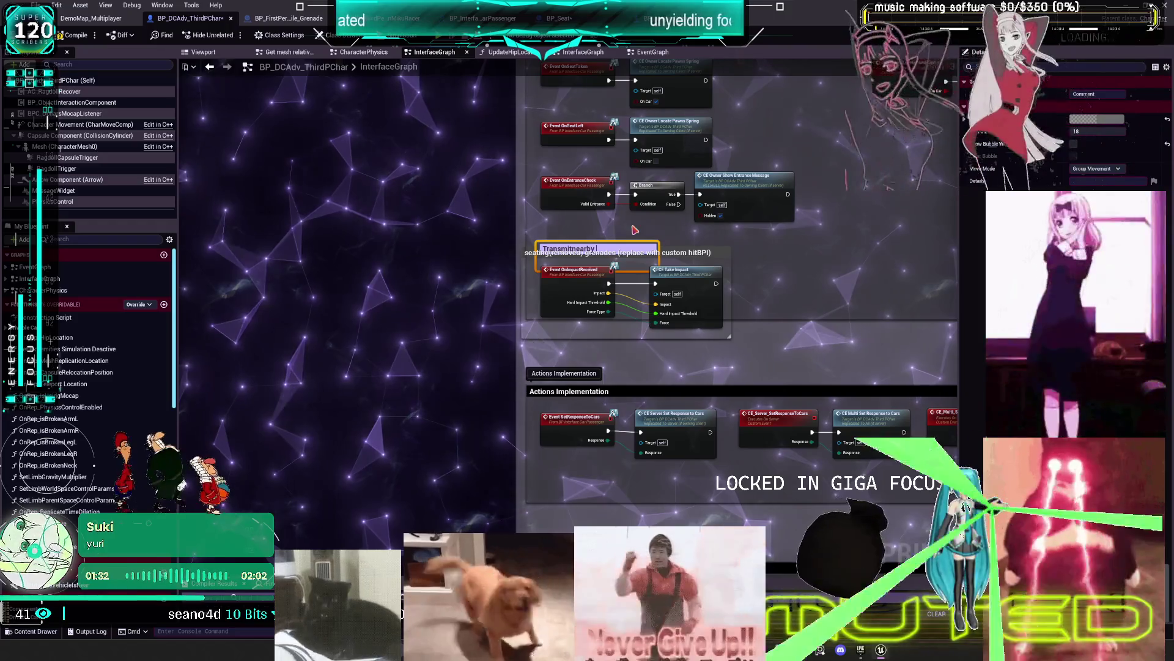
pyautogui.write('explsions fro')
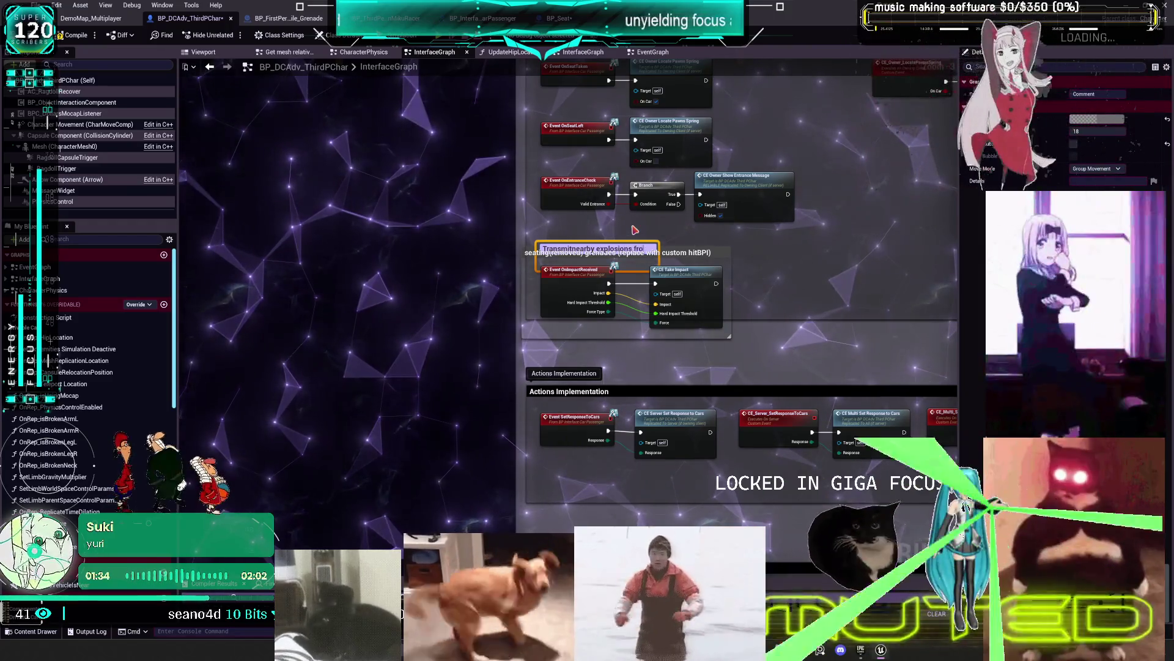
pyautogui.write('m n')
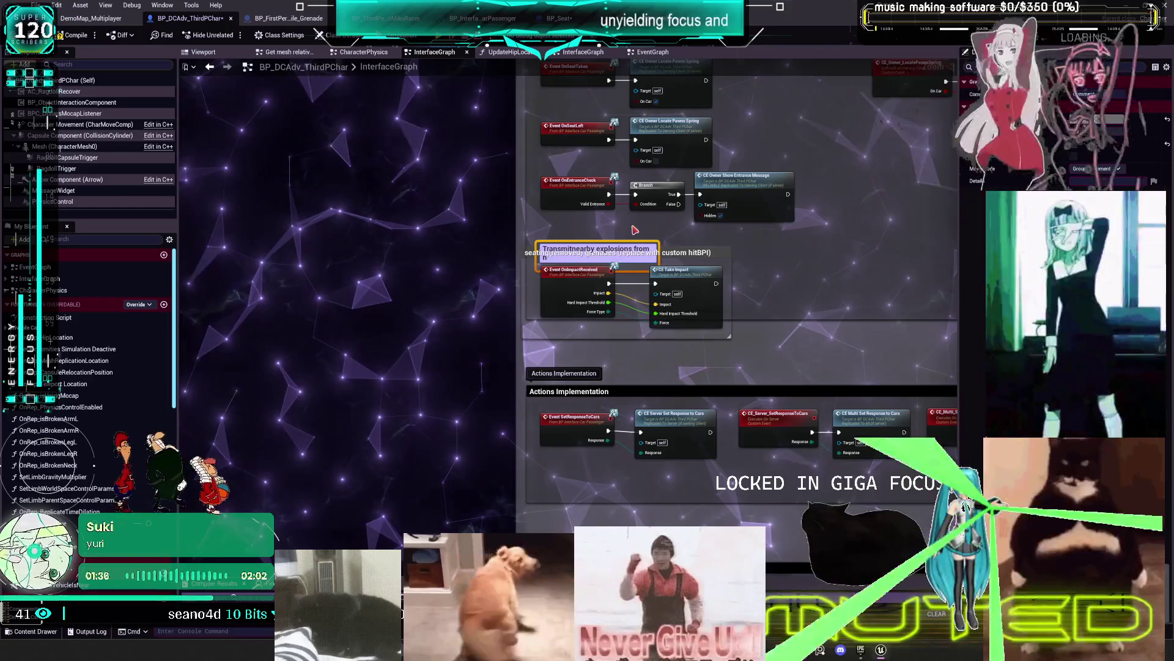
pyautogui.write('ew base ')
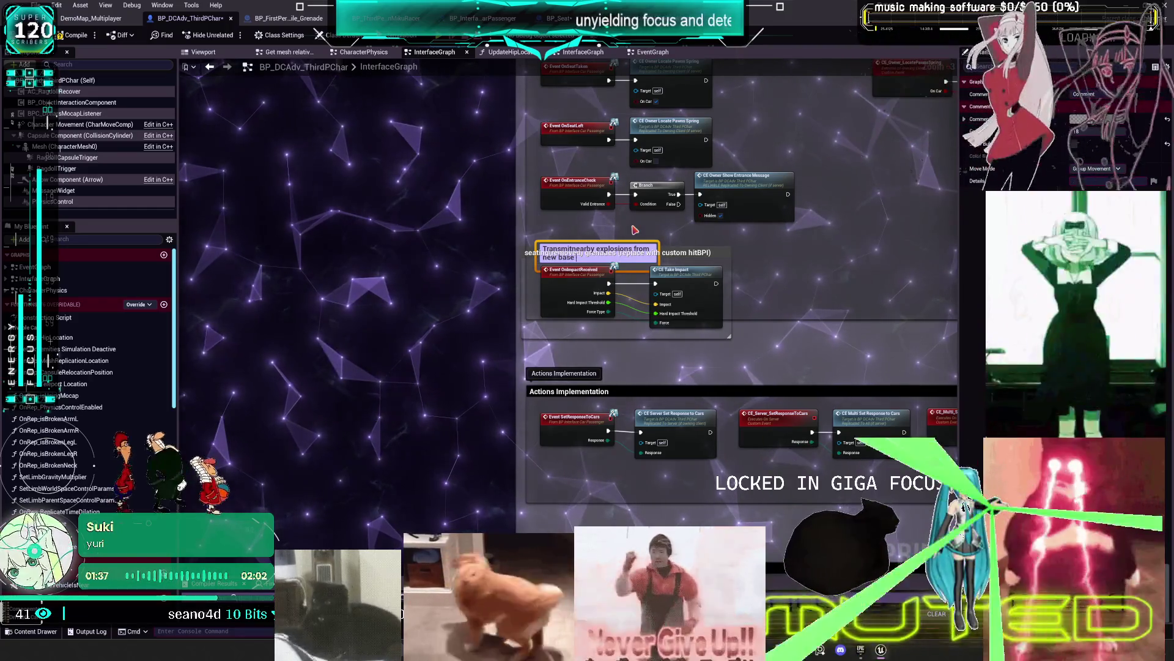
pyautogui.write('e sues thi')
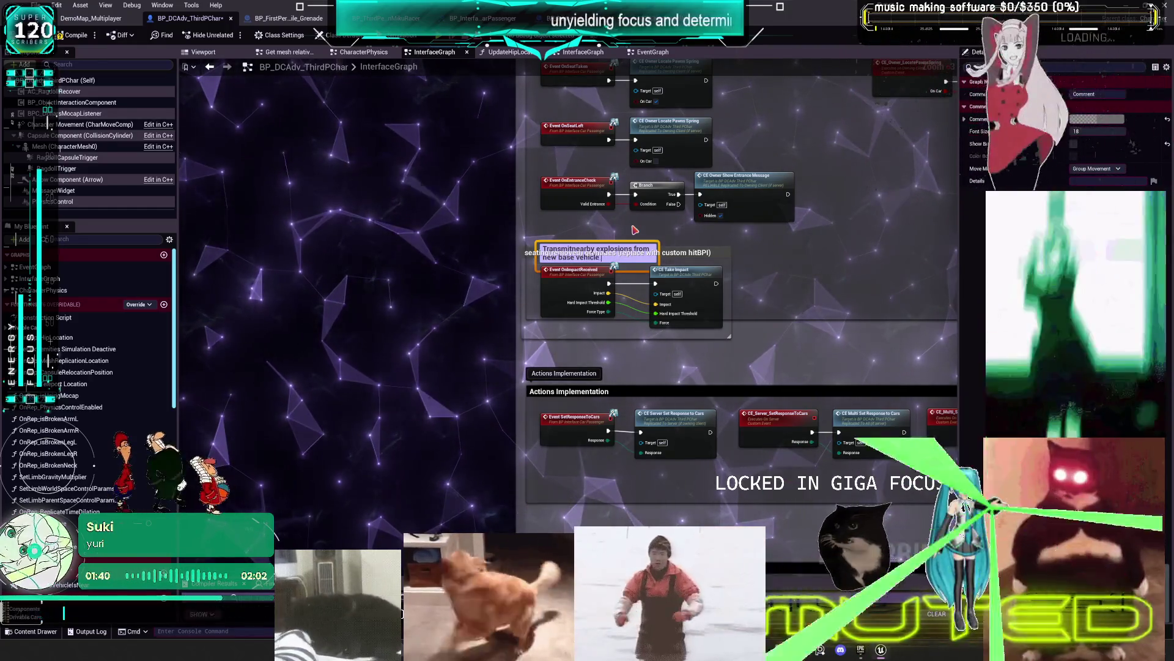
pyautogui.write('s too')
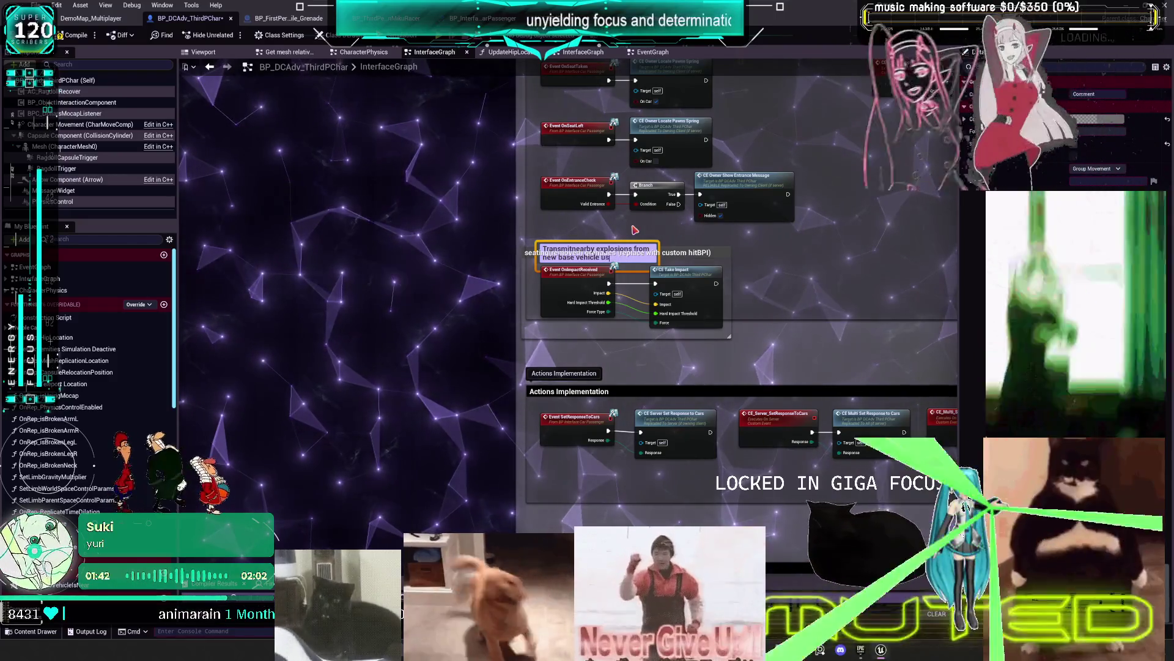
pyautogui.press('Return')
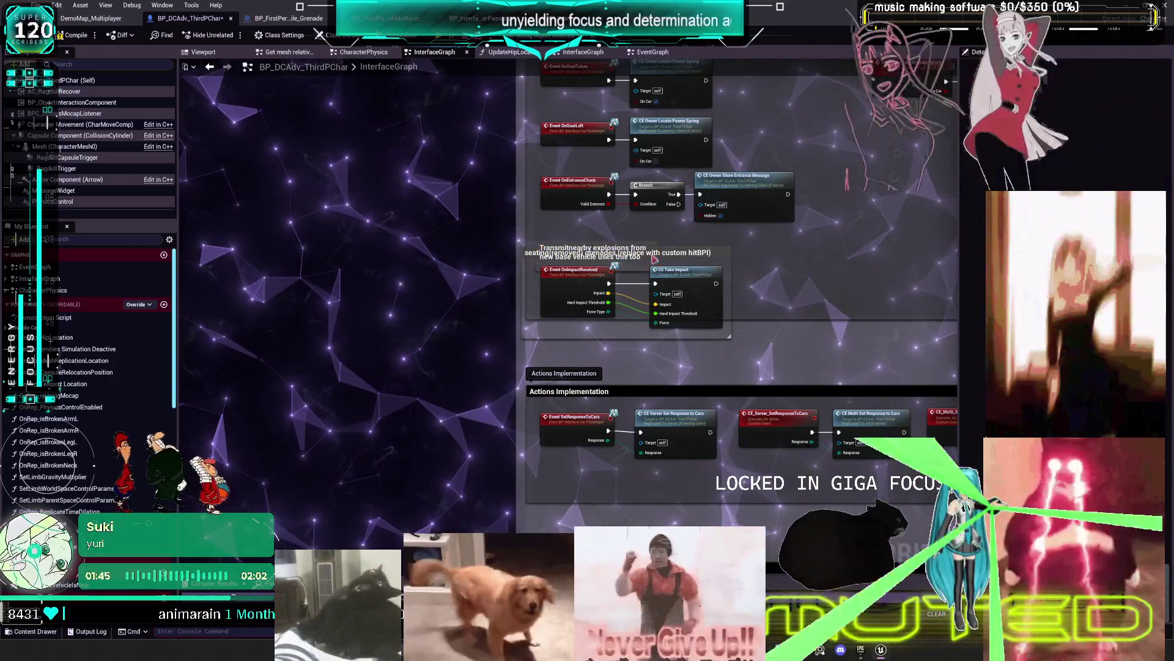
pyautogui.scroll(1, 600, 226)
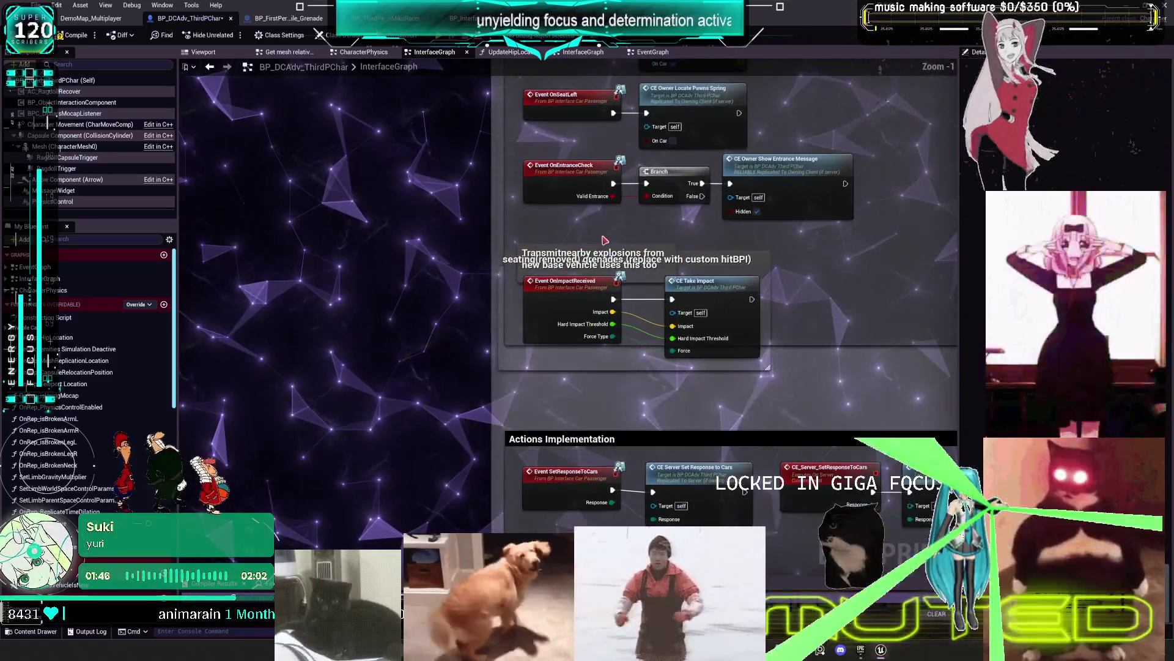
pyautogui.moveTo(600, 242); pyautogui.dragTo(586, 222)
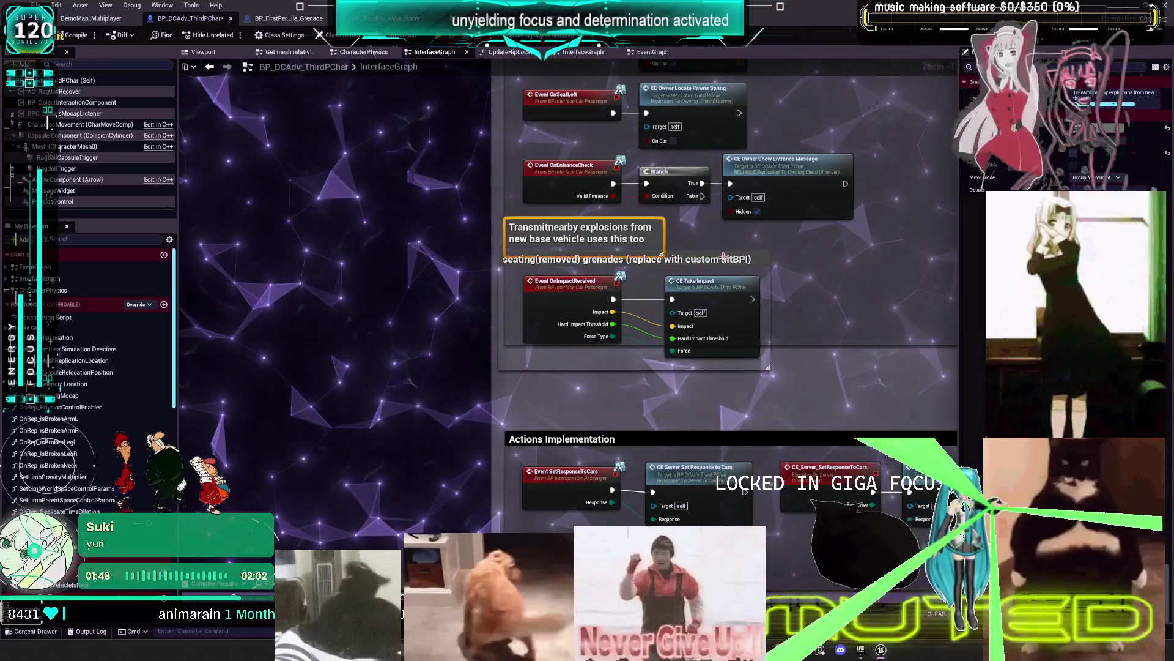
pyautogui.click(209, 69)
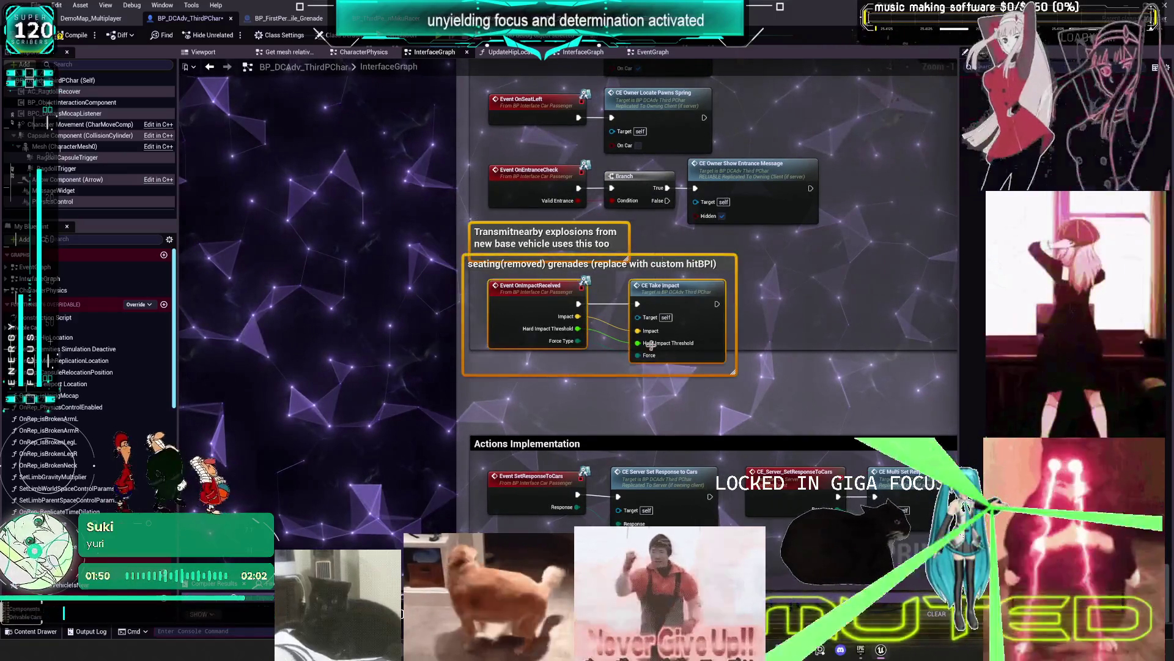
pyautogui.write('pinnnn')
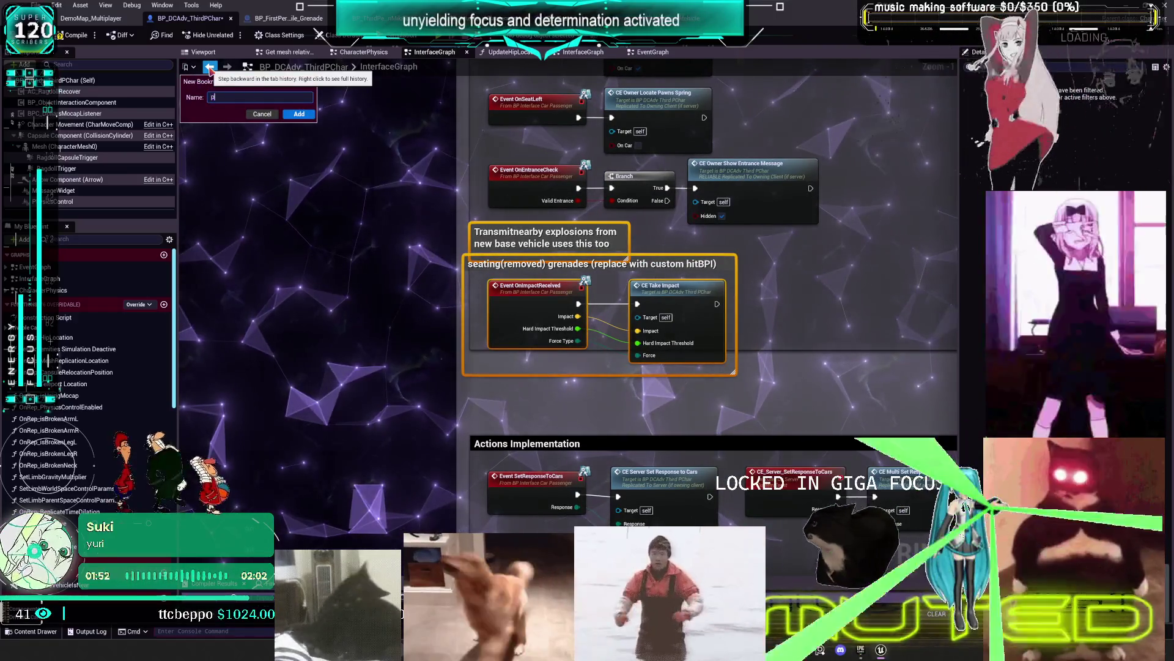
# Cancel the new bookmark and switch to BP_Seat's Process impact graph
pyautogui.click(262, 113)
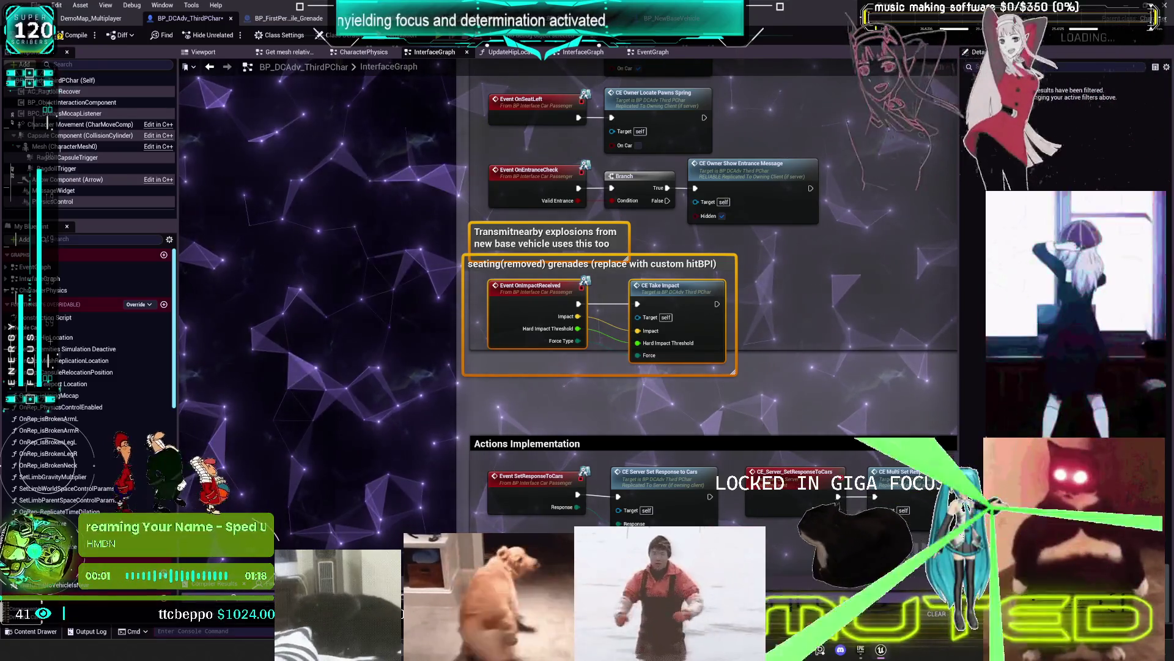
pyautogui.hotkey('alt', 'Tab')
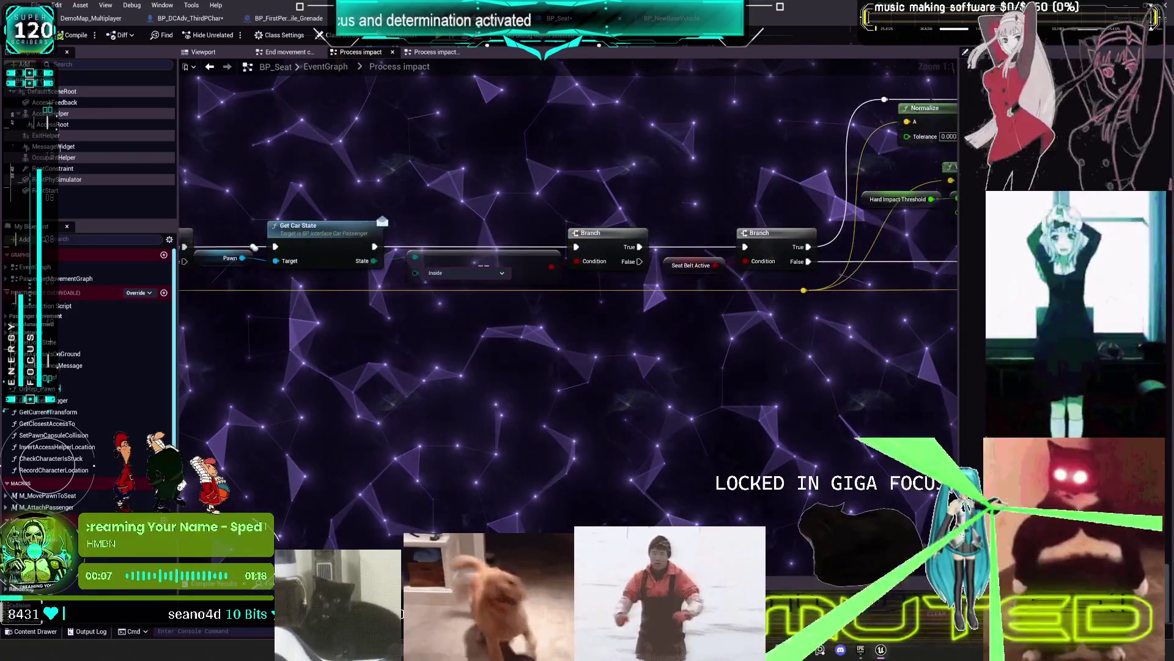
# Check the vehicle's explosion force graph, then close the BP_FirstPersonProjectile_Grenade blueprint
pyautogui.press('F10')
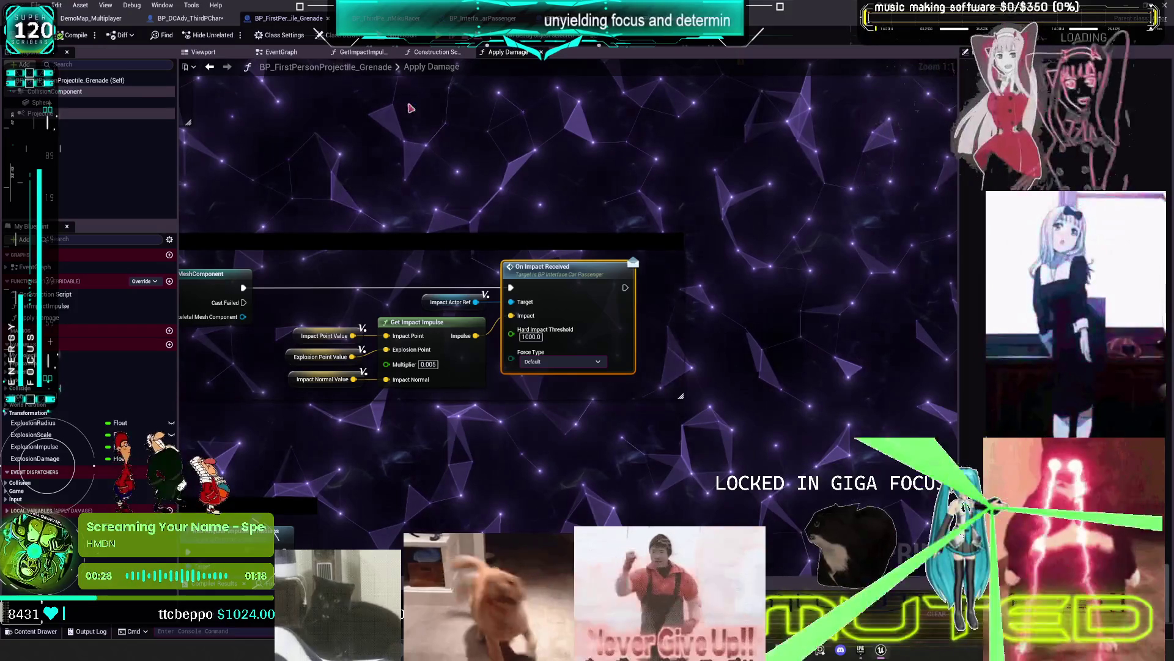
pyautogui.click(326, 19)
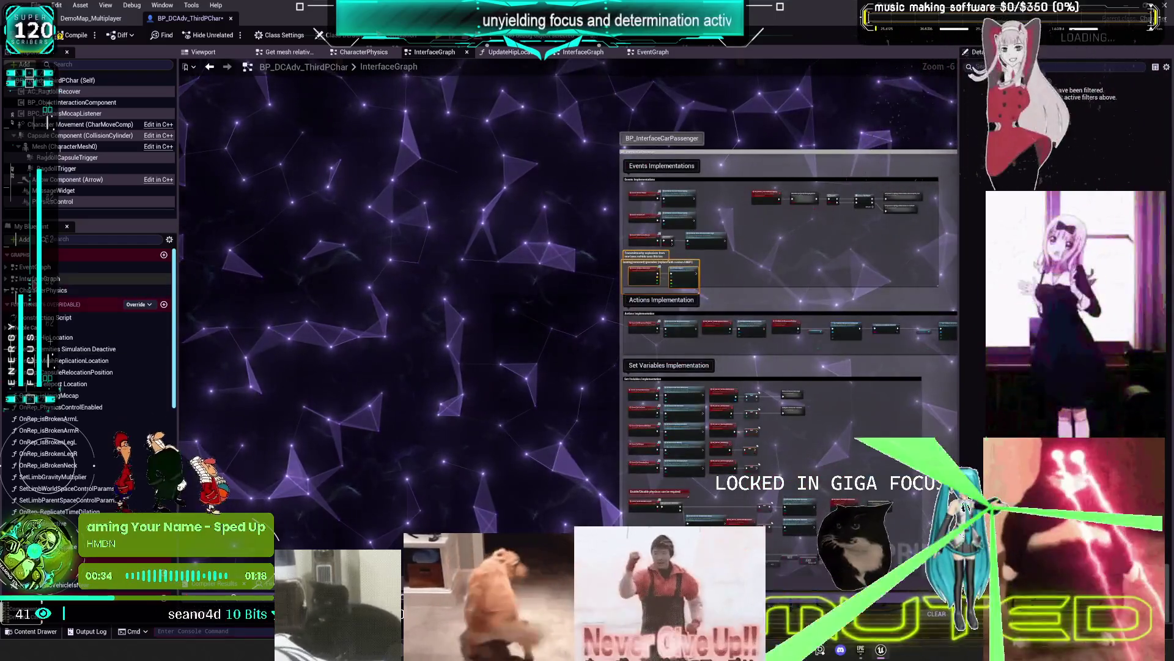
# Wire the Howlongragdoll getter into the Retriggerable Delay's Duration in place of the 5.0 literal
pyautogui.doubleClick(36, 267)
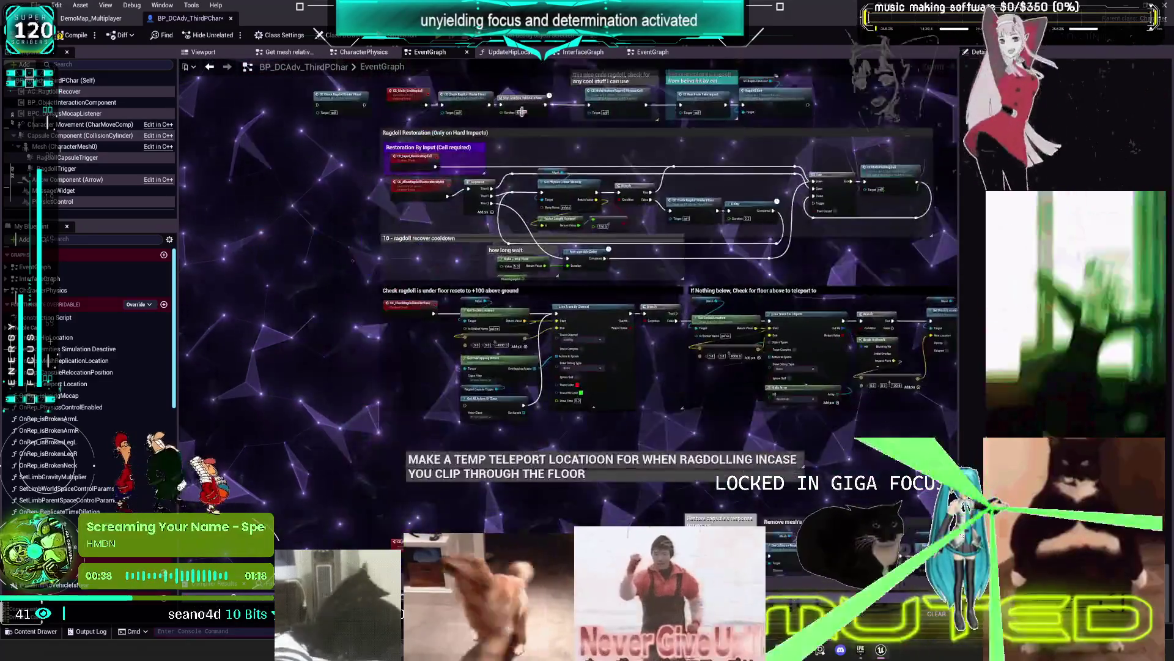
pyautogui.scroll(3, 506, 256)
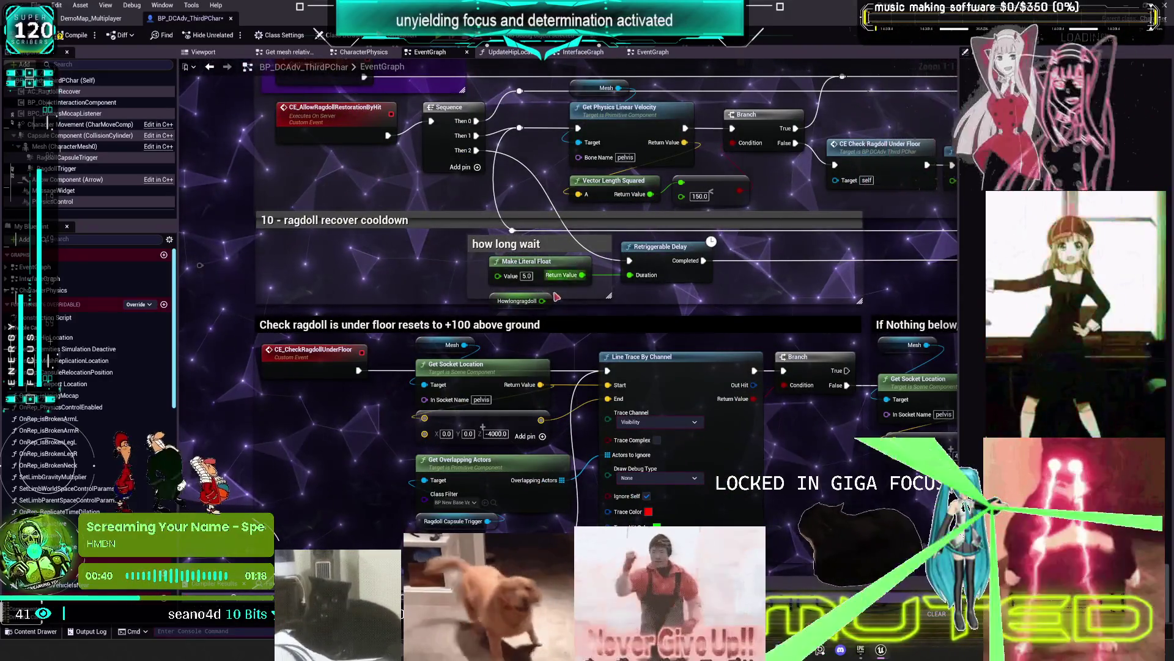
pyautogui.moveTo(493, 303); pyautogui.dragTo(414, 293)
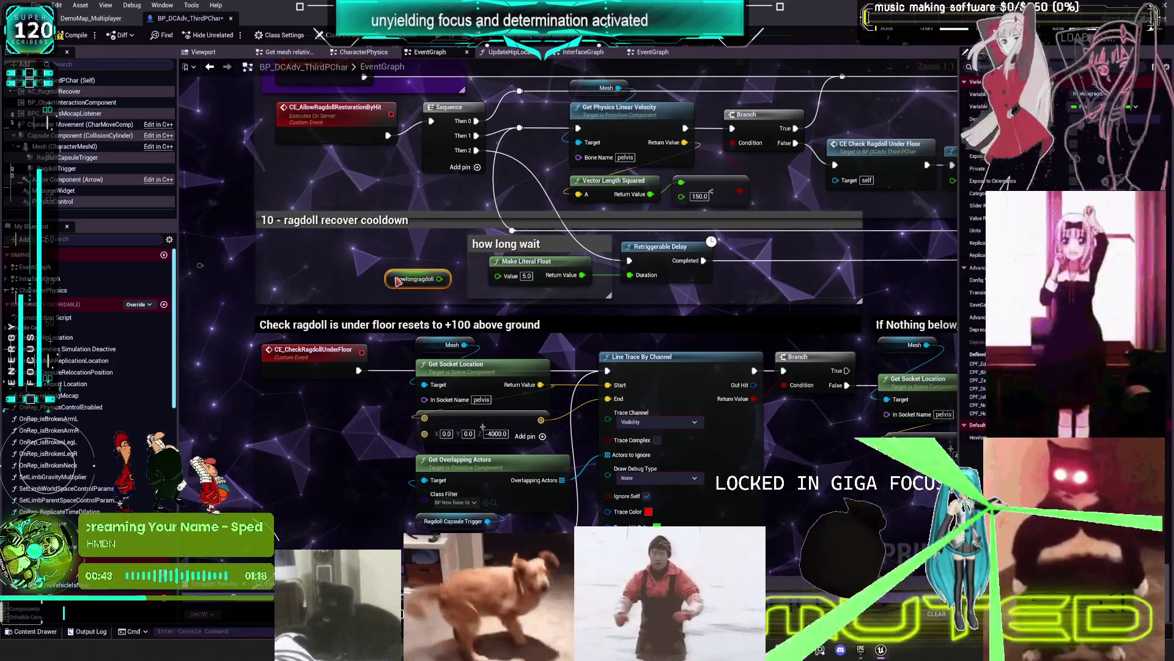
pyautogui.moveTo(537, 261); pyautogui.dragTo(524, 290)
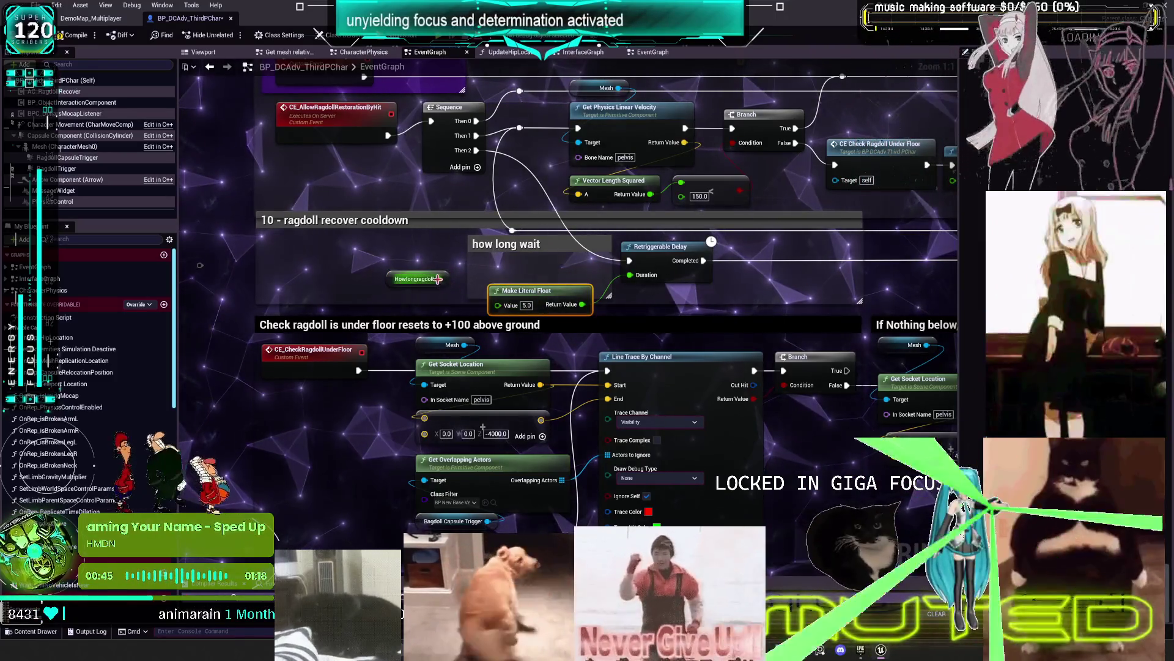
pyautogui.moveTo(638, 282); pyautogui.dragTo(636, 280)
pyautogui.moveTo(402, 286); pyautogui.dragTo(506, 277)
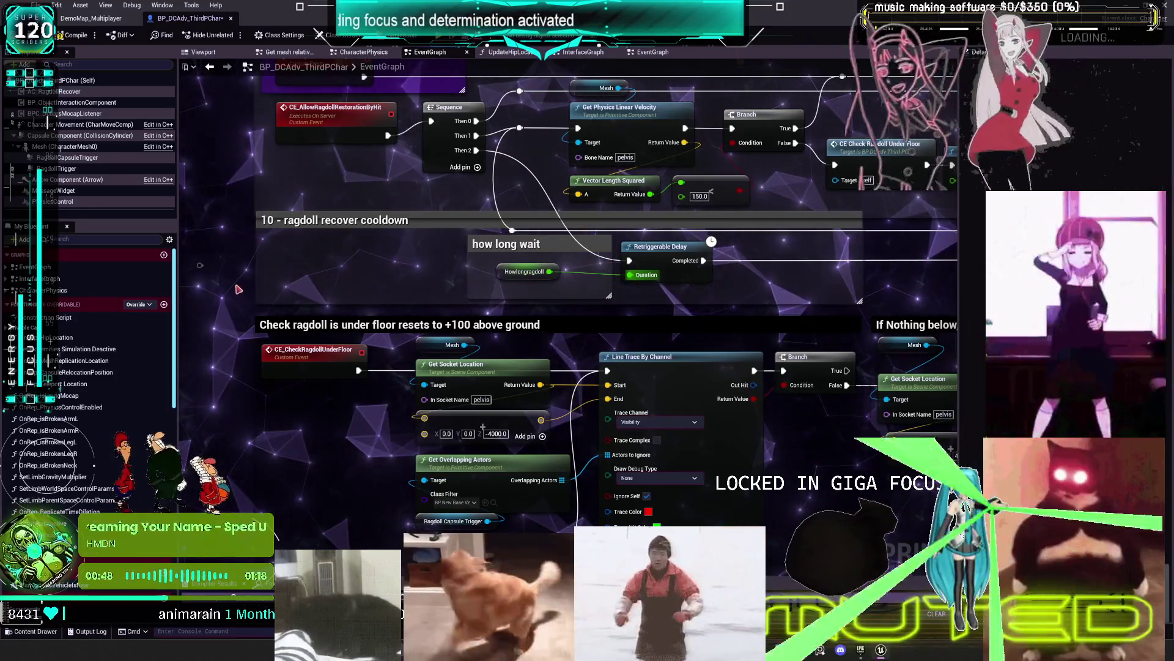
# Try adding a SET Howlongragdoll node, then undo it
pyautogui.moveTo(241, 441); pyautogui.dragTo(361, 370)
pyautogui.write('set howlon')
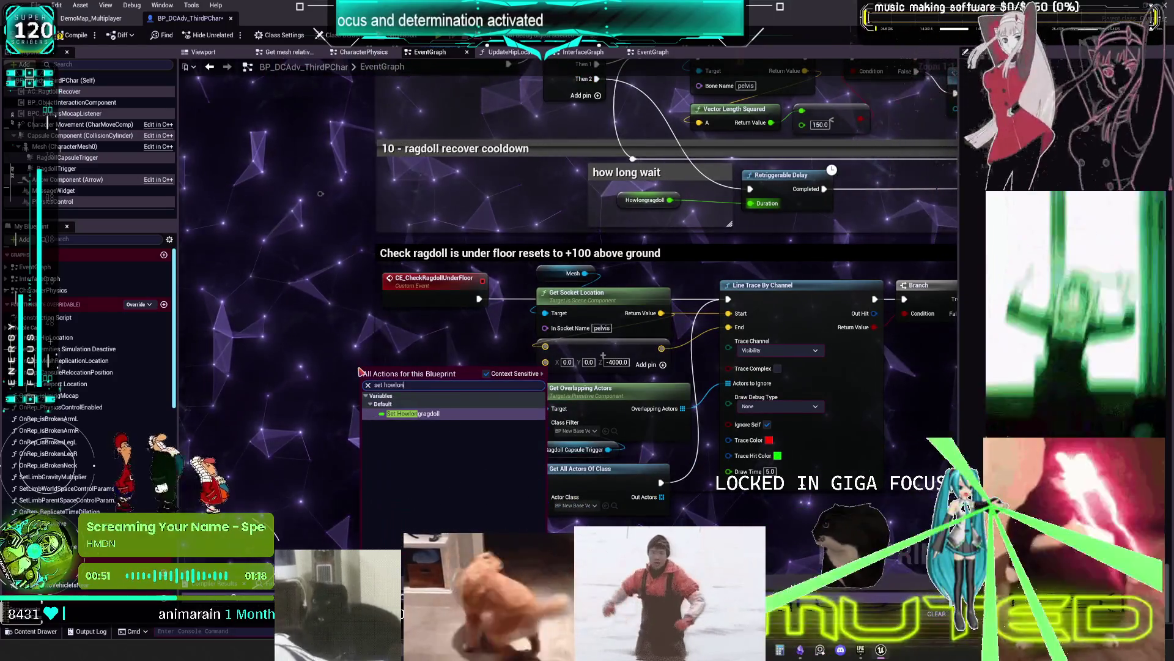
pyautogui.write('g')
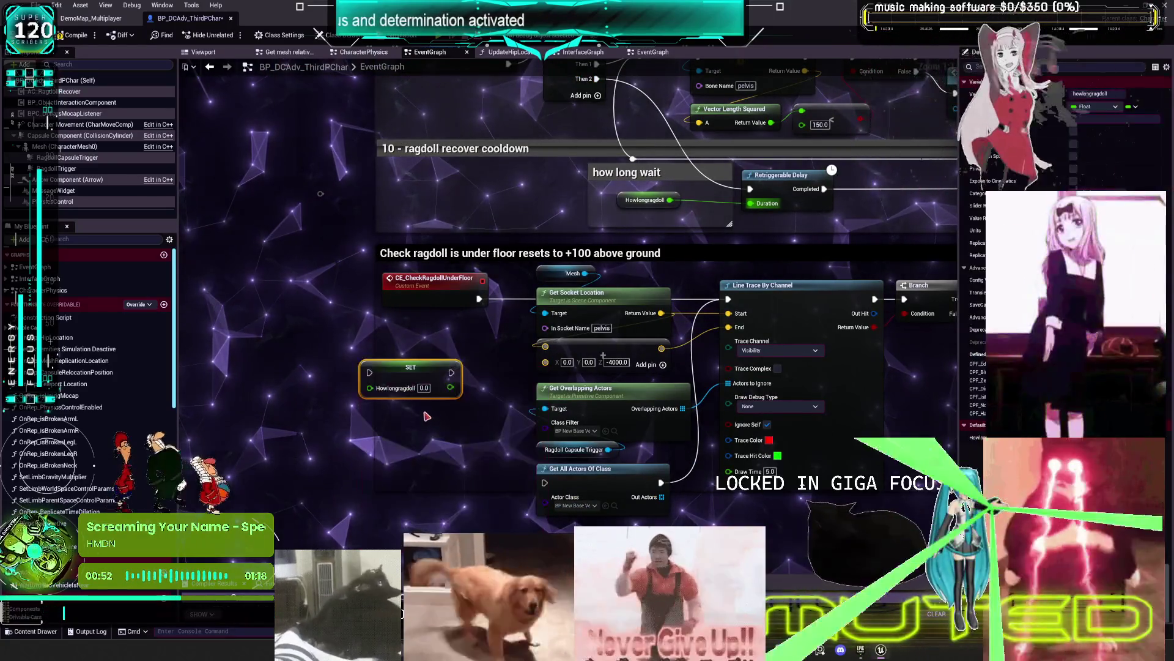
pyautogui.click(433, 385)
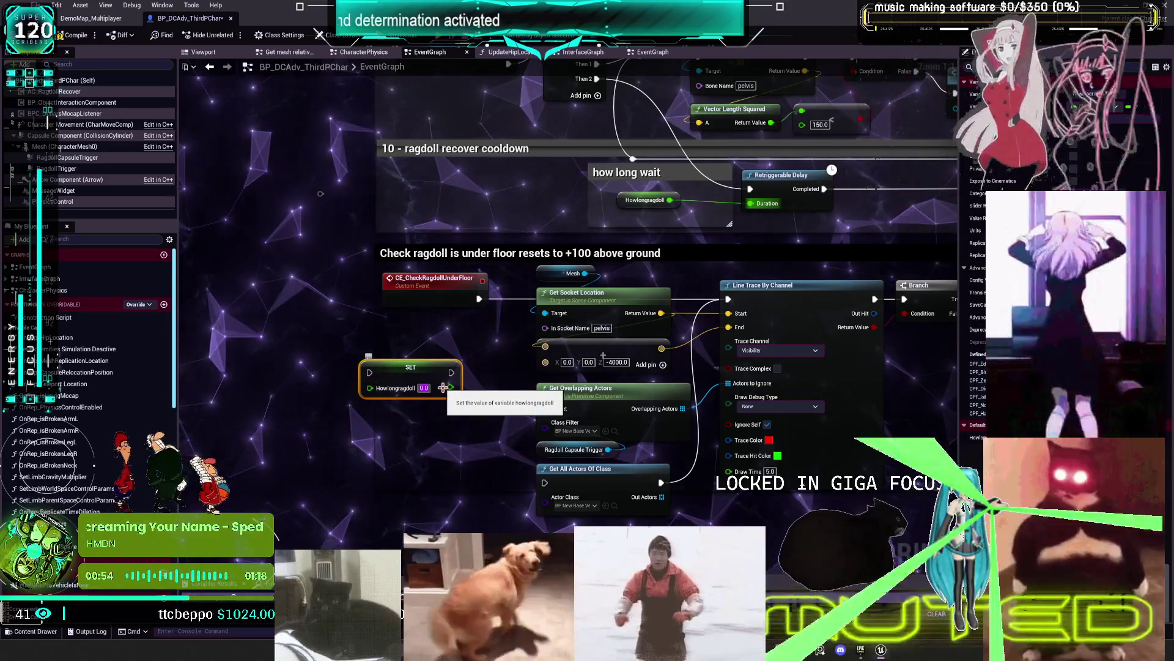
pyautogui.hotkey('ctrl', 'z')
pyautogui.hotkey('ctrl', 'z')
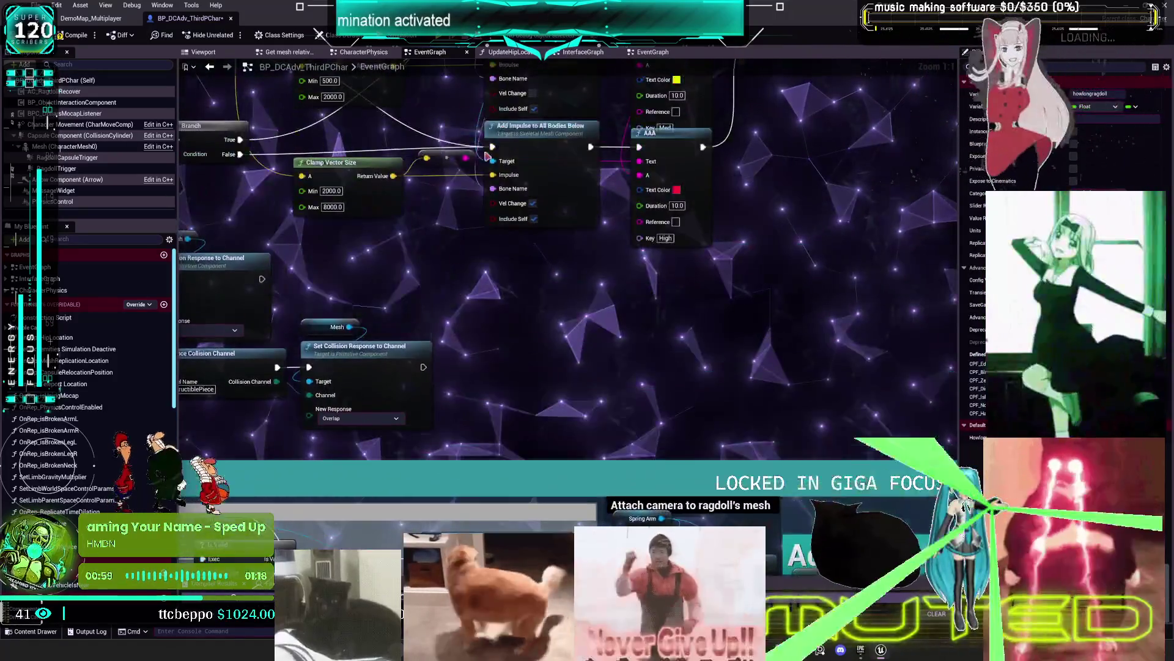
# Move the SET Howlongragdoll node up toward the three Add Impulse nodes
pyautogui.hotkey('ctrl', 'y')
pyautogui.moveTo(607, 436)
pyautogui.mouseDown()
pyautogui.moveTo(703, 306)
pyautogui.moveTo(740, 92)
pyautogui.moveTo(747, 271)
pyautogui.mouseUp()
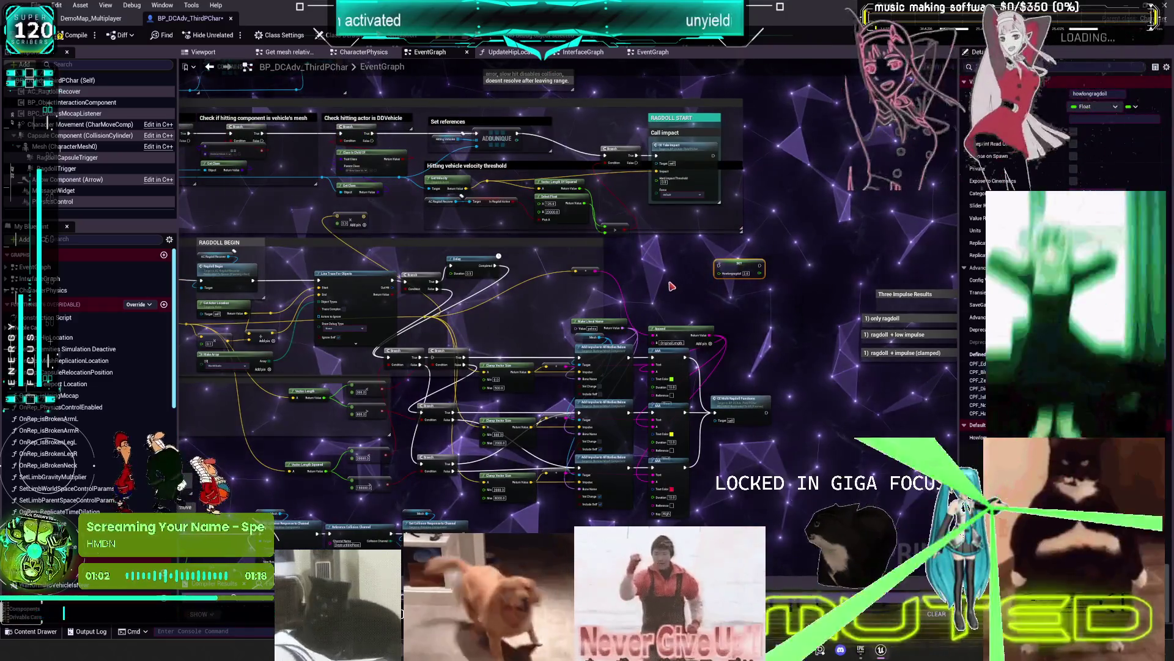
pyautogui.scroll(2, 747, 271)
pyautogui.moveTo(646, 286)
pyautogui.mouseDown()
pyautogui.moveTo(704, 340)
pyautogui.moveTo(589, 53)
pyautogui.mouseUp()
pyautogui.scroll(1, 705, 340)
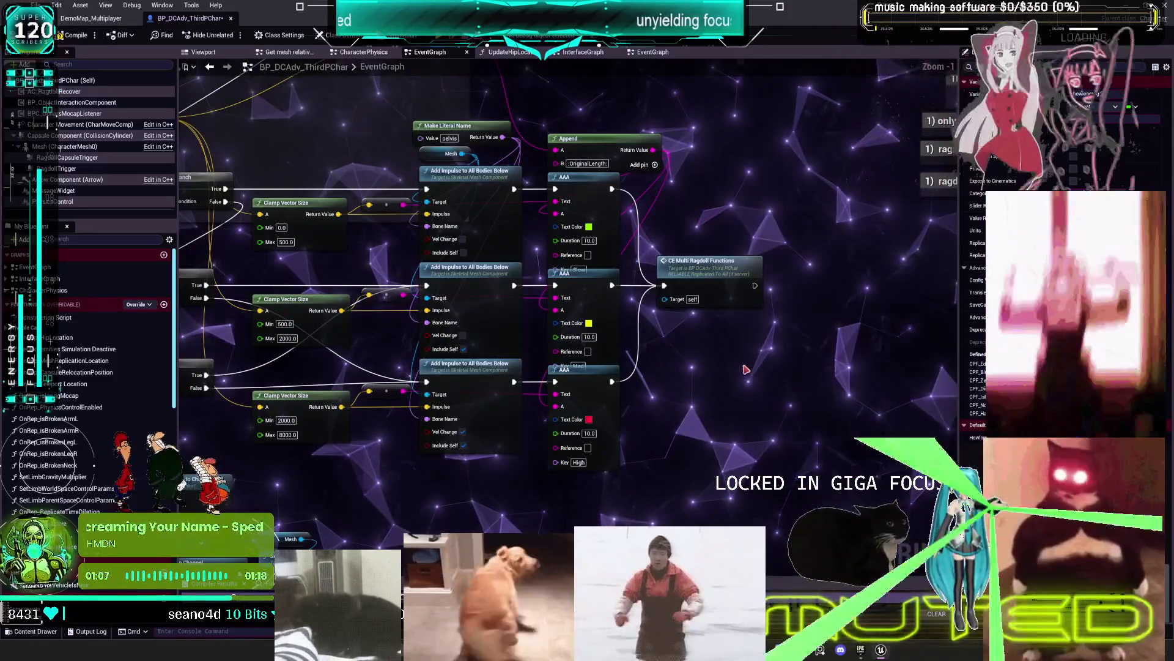
pyautogui.scroll(-1, 734, 388)
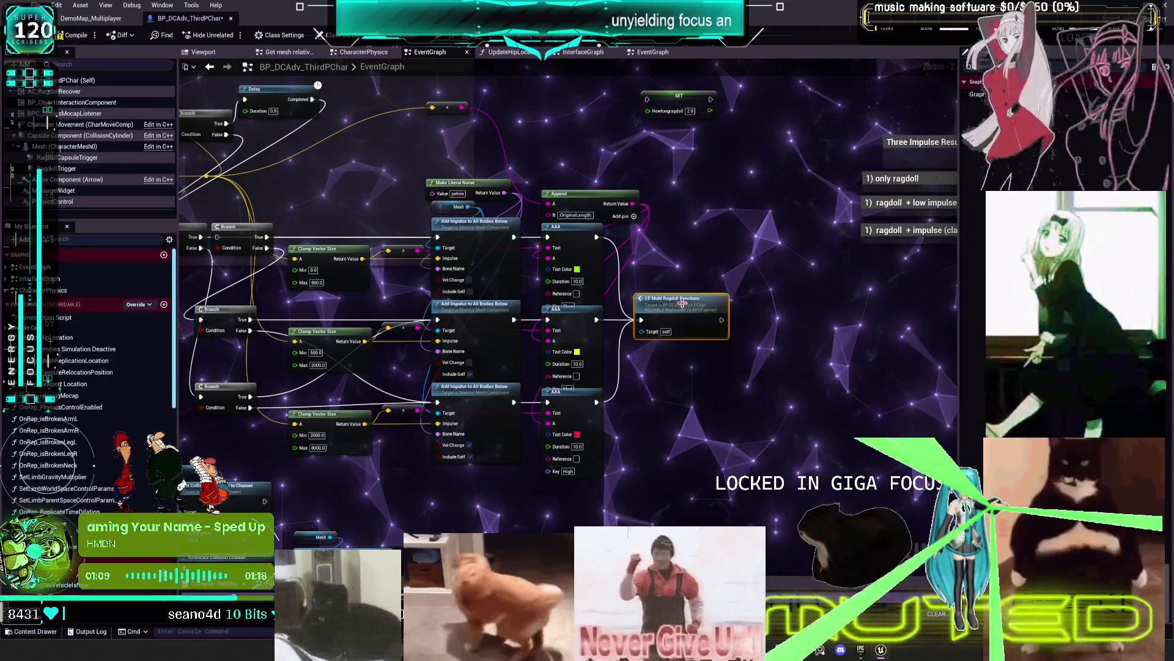
# Shift the Append, AAA and CE Multi Ragdoll nodes right and drop SET after the first Add Impulse
pyautogui.moveTo(632, 327); pyautogui.dragTo(538, 184)
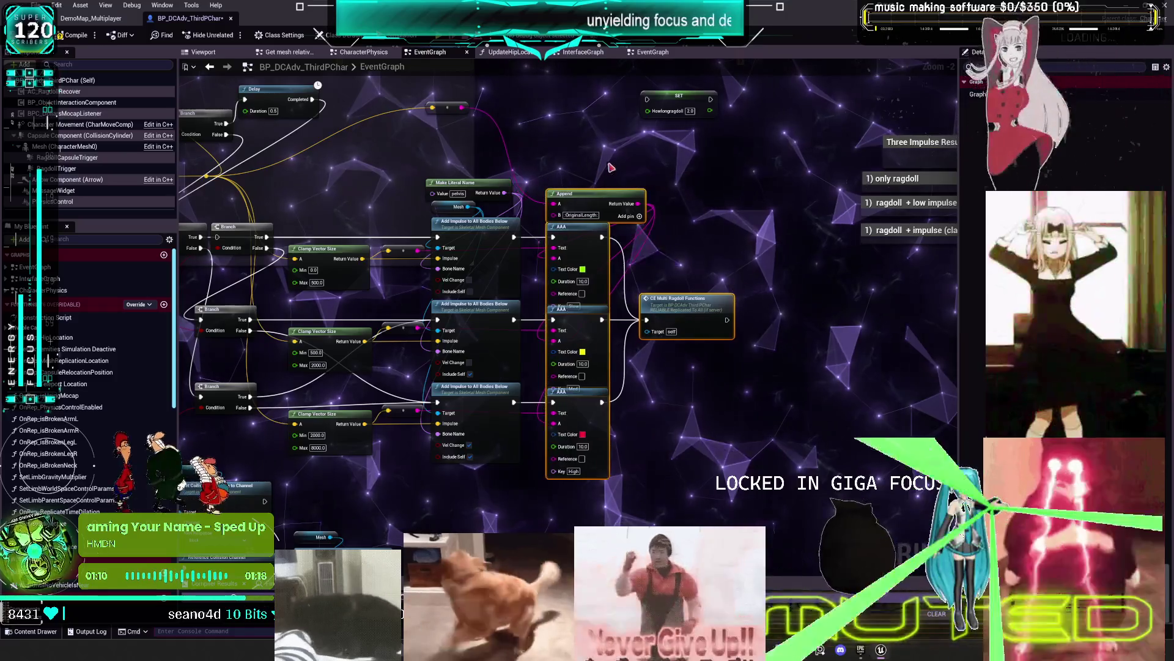
pyautogui.moveTo(572, 226); pyautogui.dragTo(737, 227)
pyautogui.moveTo(668, 111); pyautogui.dragTo(617, 222)
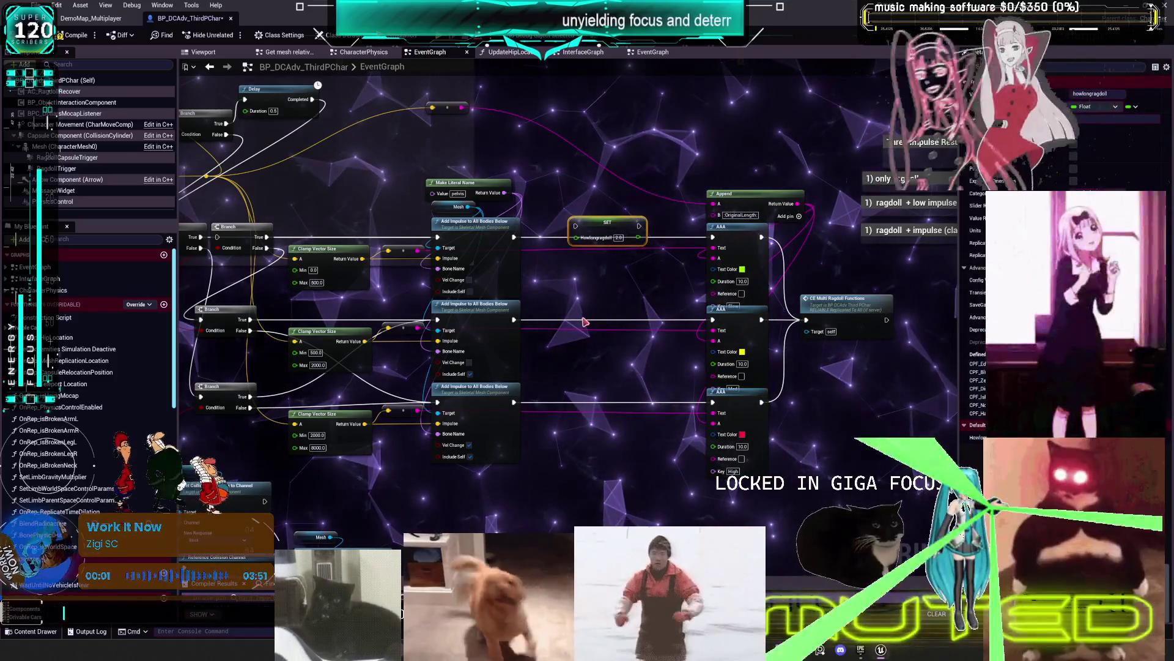
# Paste SET Howlongragdoll copies, wire the first Add Impulse into the top one, and set it to 0.5
pyautogui.hotkey('ctrl', 'v')
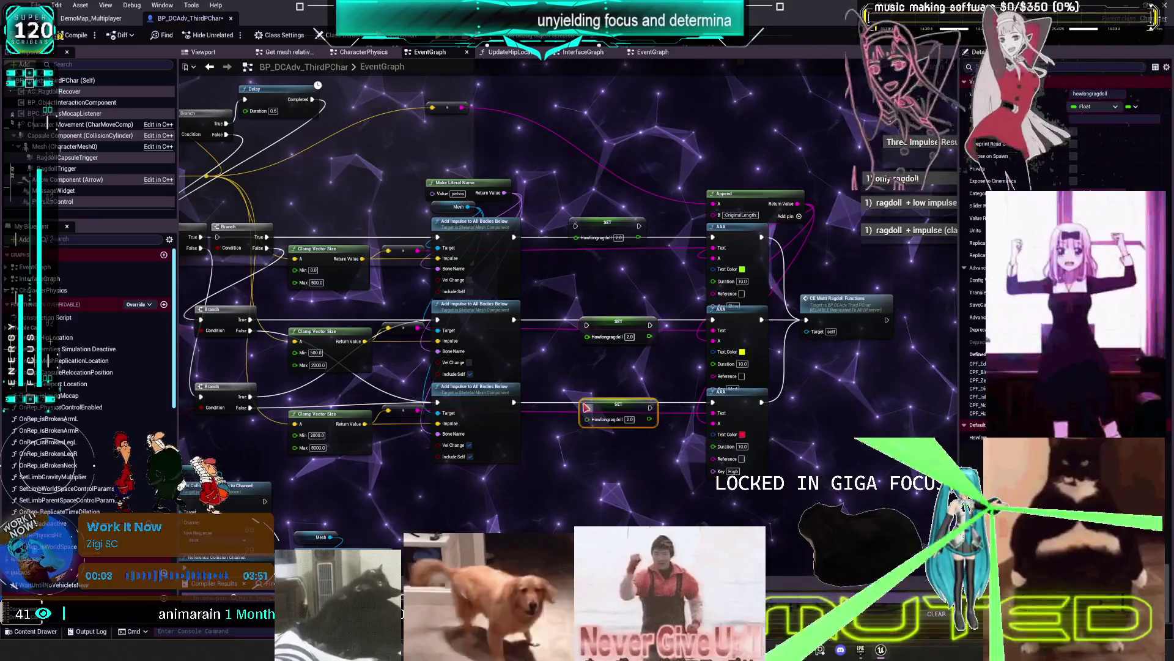
pyautogui.scroll(2, 585, 403)
pyautogui.moveTo(488, 401); pyautogui.dragTo(644, 407)
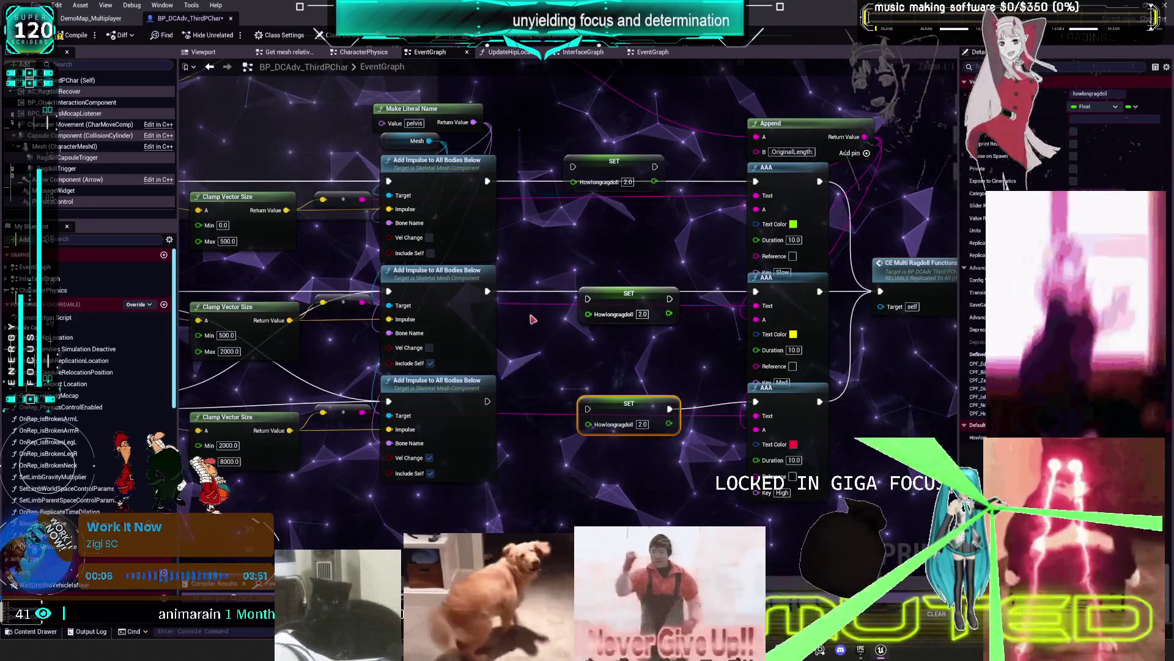
pyautogui.moveTo(488, 181)
pyautogui.mouseDown()
pyautogui.moveTo(587, 163)
pyautogui.moveTo(564, 176)
pyautogui.moveTo(573, 166)
pyautogui.mouseUp()
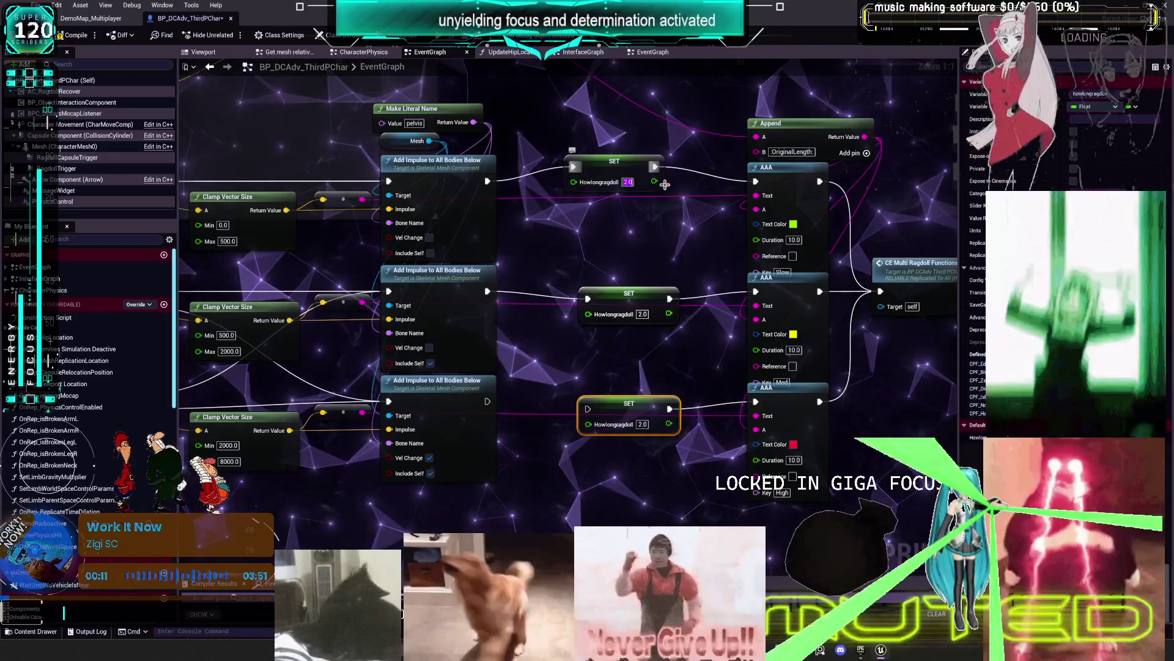
pyautogui.write('0.5')
pyautogui.press('Return')
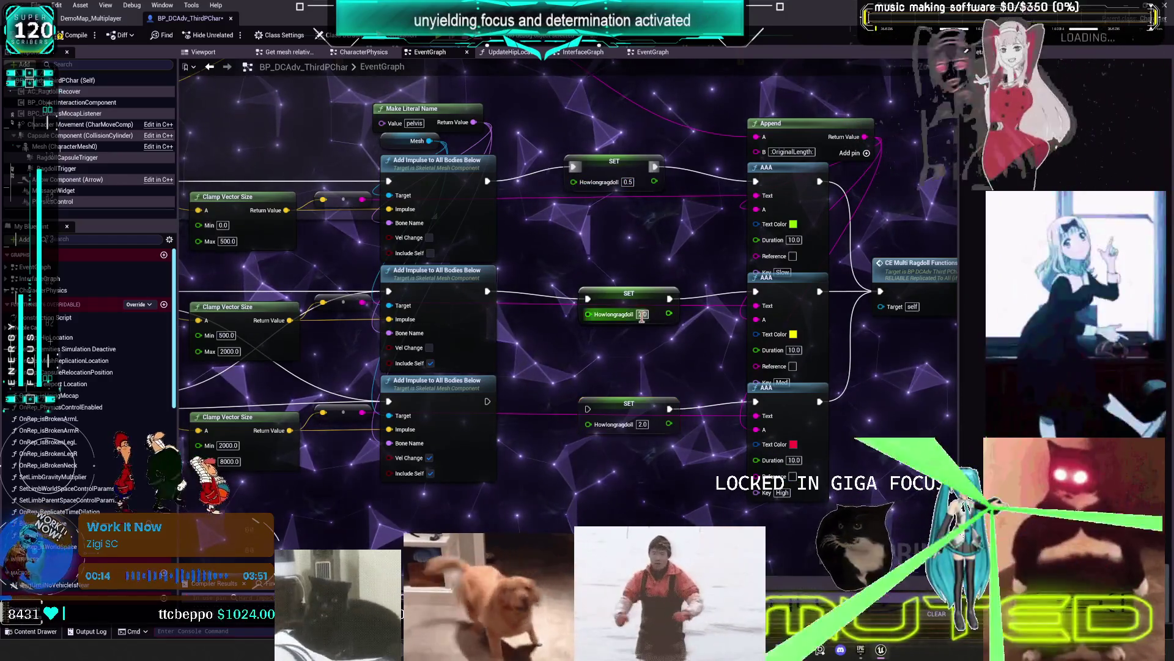
# Set the middle SET to 2.0 and the bottom SET to 5.0, then duplicate the bottom node
pyautogui.click(641, 315)
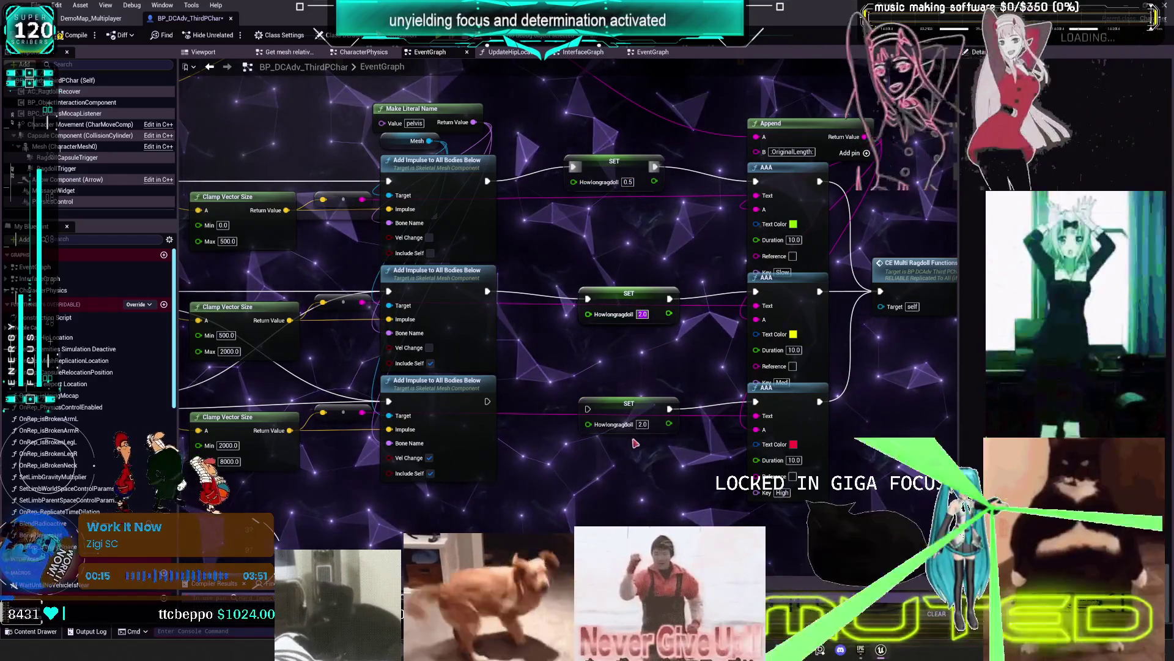
pyautogui.click(641, 424)
pyautogui.write('5')
pyautogui.press('Return')
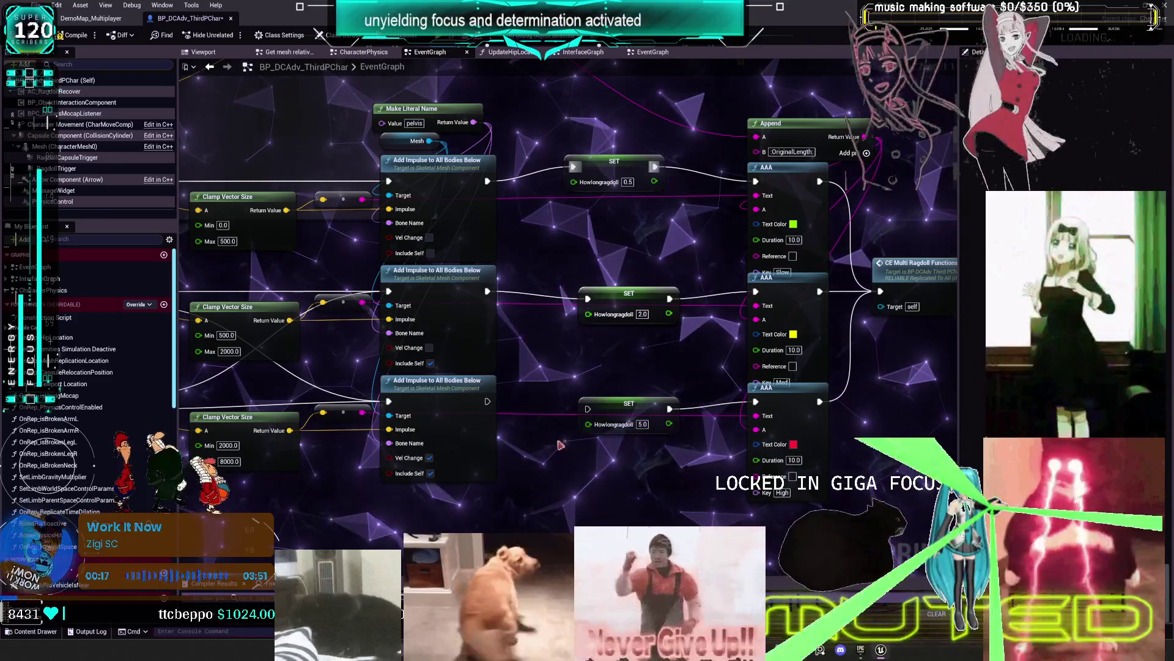
pyautogui.moveTo(618, 405); pyautogui.dragTo(611, 397)
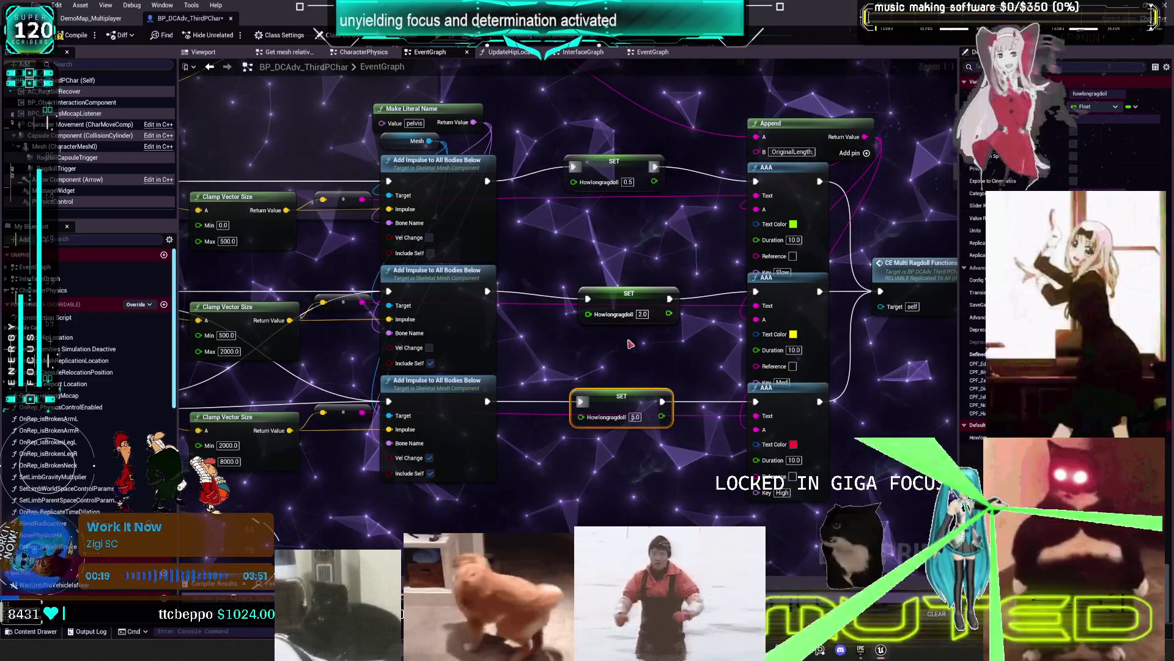
pyautogui.hotkey('ctrl', 'c')
pyautogui.hotkey('ctrl', 'v')
# Align the SET Howlongragdoll nodes in a column beside their Add Impulse rows
pyautogui.moveTo(634, 512); pyautogui.dragTo(580, 152)
pyautogui.hotkey('shift', 'a')
pyautogui.click(580, 202)
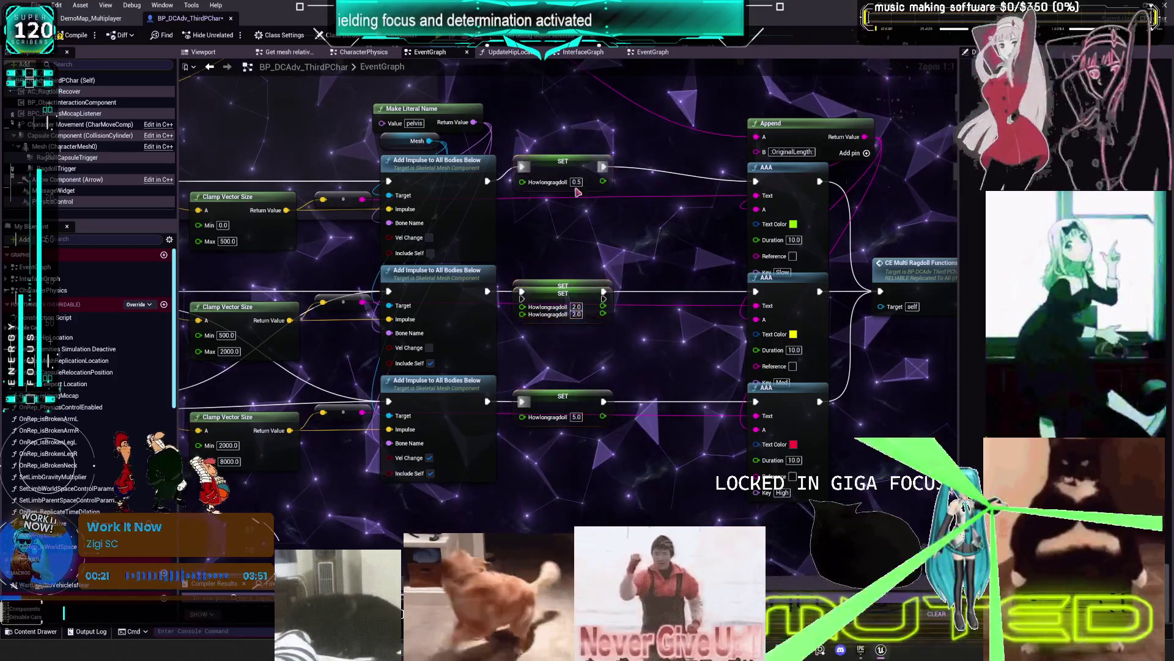
pyautogui.moveTo(548, 240); pyautogui.dragTo(571, 174)
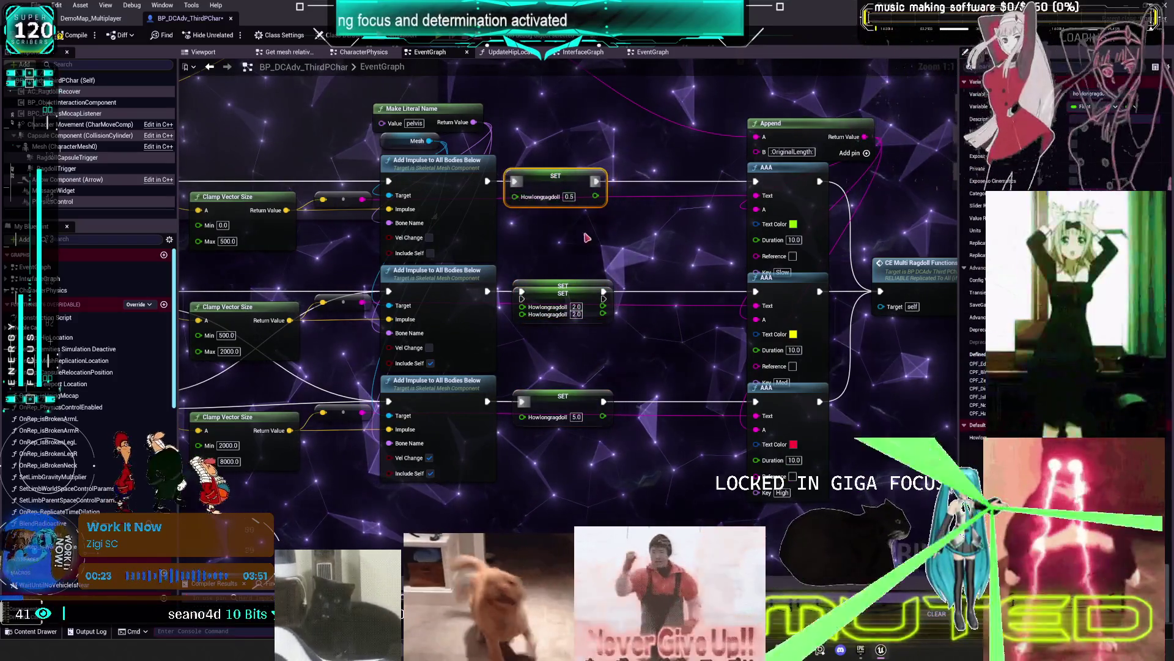
pyautogui.moveTo(563, 323); pyautogui.dragTo(608, 245)
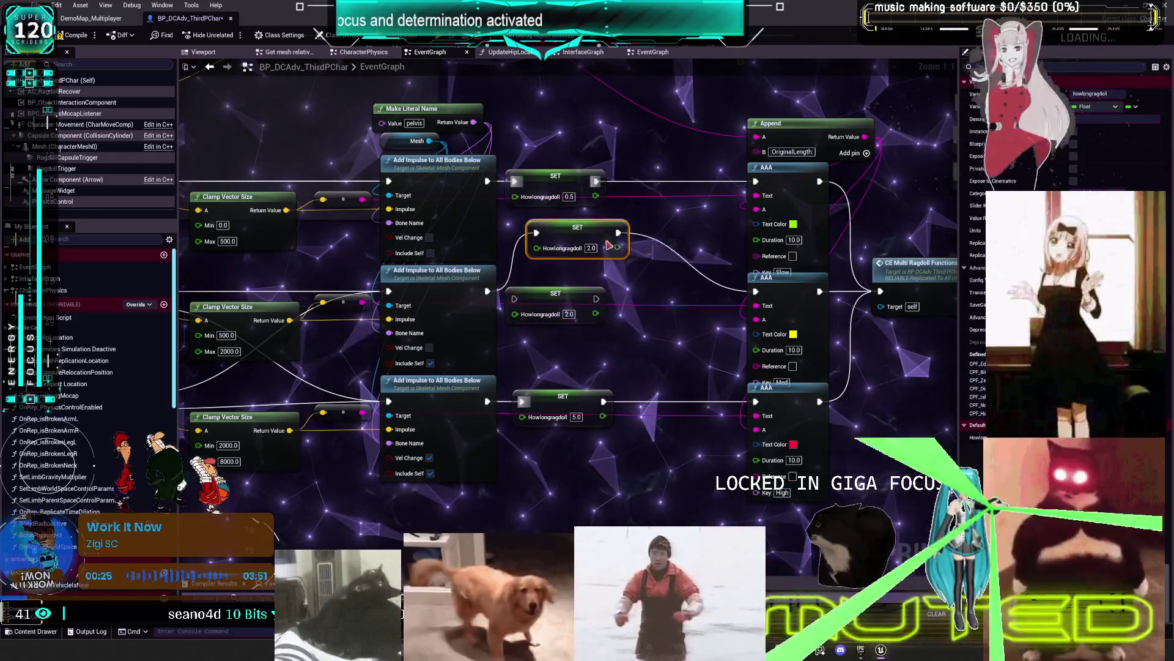
pyautogui.moveTo(585, 300); pyautogui.dragTo(594, 230)
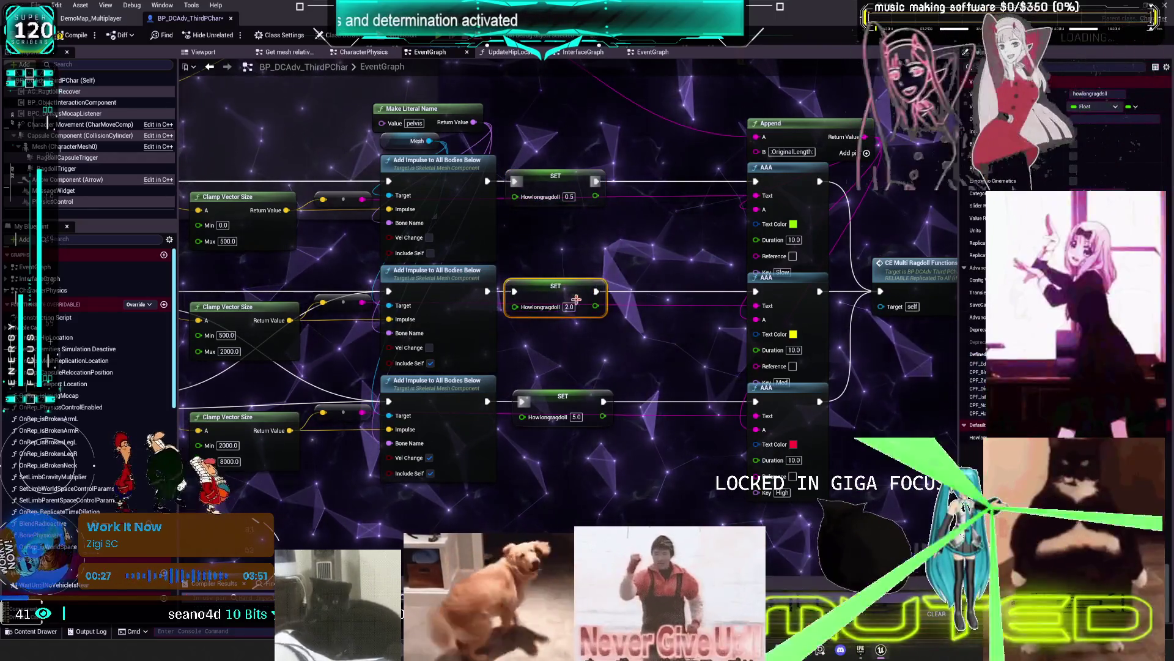
pyautogui.scroll(-2, 737, 515)
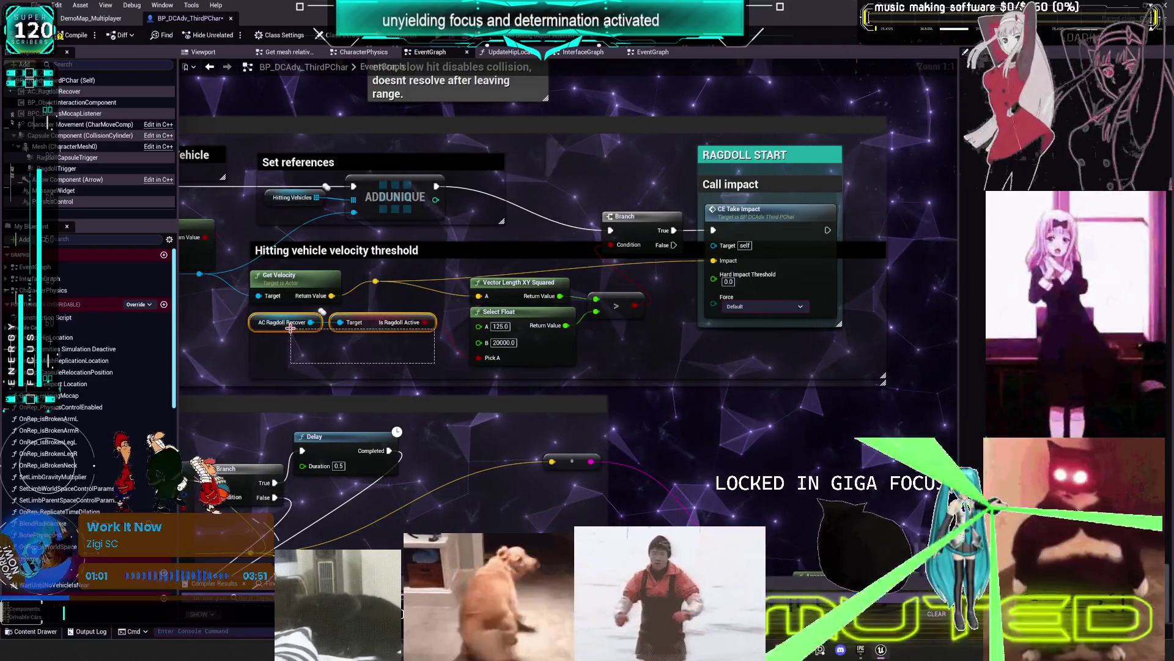
# Nudge the AC Ragdoll Recover, Is Ragdoll Active and Vector Length XY Squared nodes, then view CE_Multi_SetRagdollPhysics
pyautogui.moveTo(357, 358); pyautogui.dragTo(360, 360)
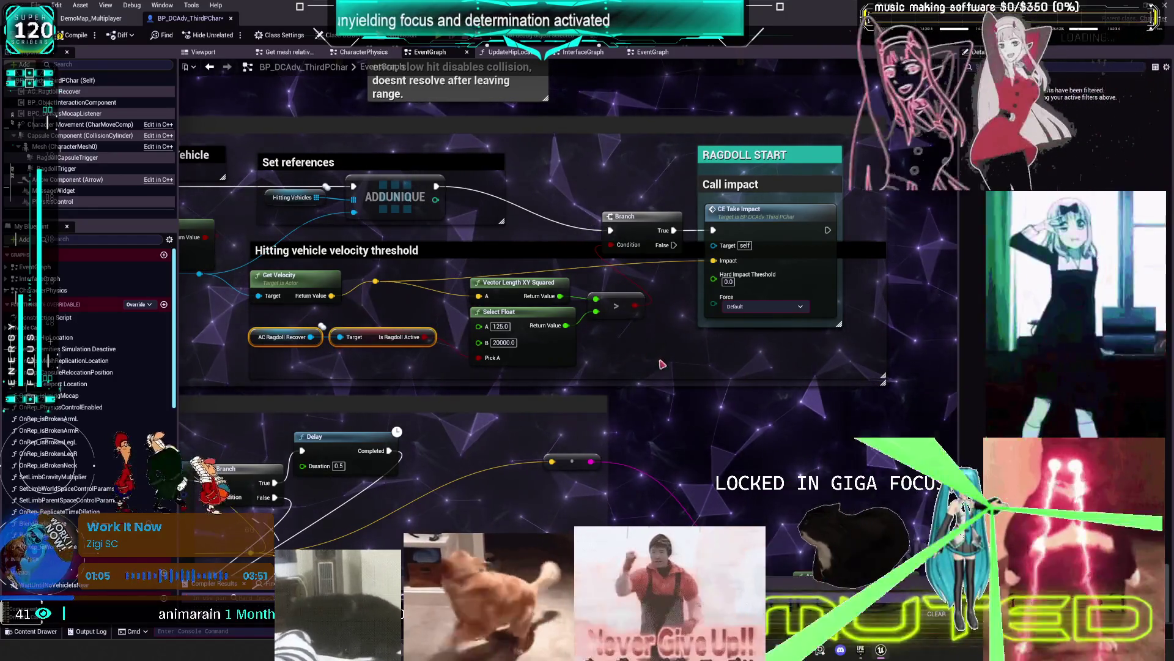
pyautogui.moveTo(511, 285); pyautogui.dragTo(514, 285)
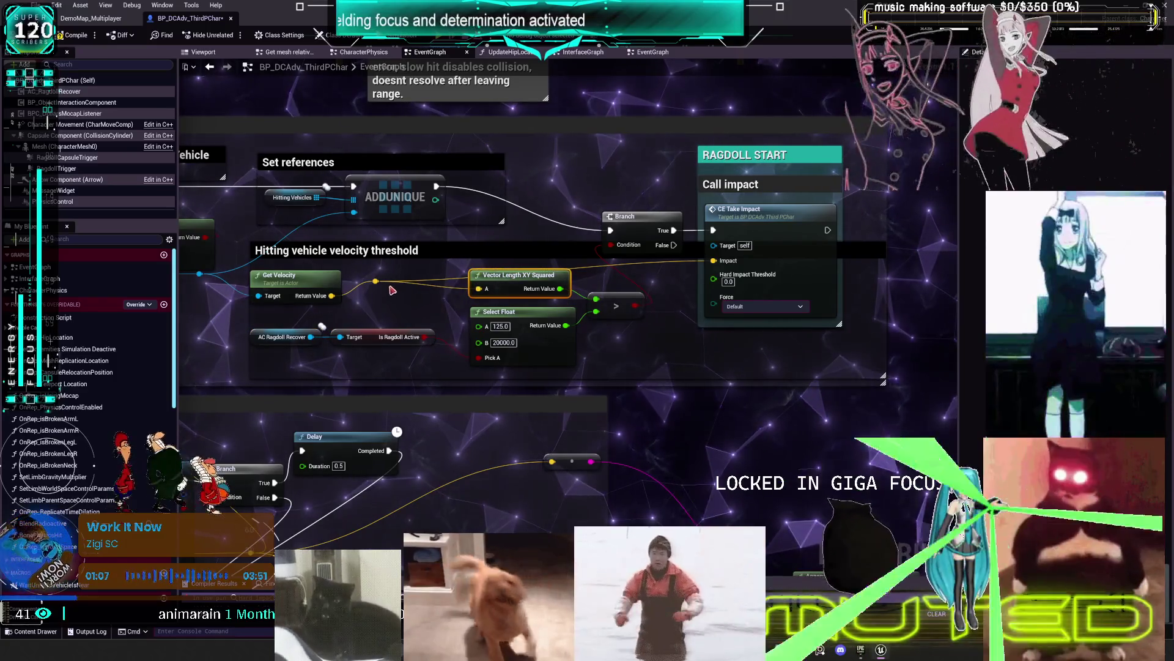
pyautogui.scroll(-6, 633, 448)
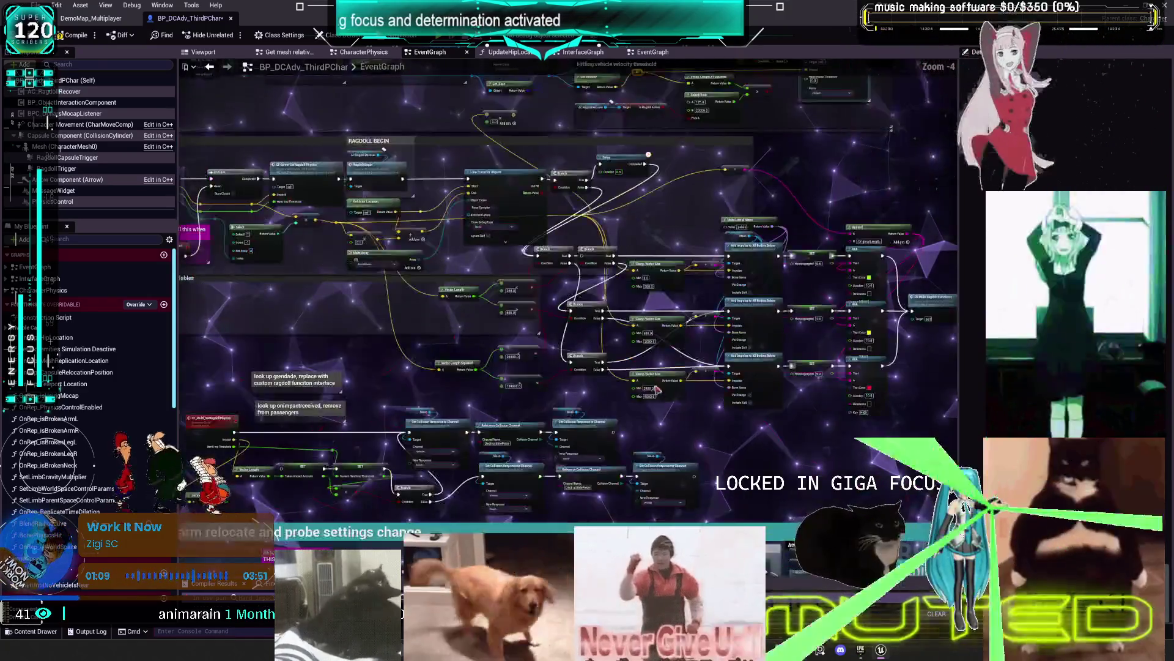
pyautogui.scroll(6, 575, 270)
pyautogui.scroll(-6, 576, 270)
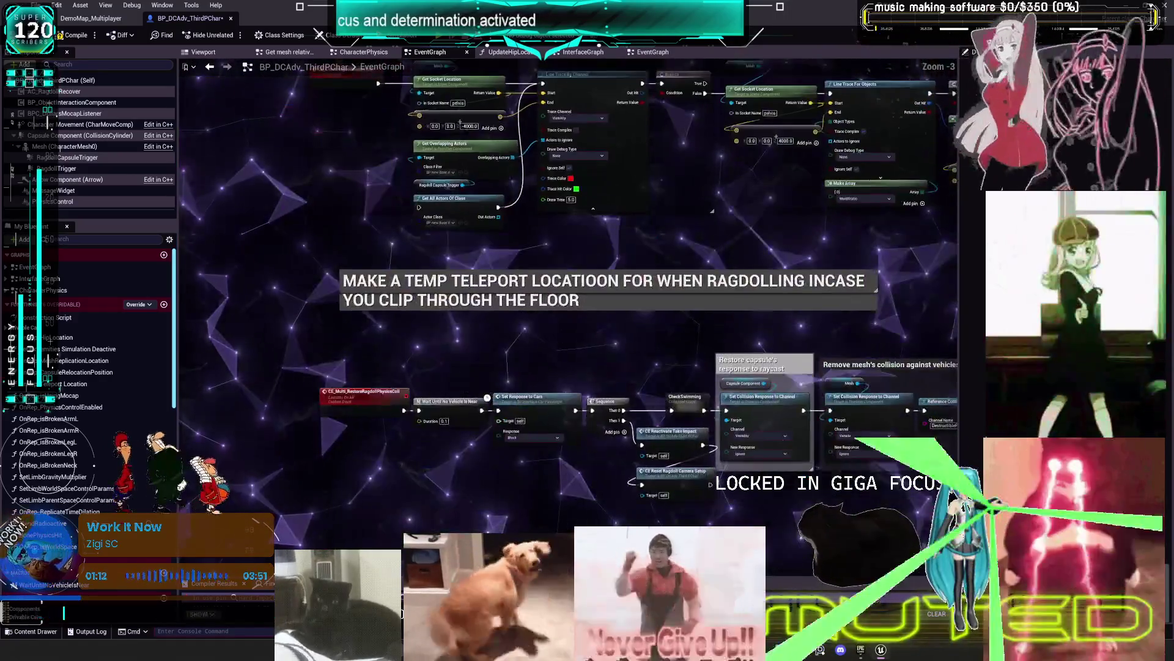
pyautogui.scroll(4, 531, 441)
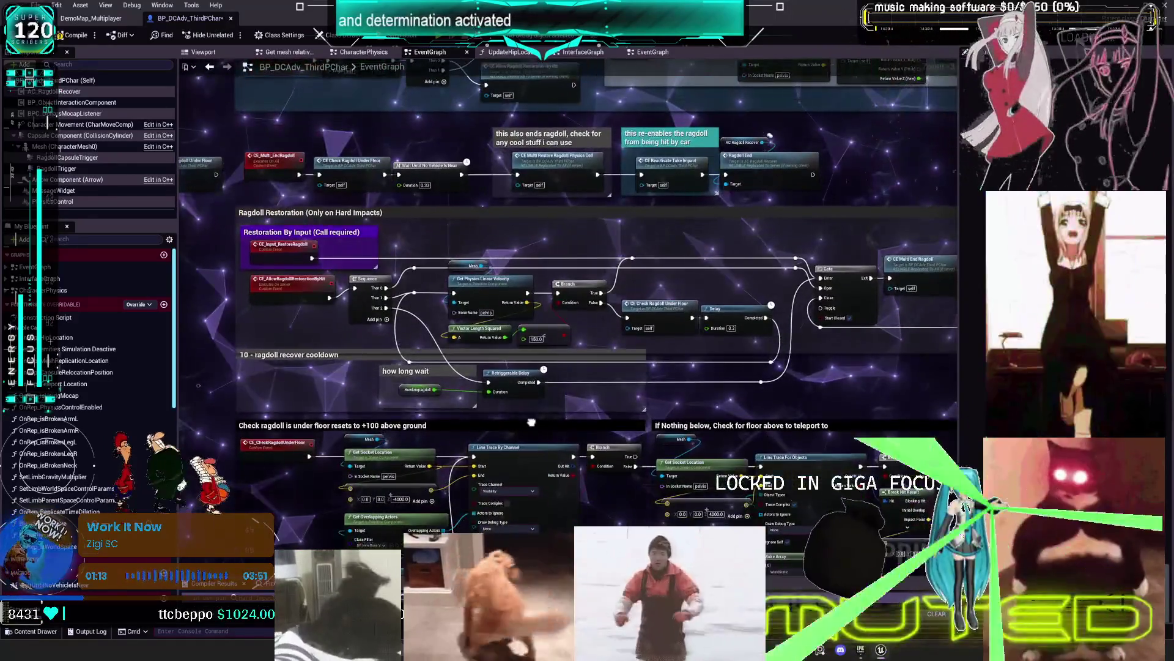
pyautogui.scroll(2, 532, 442)
pyautogui.scroll(-2, 531, 367)
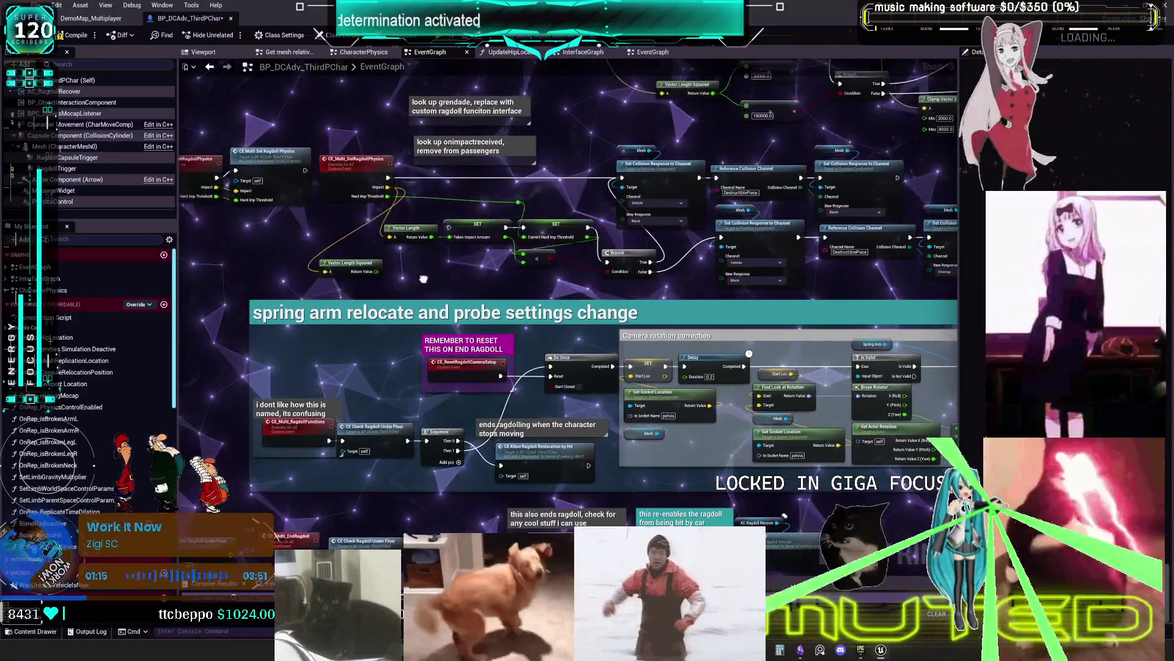
pyautogui.moveTo(415, 259); pyautogui.dragTo(647, 347)
pyautogui.moveTo(522, 304); pyautogui.dragTo(347, 292)
pyautogui.moveTo(505, 298); pyautogui.dragTo(432, 295)
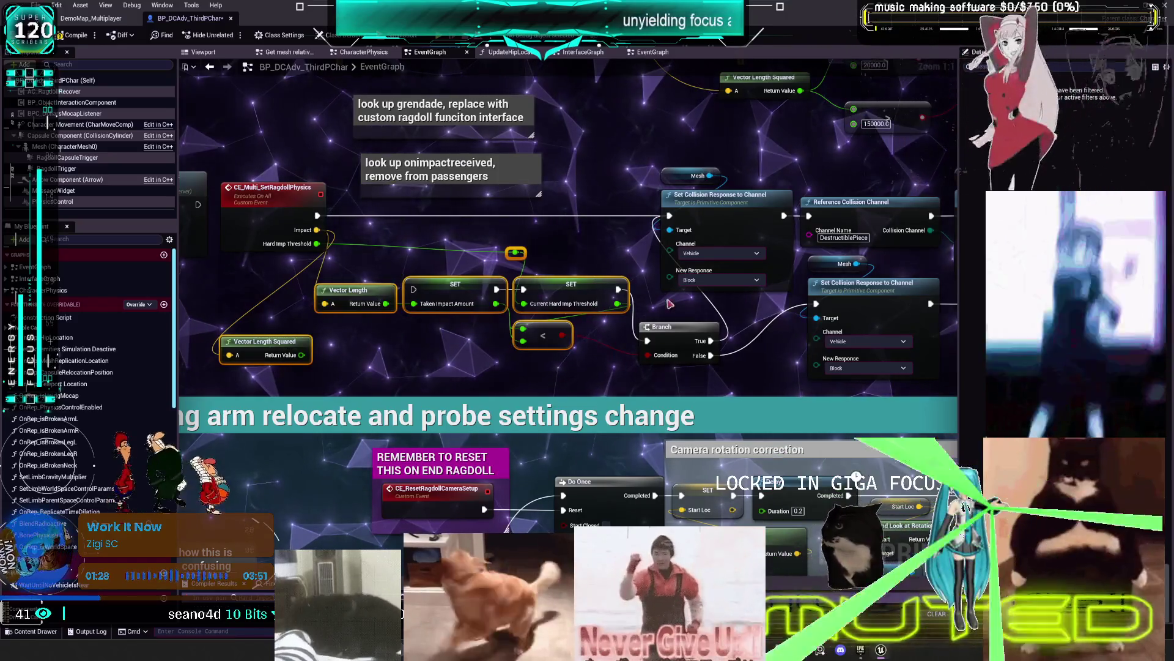
pyautogui.moveTo(645, 324); pyautogui.dragTo(507, 275)
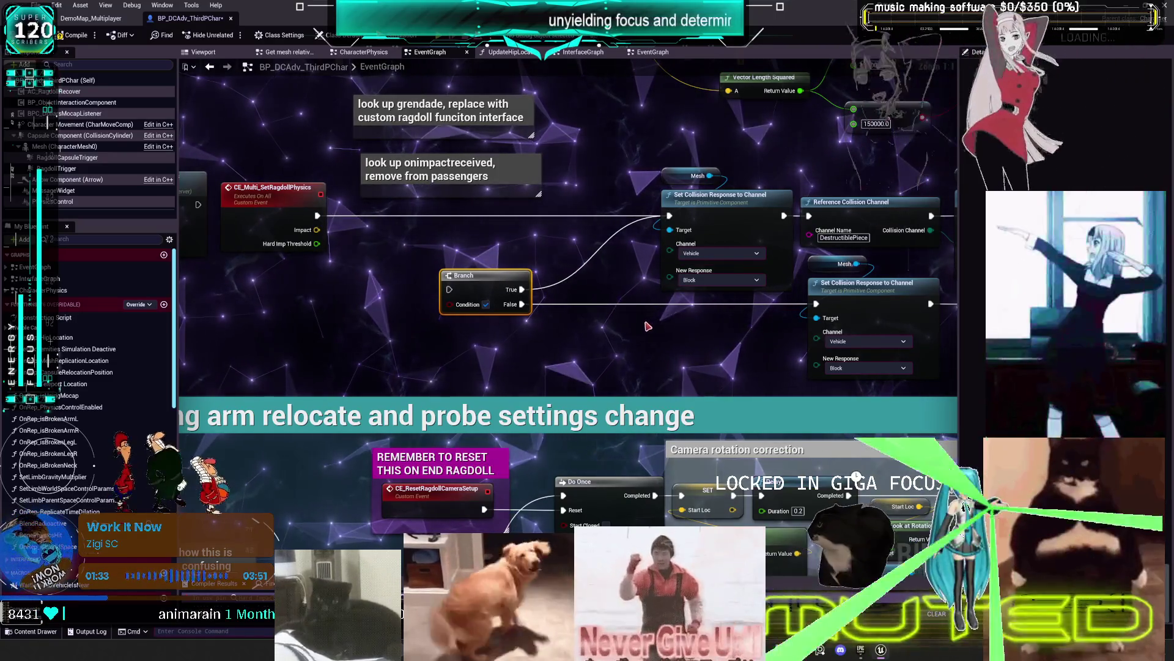
pyautogui.moveTo(678, 308); pyautogui.dragTo(436, 306)
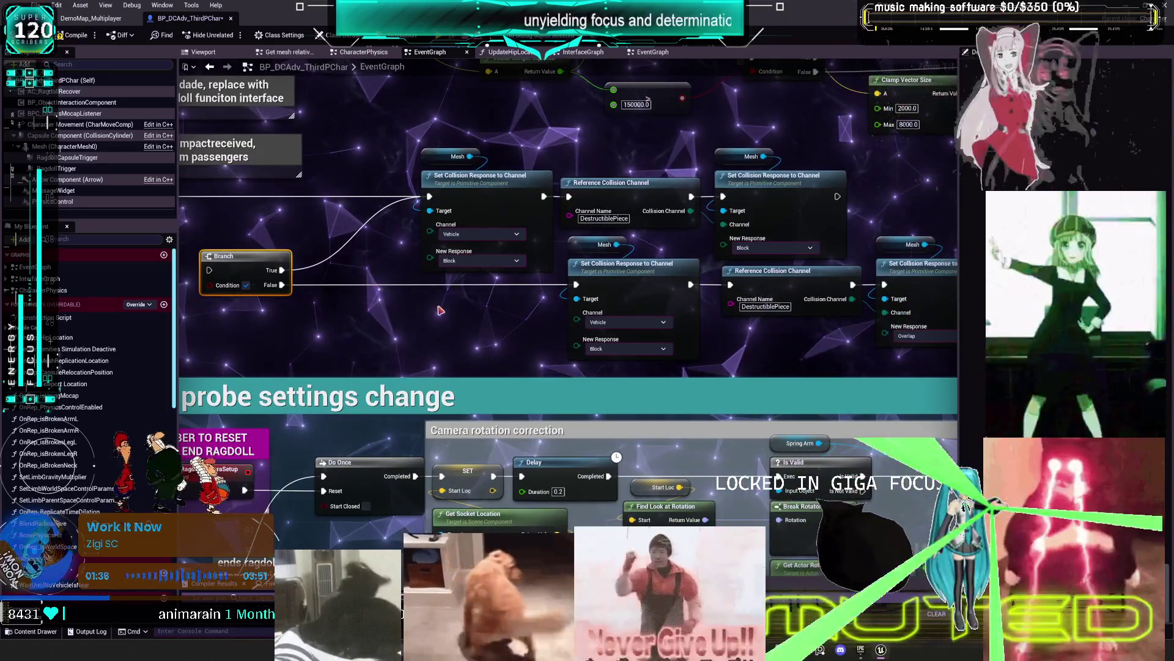
pyautogui.click(676, 277)
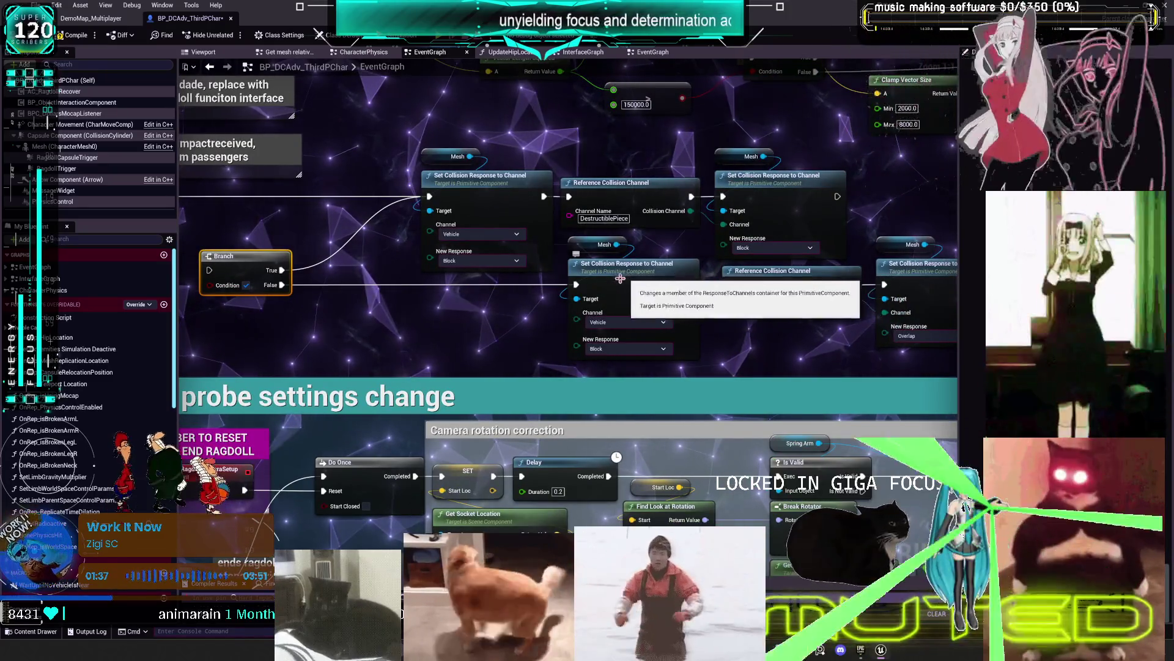
pyautogui.press('Delete')
pyautogui.click(577, 244)
pyautogui.press('Delete')
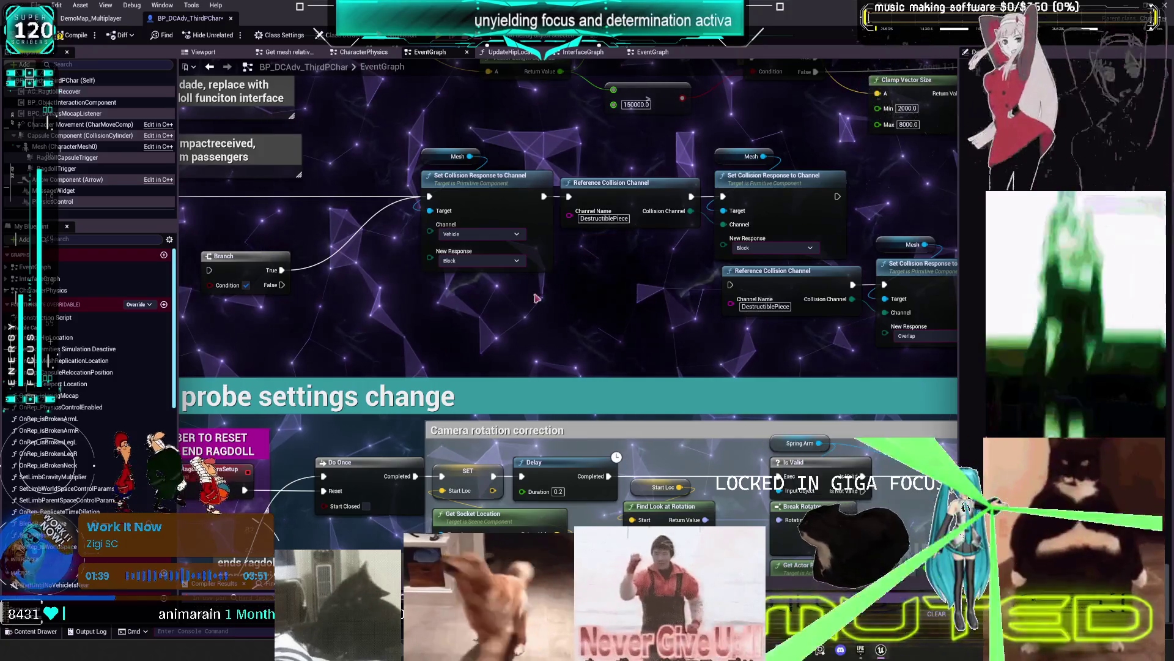
pyautogui.moveTo(795, 305); pyautogui.dragTo(588, 292)
pyautogui.moveTo(838, 299); pyautogui.dragTo(511, 222)
pyautogui.moveTo(605, 274); pyautogui.dragTo(442, 304)
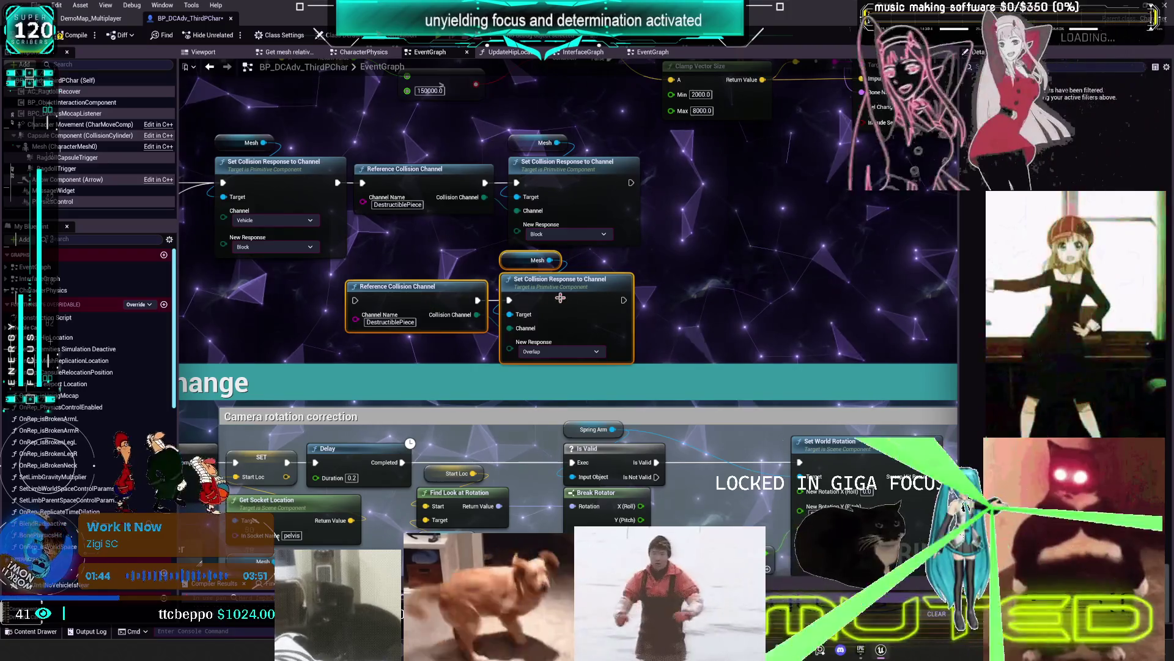
pyautogui.moveTo(717, 287); pyautogui.dragTo(776, 292)
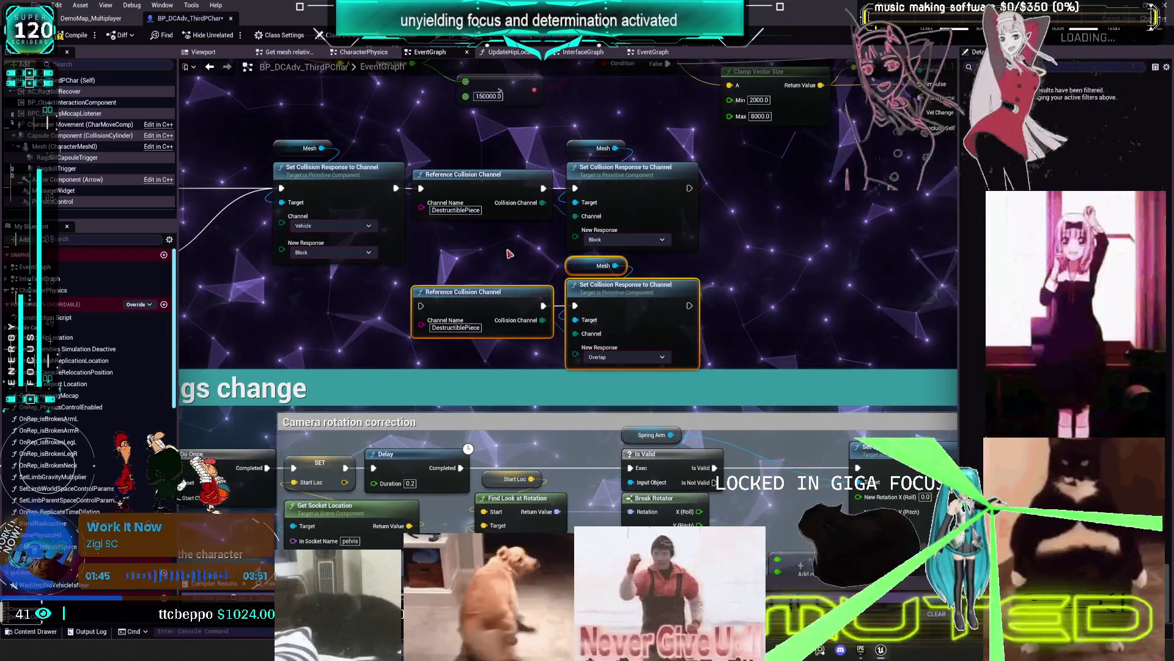
pyautogui.moveTo(499, 289); pyautogui.dragTo(668, 300)
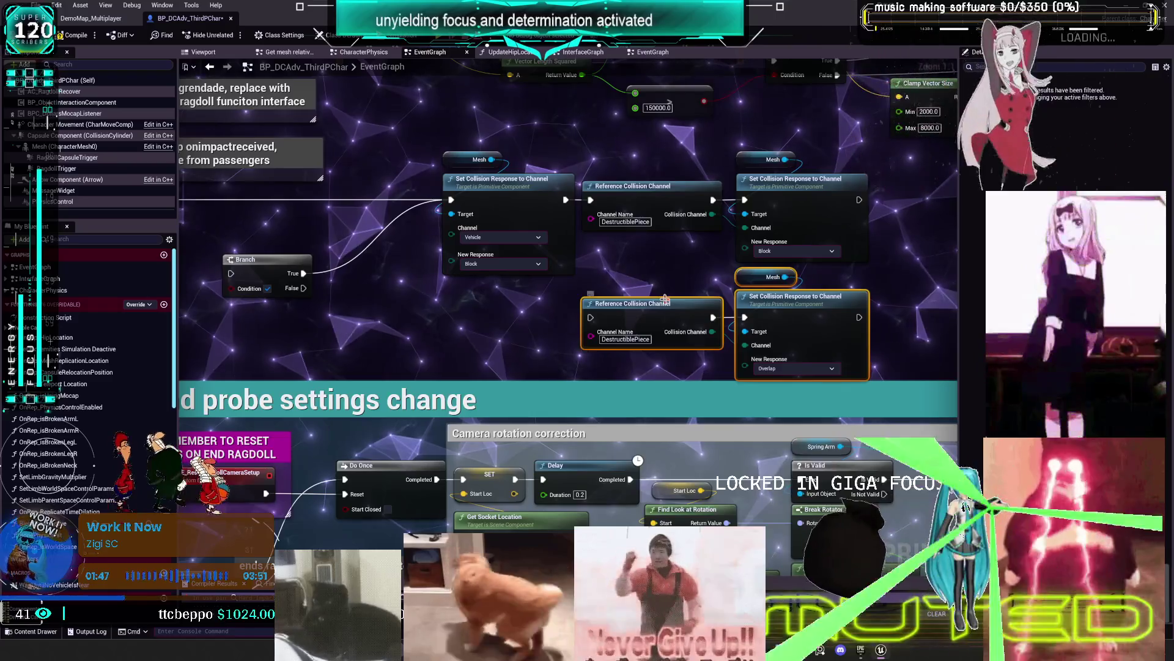
pyautogui.rightClick(621, 310)
pyautogui.click(606, 282)
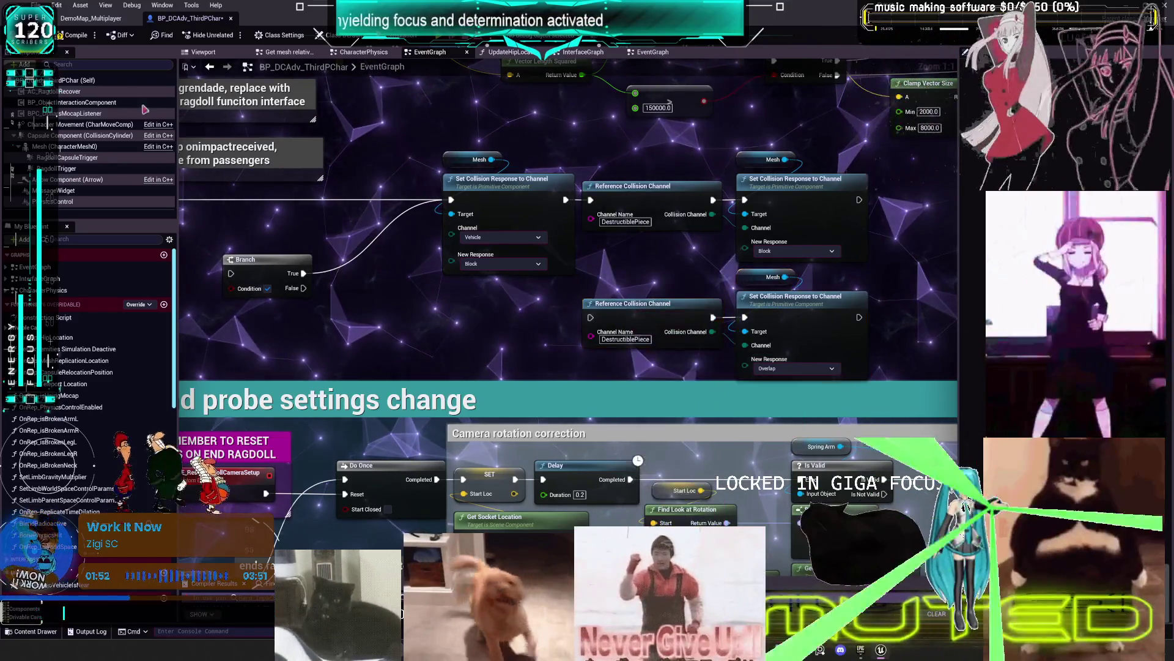
pyautogui.rightClick(650, 321)
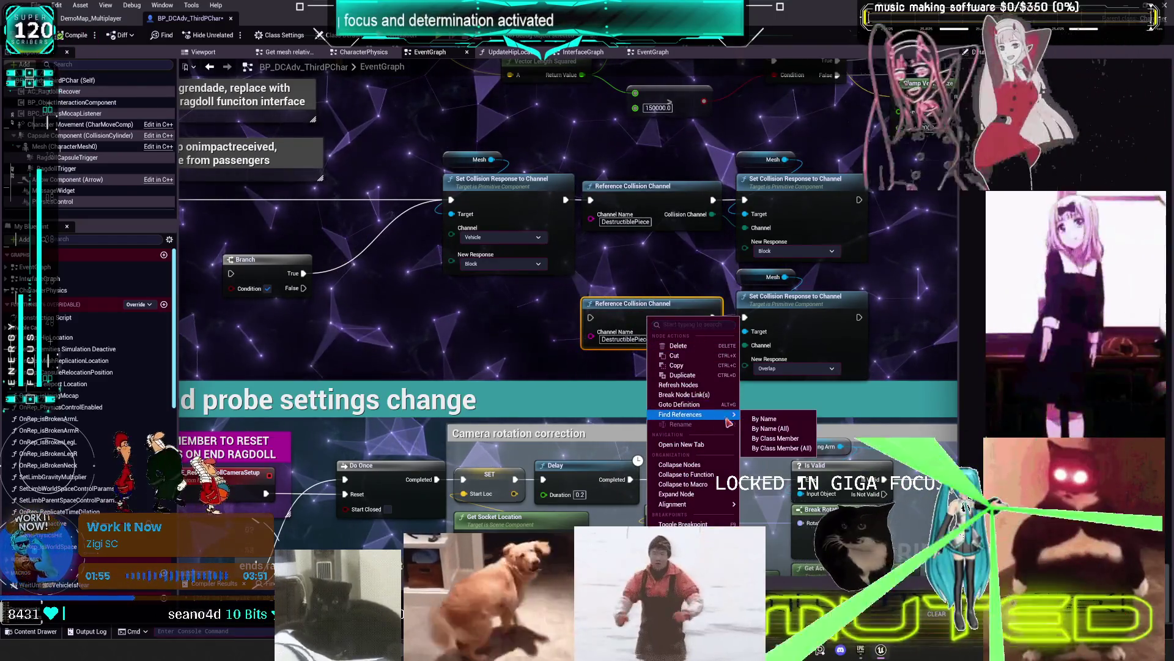
# Find References for Reference Collision Channel and visit its EventGraph and InterfaceGraph uses
pyautogui.click(760, 419)
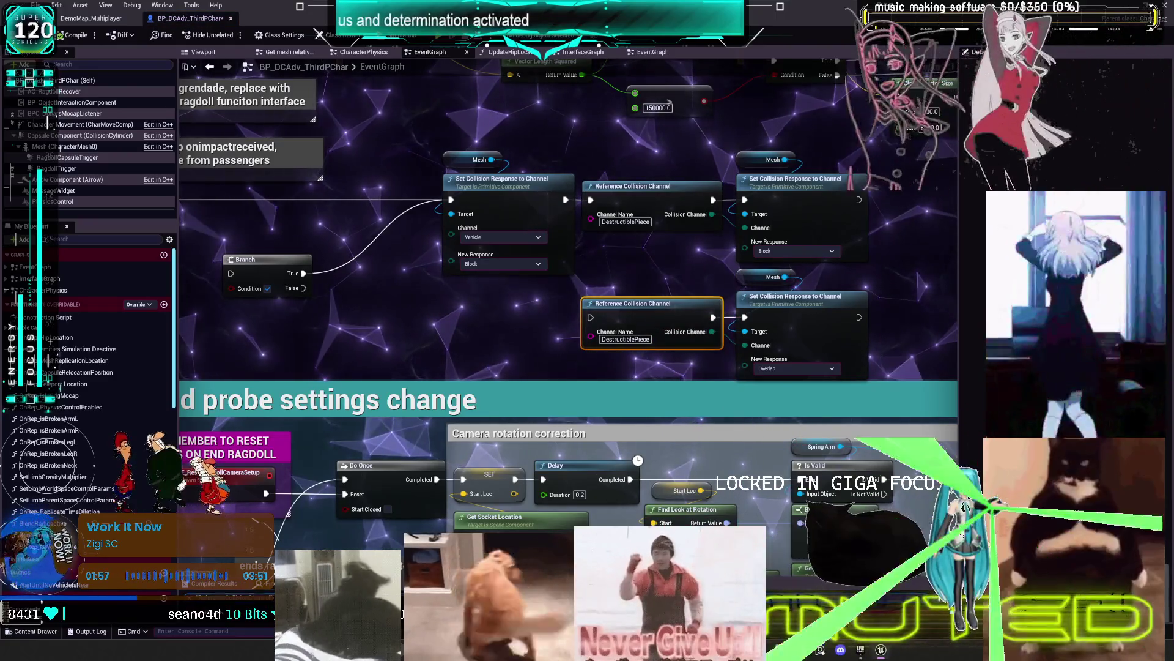
pyautogui.click(246, 427)
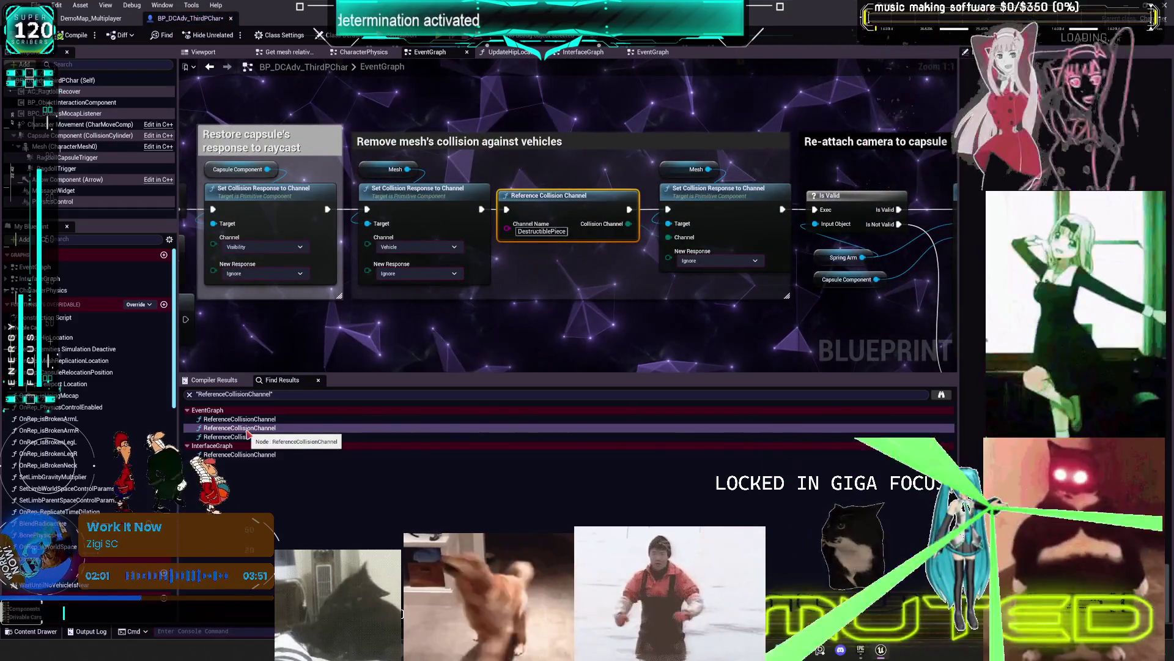
pyautogui.scroll(-3, 765, 285)
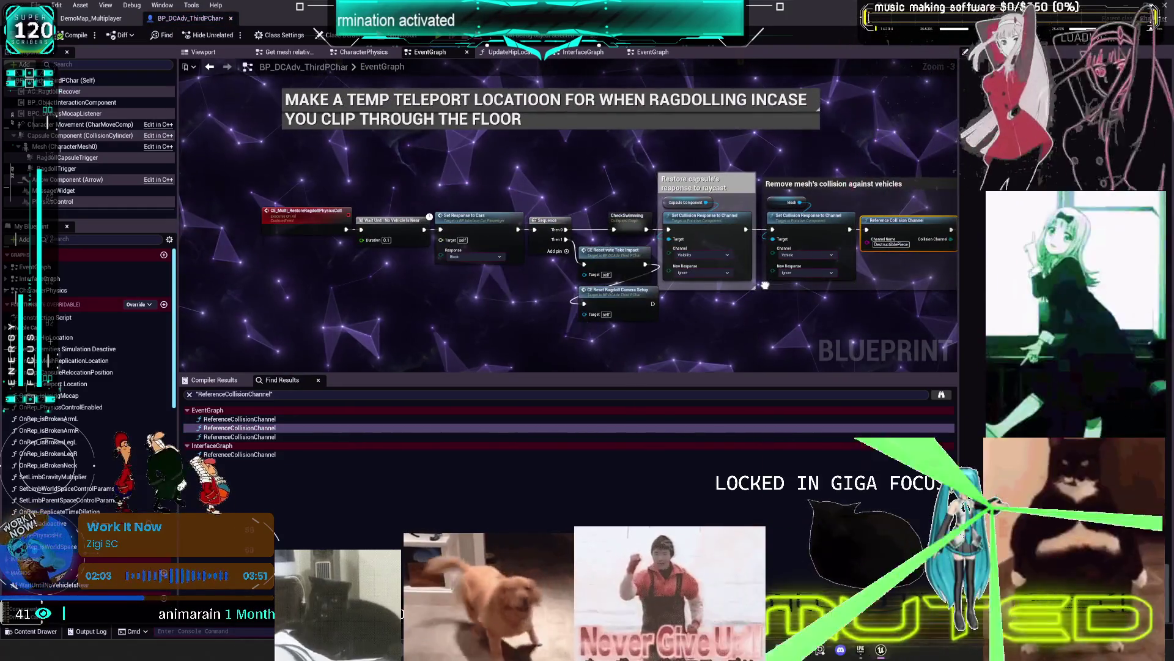
pyautogui.click(263, 437)
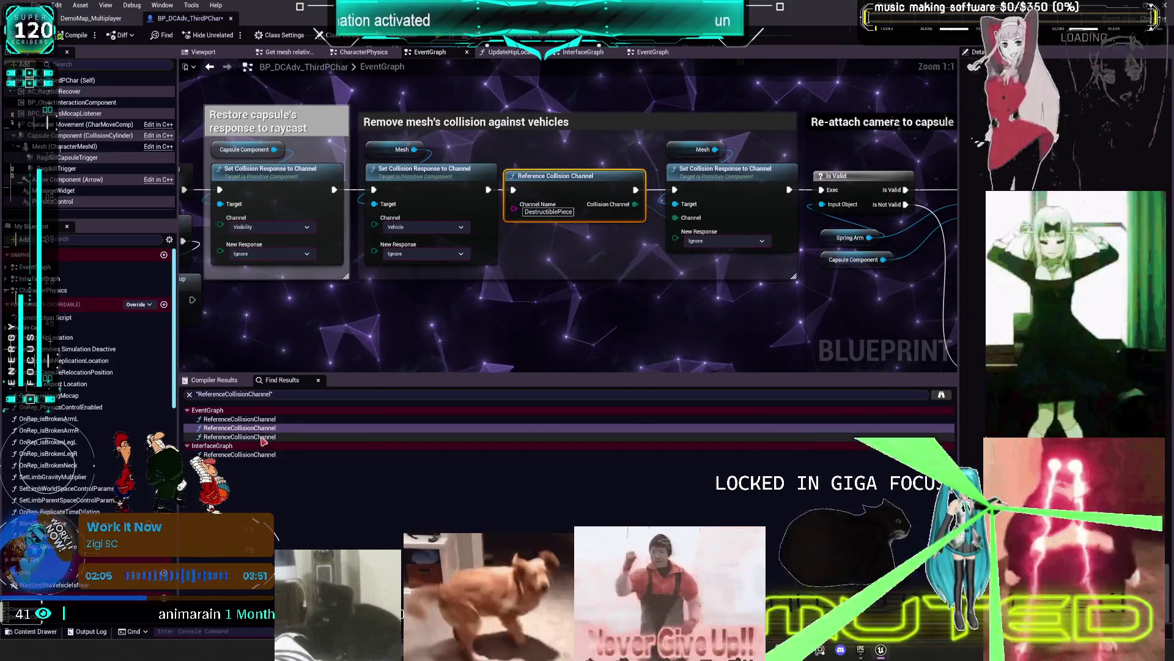
pyautogui.click(263, 437)
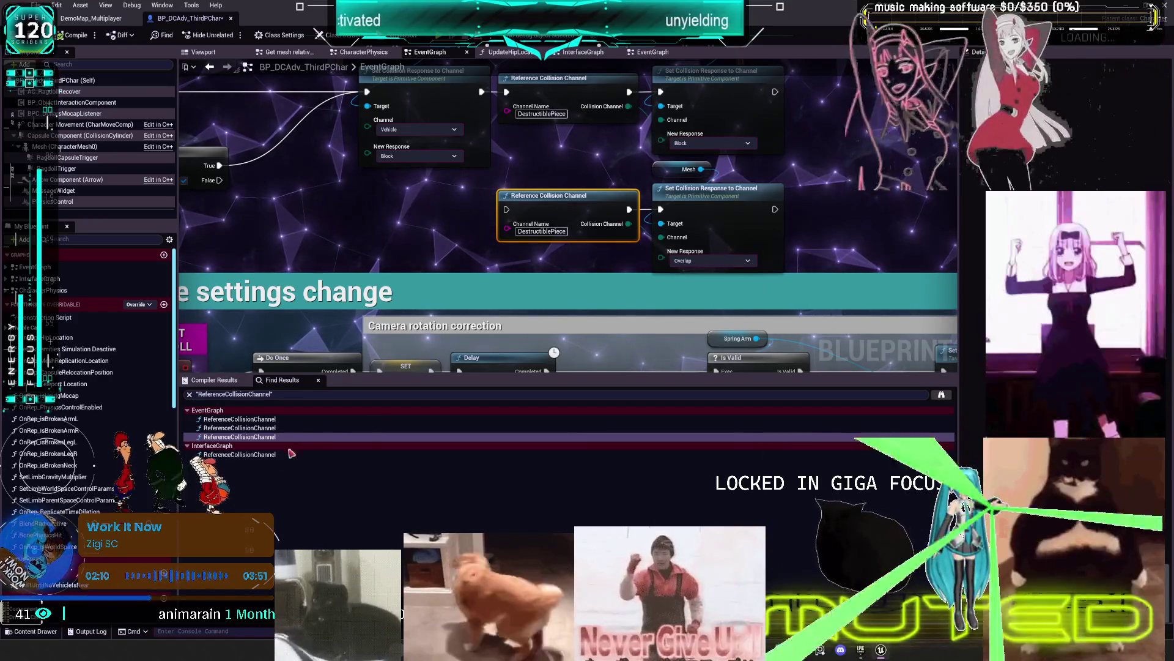
pyautogui.click(262, 455)
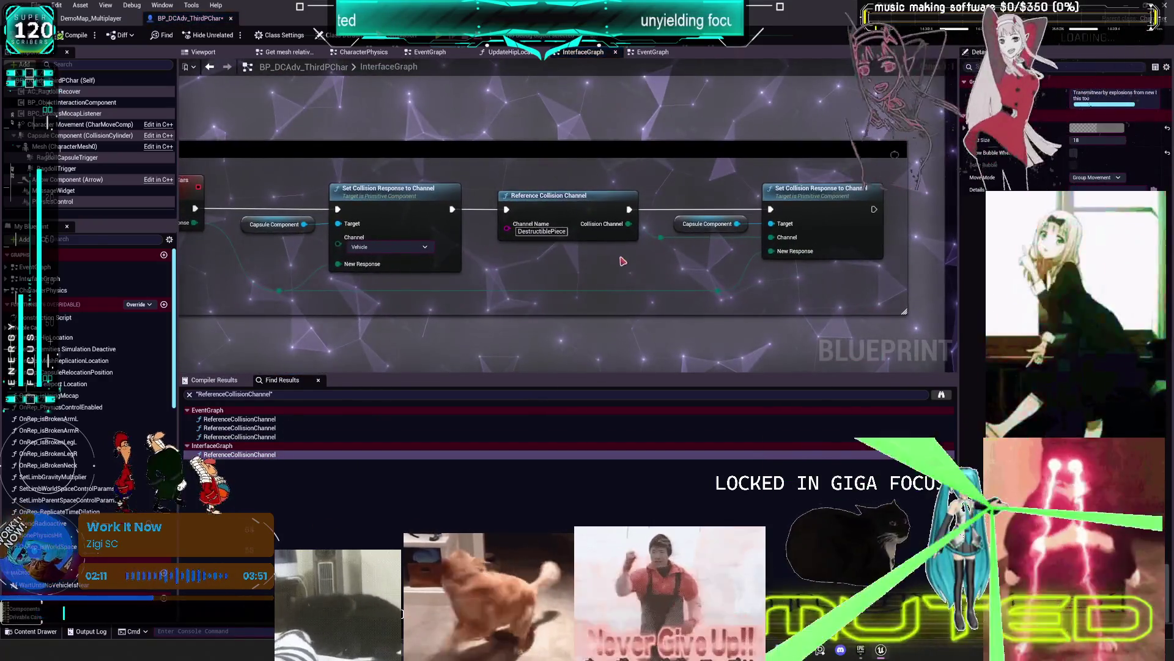
pyautogui.scroll(-4, 428, 226)
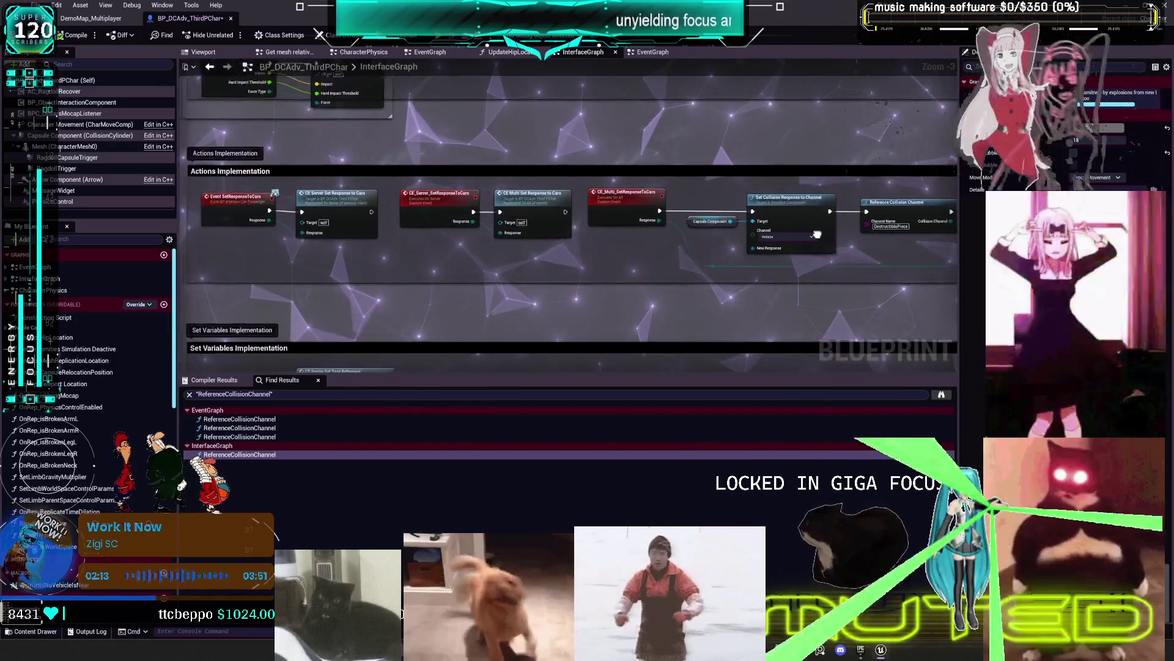
pyautogui.click(245, 454)
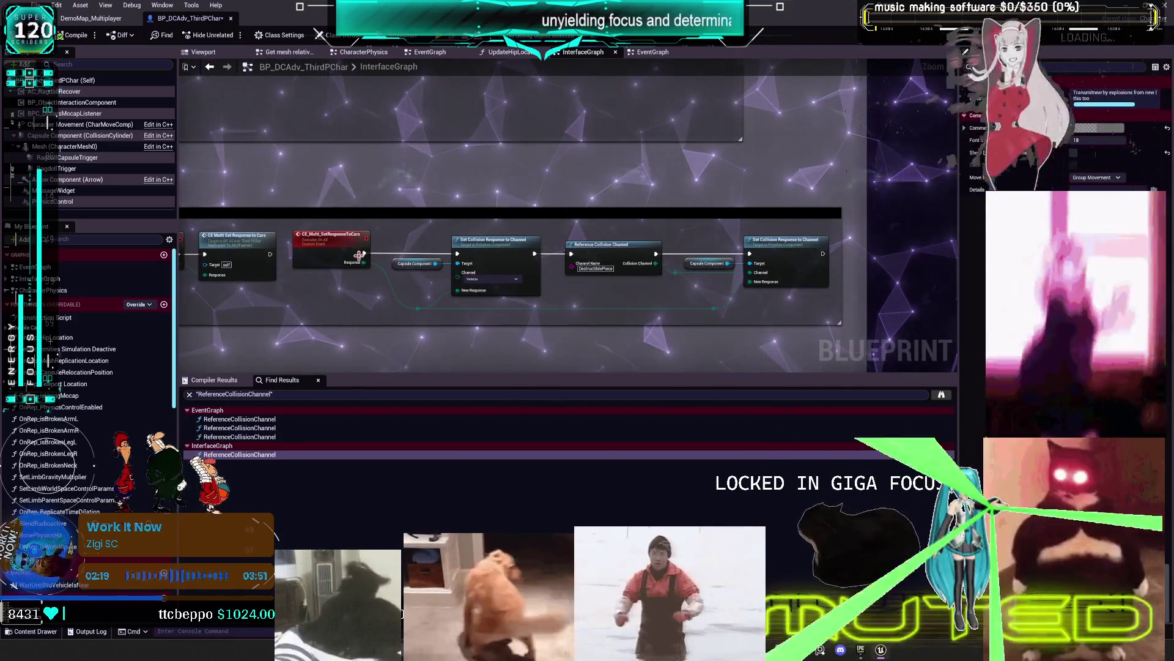
# Revisit the second and third EventGraph uses and the InterfaceGraph use of the collision channel
pyautogui.click(251, 436)
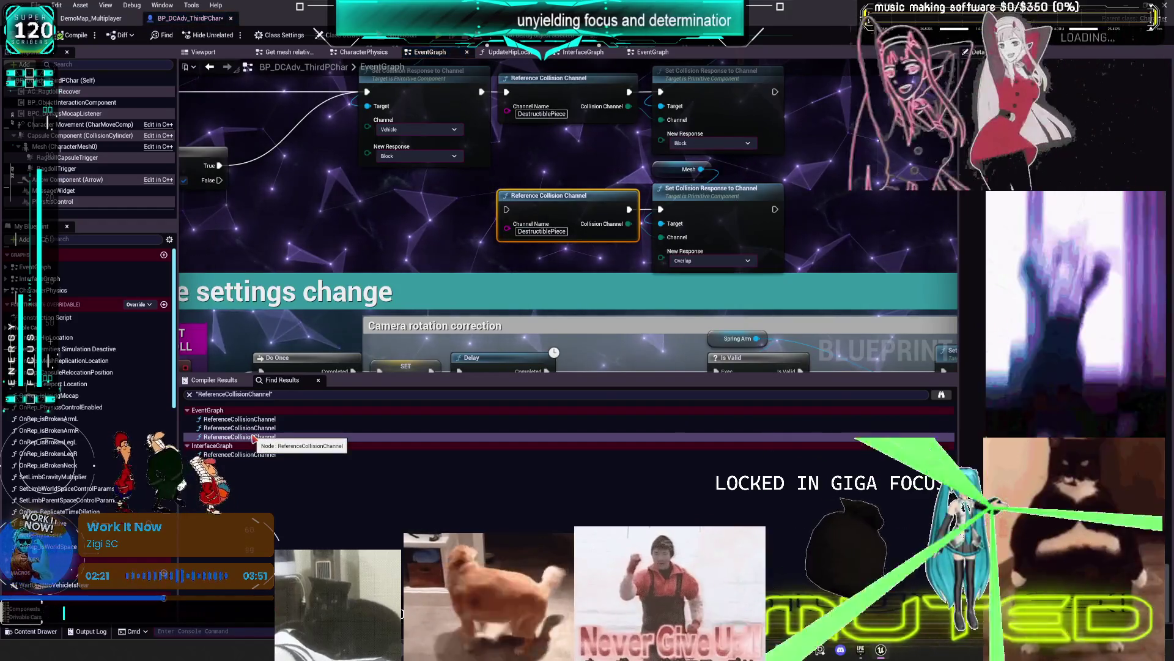
pyautogui.click(263, 455)
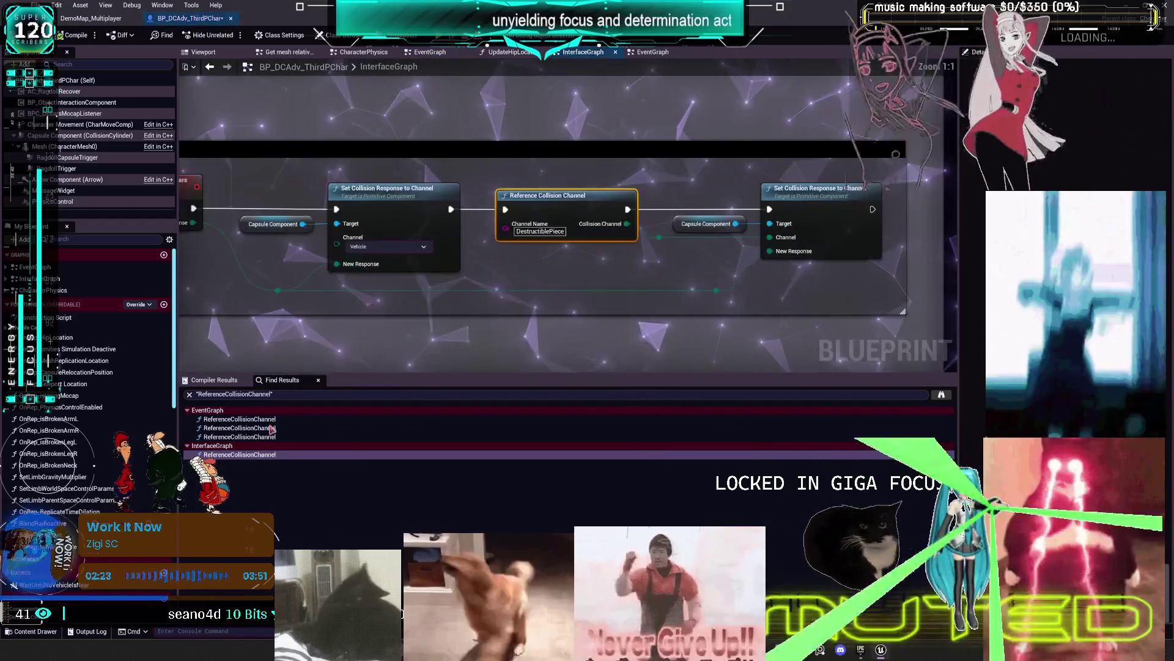
pyautogui.moveTo(511, 268)
pyautogui.mouseDown()
pyautogui.moveTo(577, 272)
pyautogui.moveTo(583, 286)
pyautogui.mouseUp()
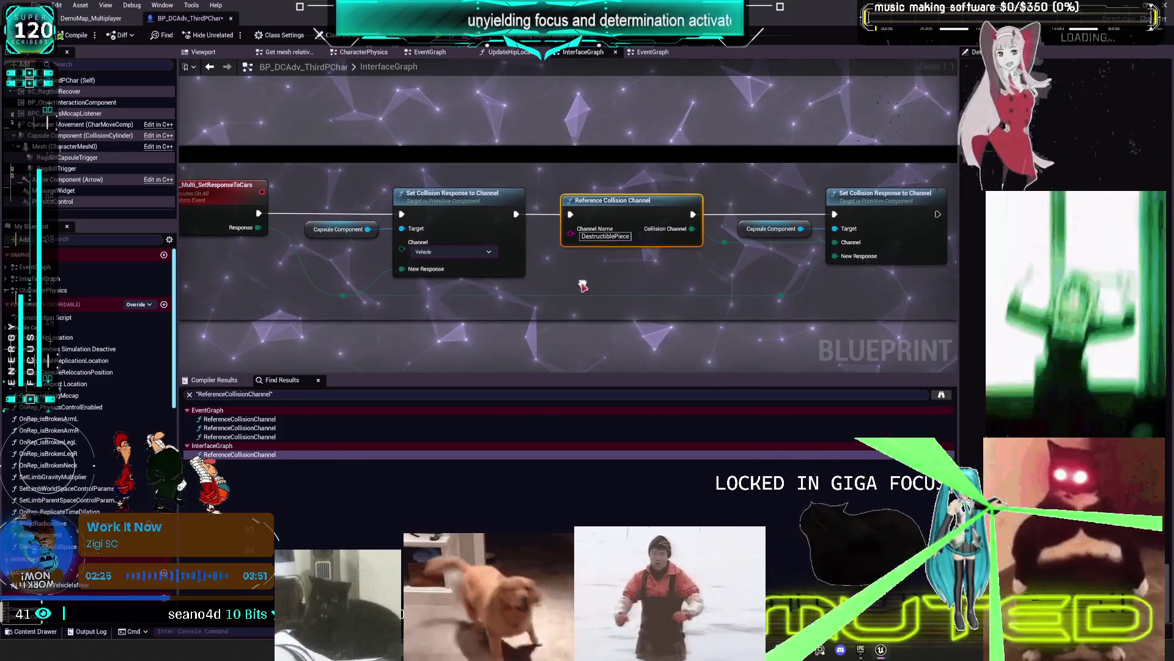
pyautogui.click(254, 428)
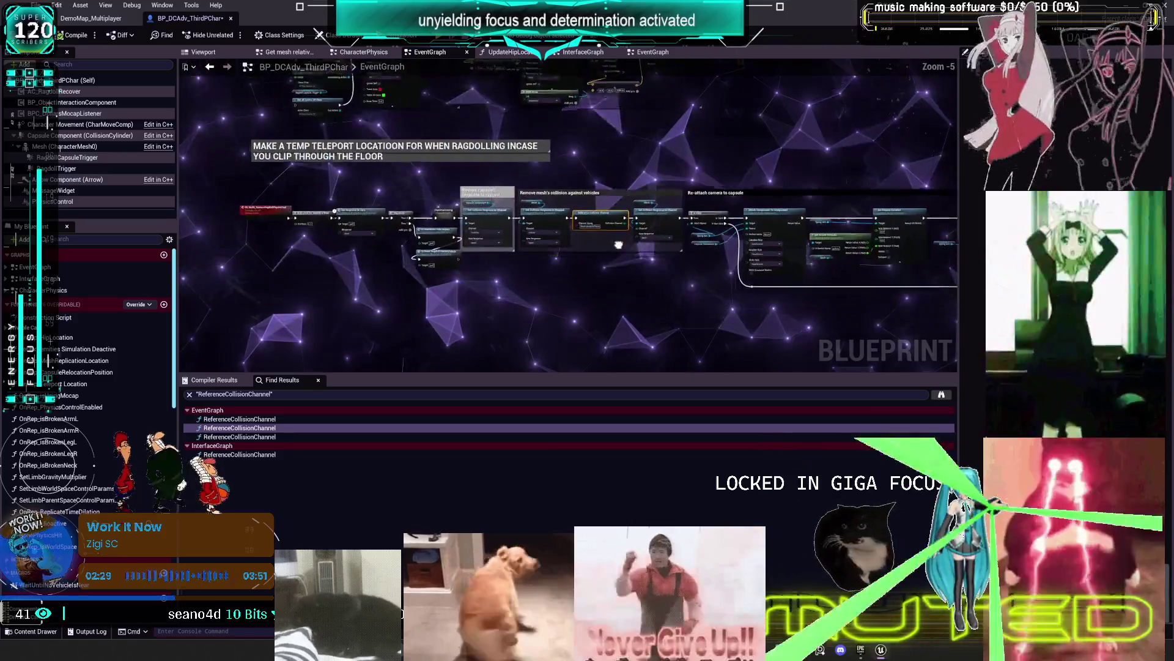
pyautogui.click(257, 436)
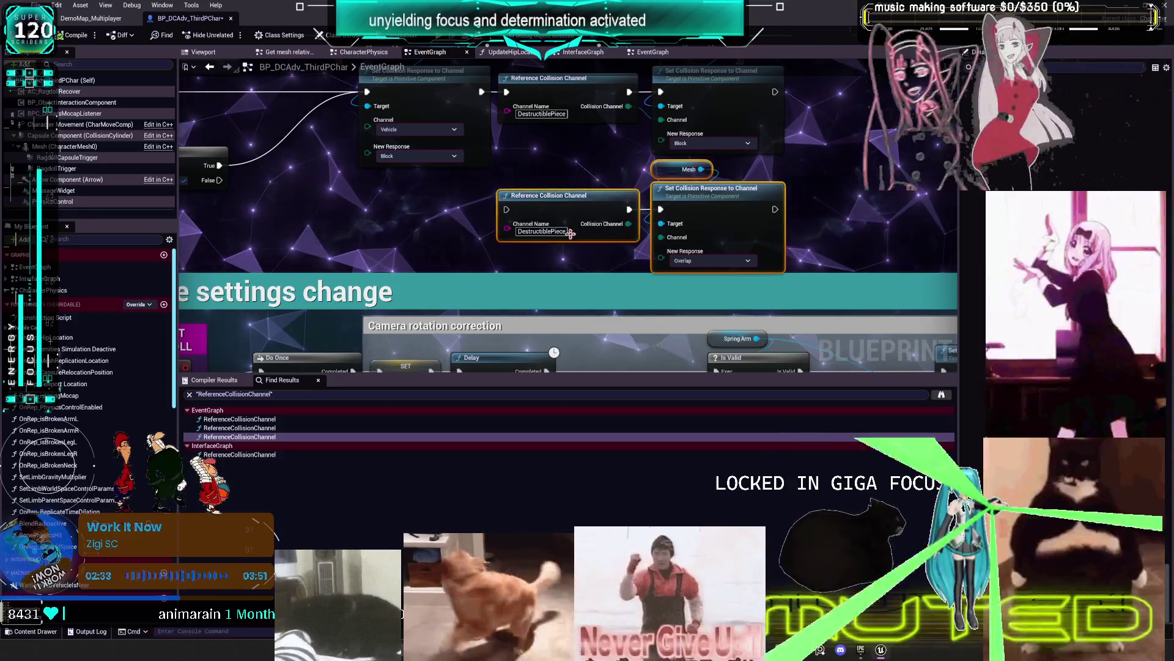
pyautogui.scroll(-4, 572, 232)
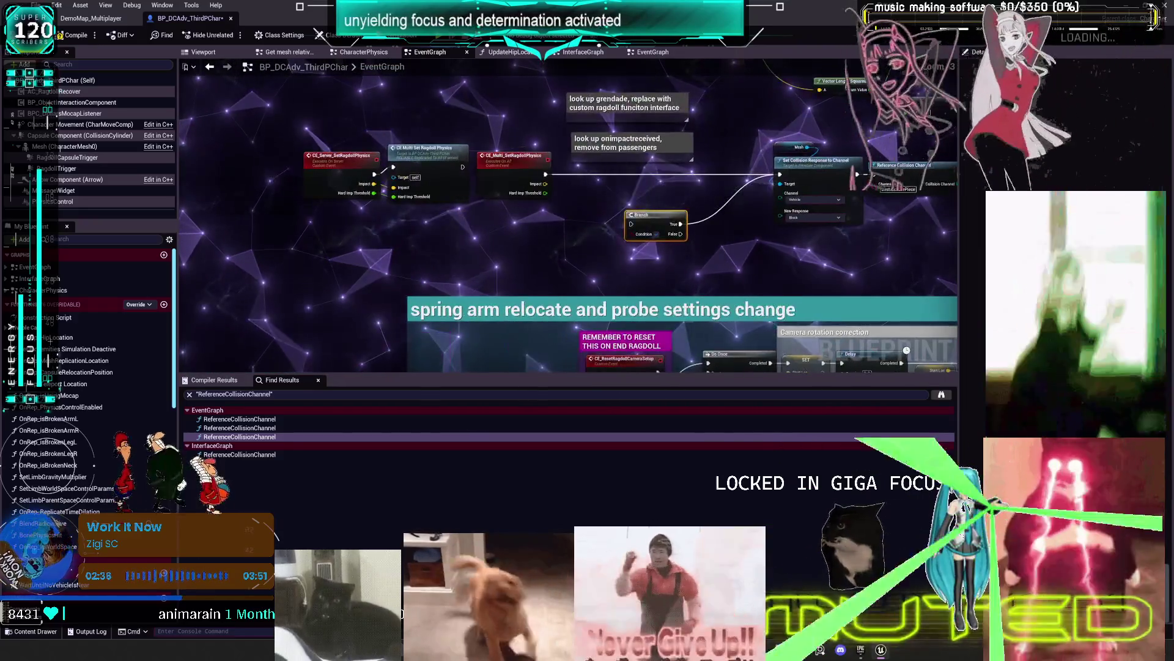
pyautogui.scroll(2, 587, 223)
# Remove Impact and Hard Imp Threshold from the server ragdoll event and refresh the Multi call
pyautogui.hotkey('ctrl', 'z')
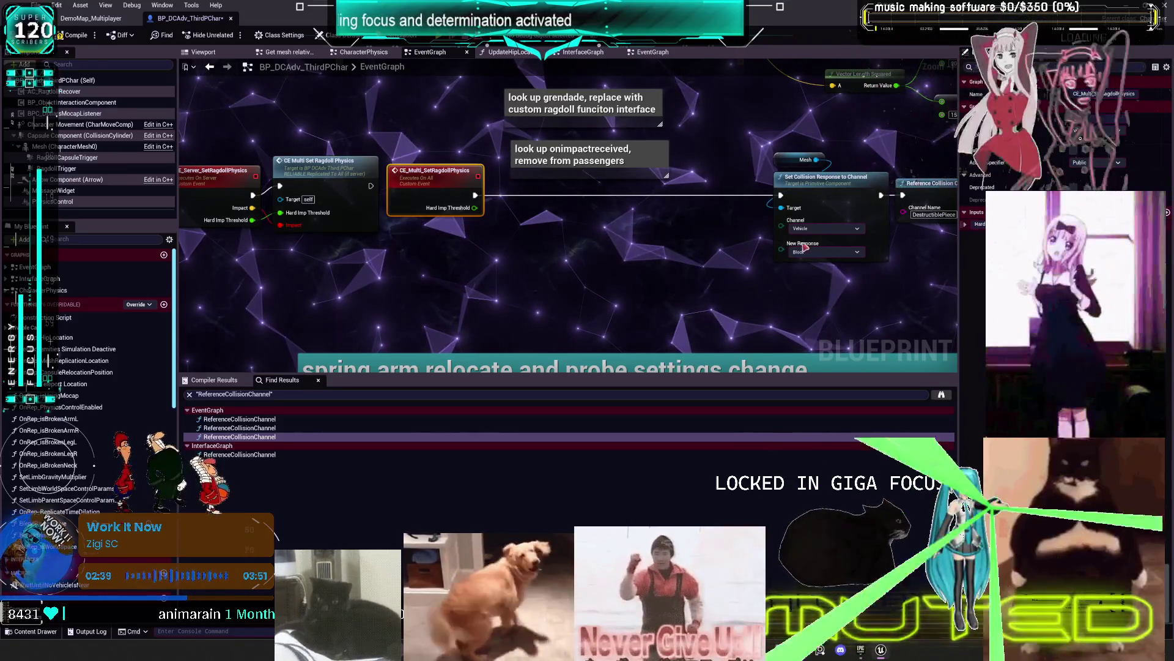
pyautogui.moveTo(760, 128)
pyautogui.mouseDown()
pyautogui.moveTo(388, 141)
pyautogui.moveTo(876, 153)
pyautogui.mouseUp()
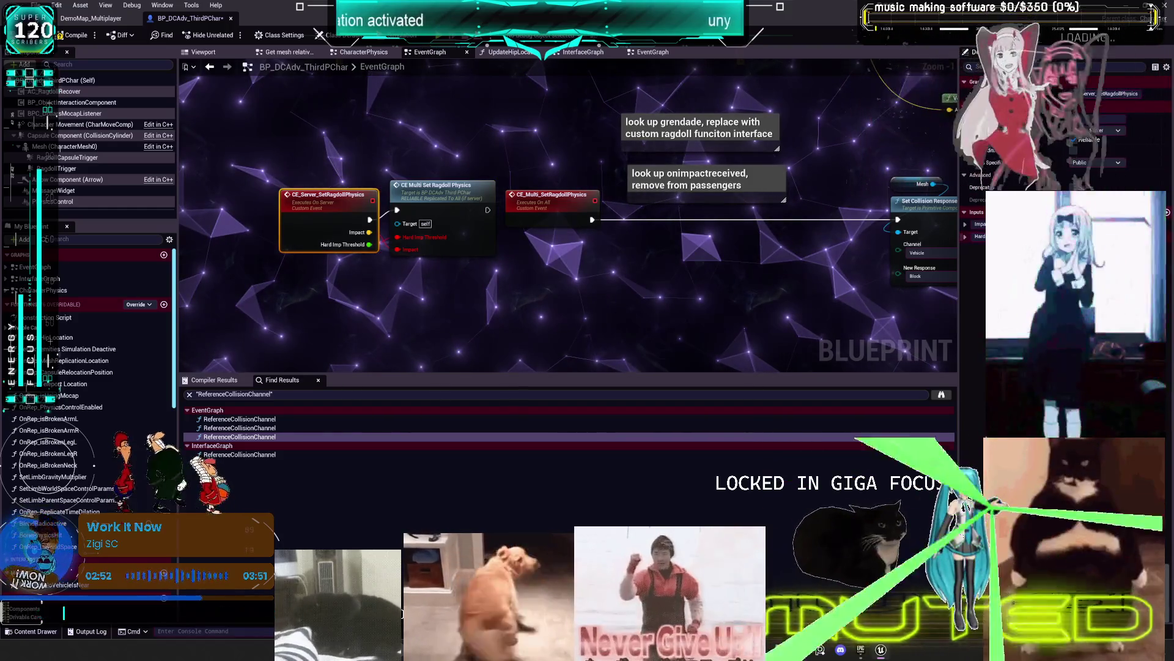
pyautogui.hotkey('ctrl', 'z')
pyautogui.hotkey('ctrl', 'z')
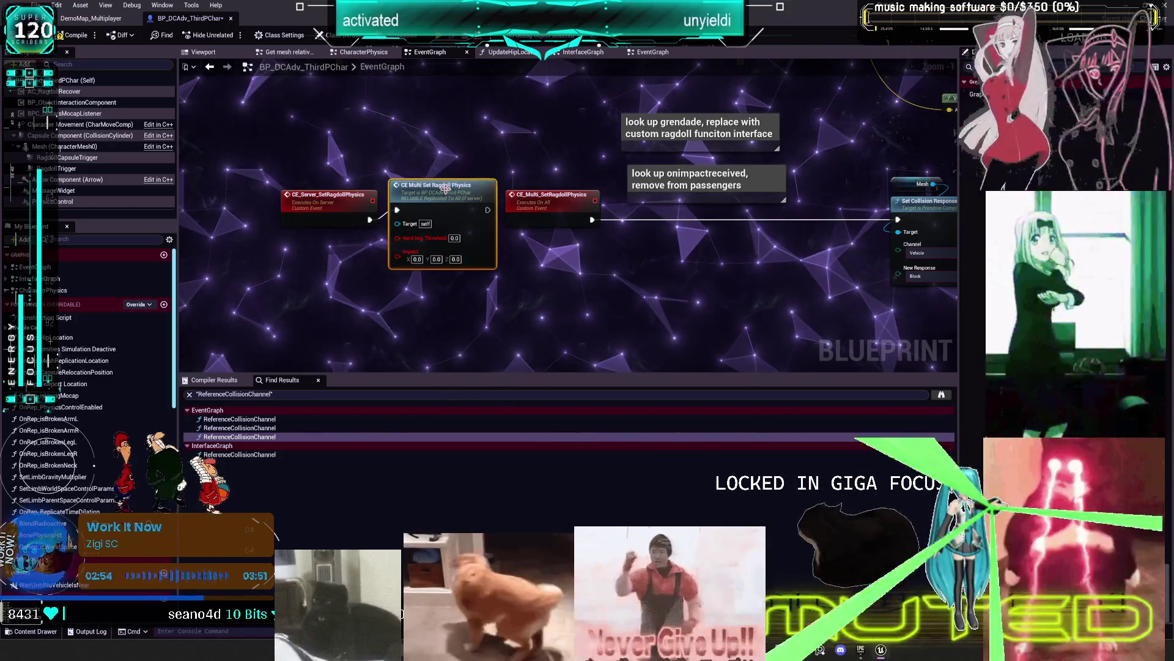
pyautogui.rightClick(445, 189)
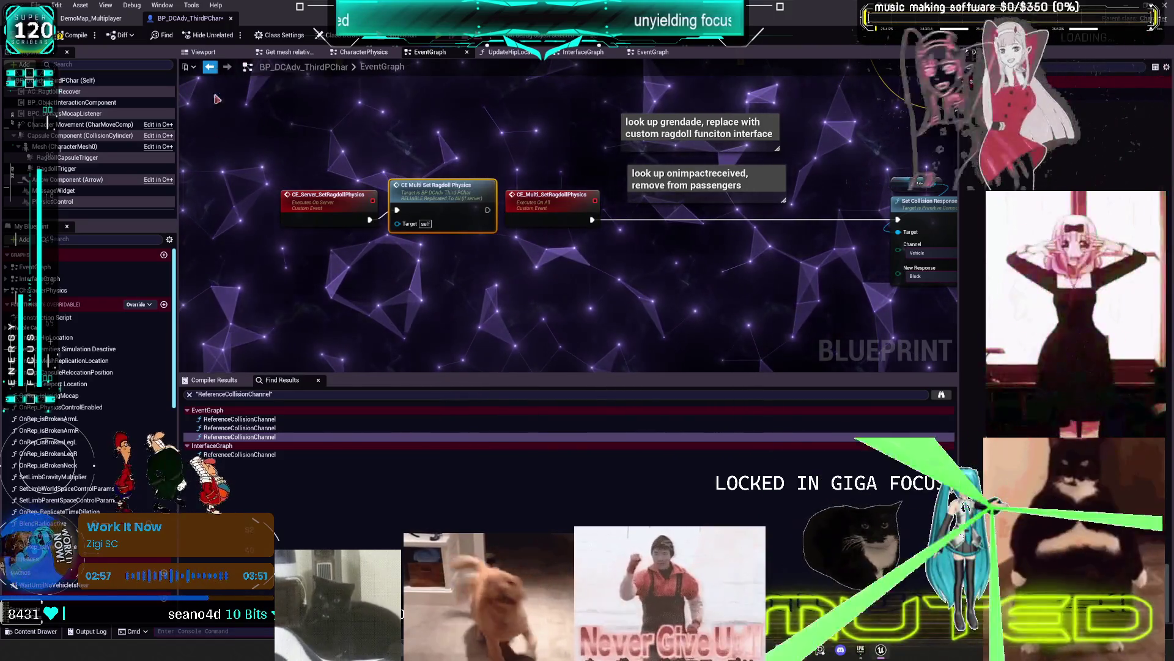
pyautogui.click(210, 67)
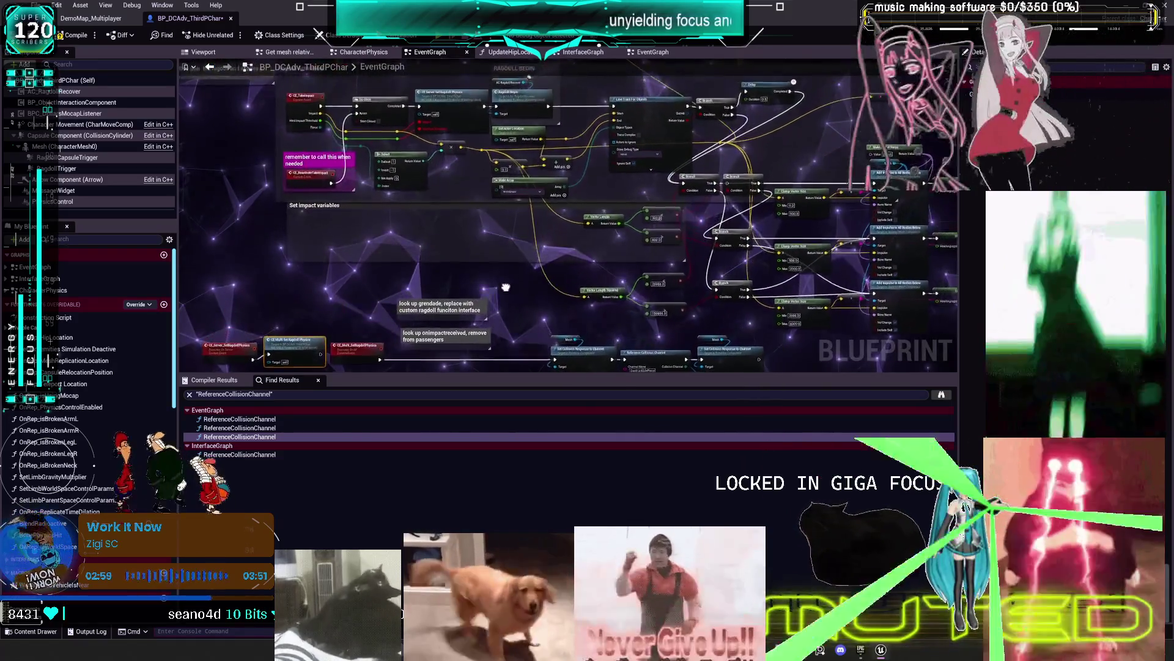
# Refresh Nodes on CE Server Set Ragdoll Physics to drop its stale Impact pin
pyautogui.scroll(5, 527, 236)
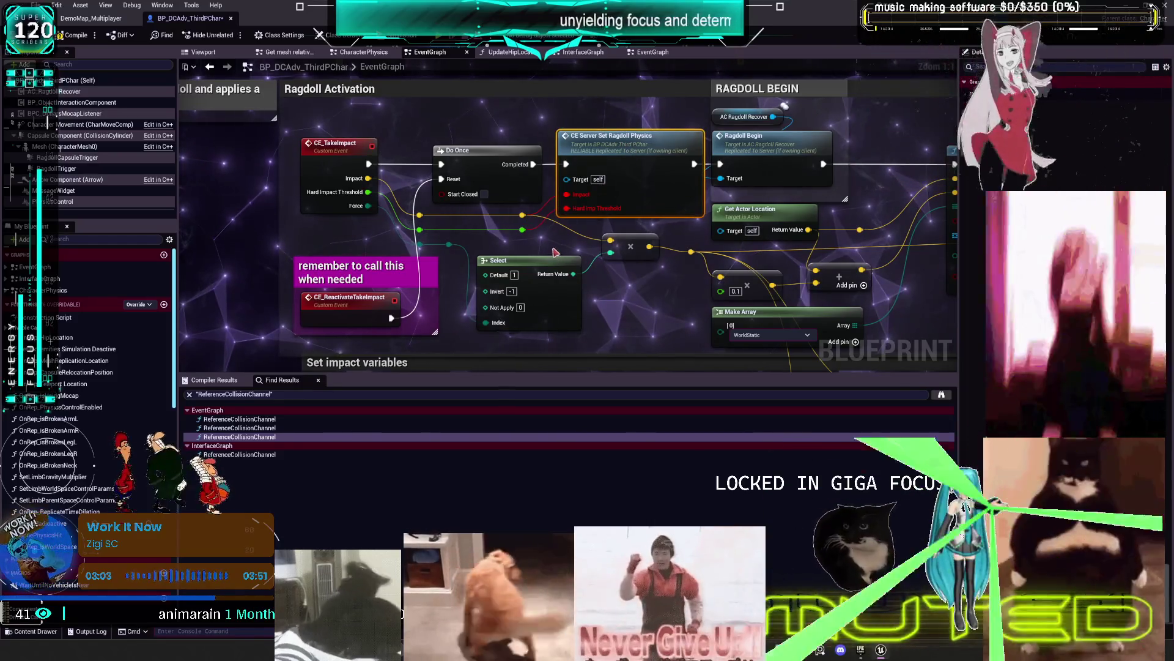
pyautogui.click(617, 151)
pyautogui.rightClick(618, 151)
pyautogui.click(655, 226)
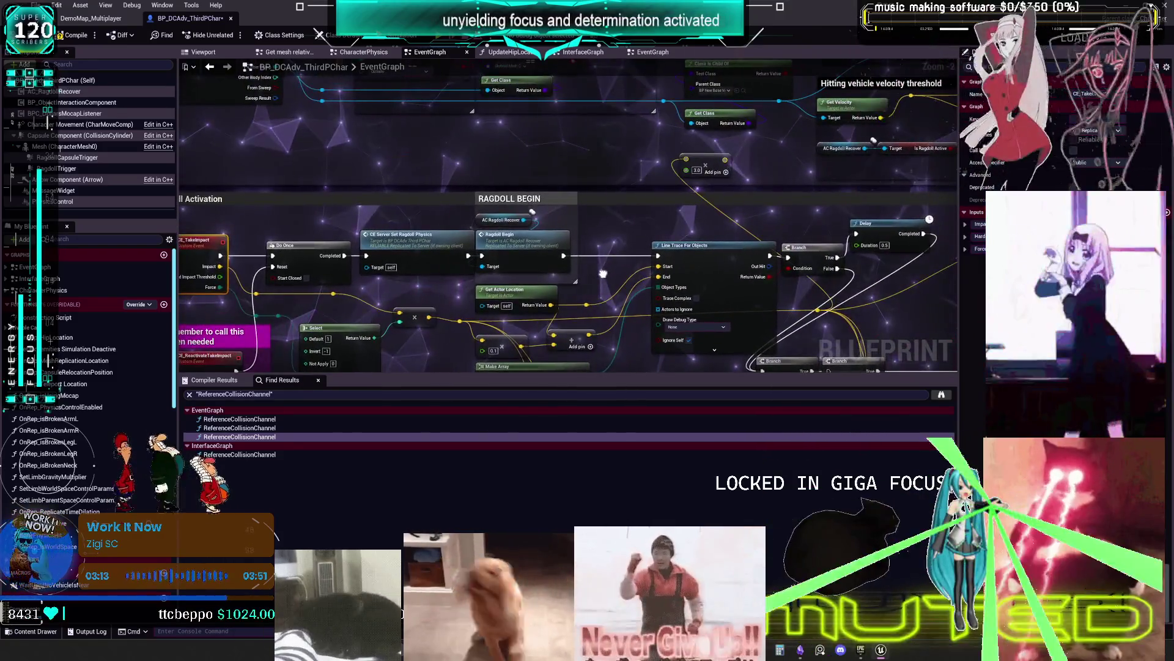
# Check CE_TakeImpact in the Ragdoll Activation section and save the character blueprint
pyautogui.moveTo(603, 274); pyautogui.dragTo(477, 298)
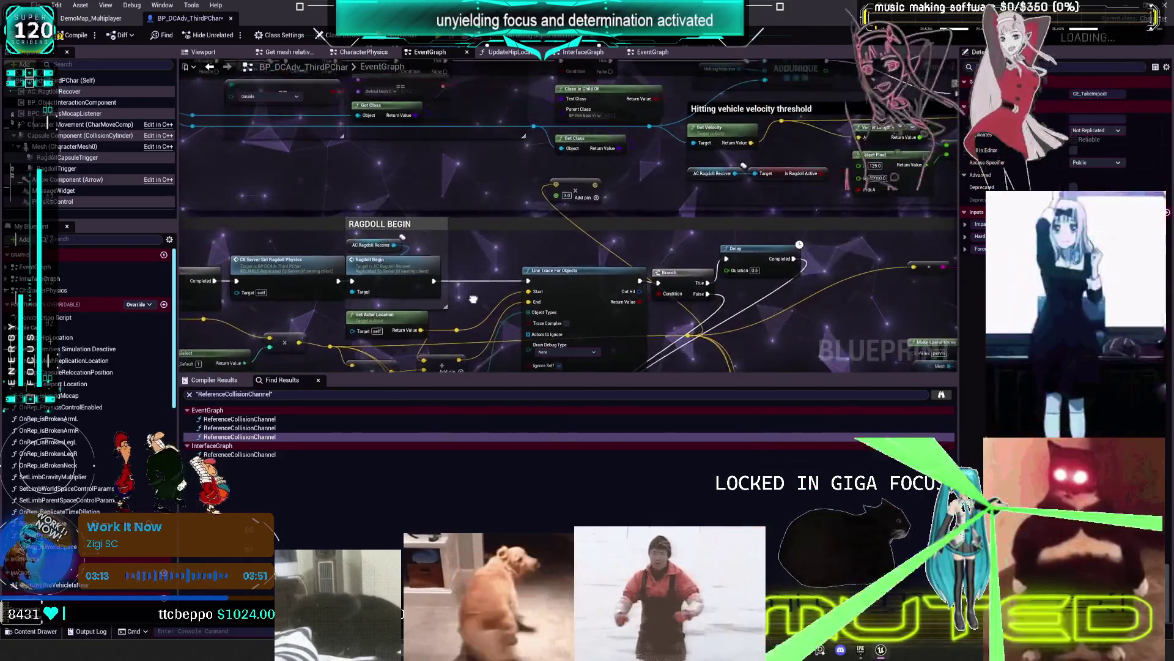
pyautogui.moveTo(793, 322); pyautogui.dragTo(796, 258)
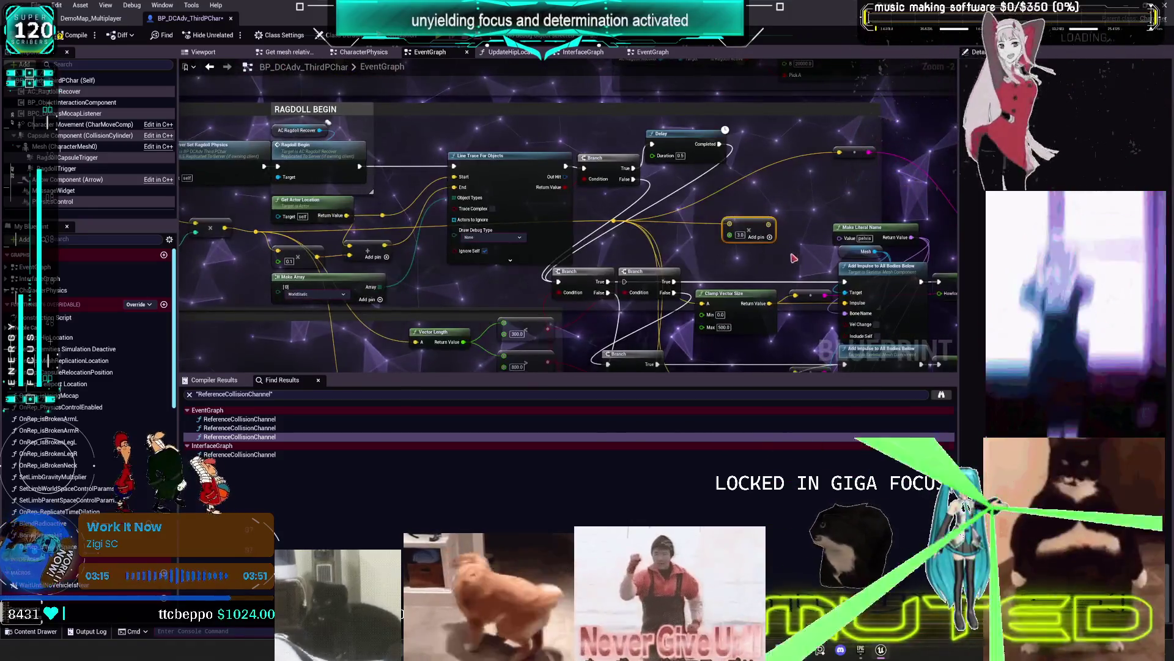
pyautogui.moveTo(685, 207)
pyautogui.mouseDown()
pyautogui.moveTo(1039, 195)
pyautogui.moveTo(449, 165)
pyautogui.mouseUp()
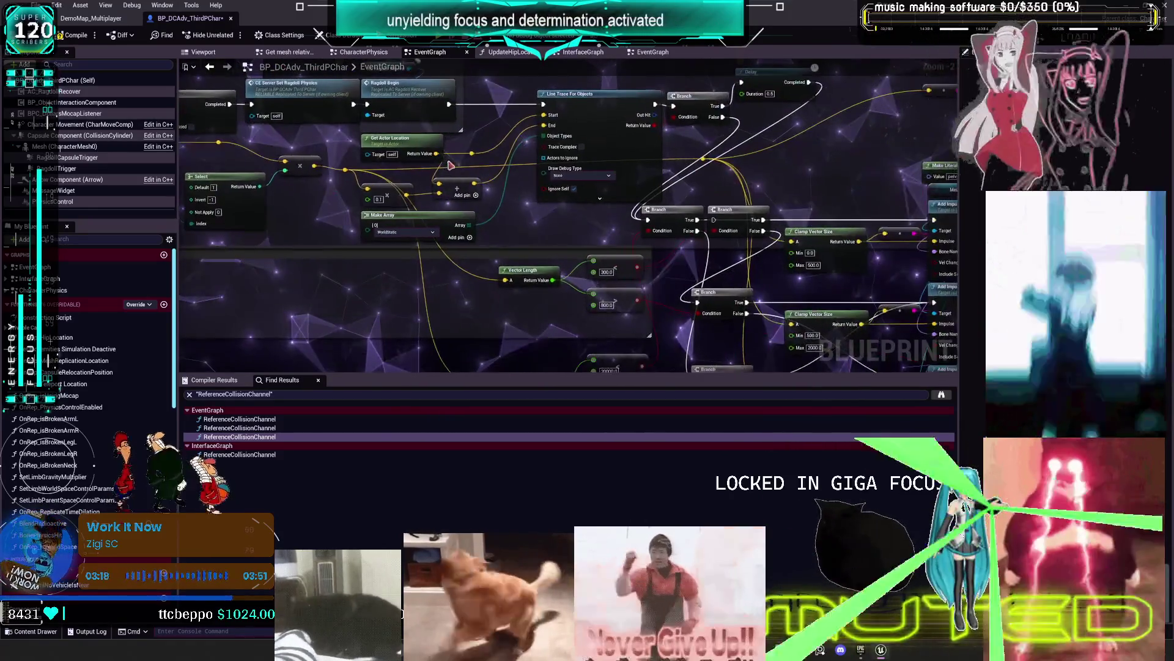
pyautogui.moveTo(577, 263)
pyautogui.mouseDown()
pyautogui.moveTo(490, 214)
pyautogui.moveTo(367, 183)
pyautogui.moveTo(418, 181)
pyautogui.mouseUp()
pyautogui.scroll(2, 490, 214)
pyautogui.click(418, 182)
pyautogui.moveTo(856, 184)
pyautogui.mouseDown()
pyautogui.moveTo(260, 132)
pyautogui.moveTo(396, 158)
pyautogui.mouseUp()
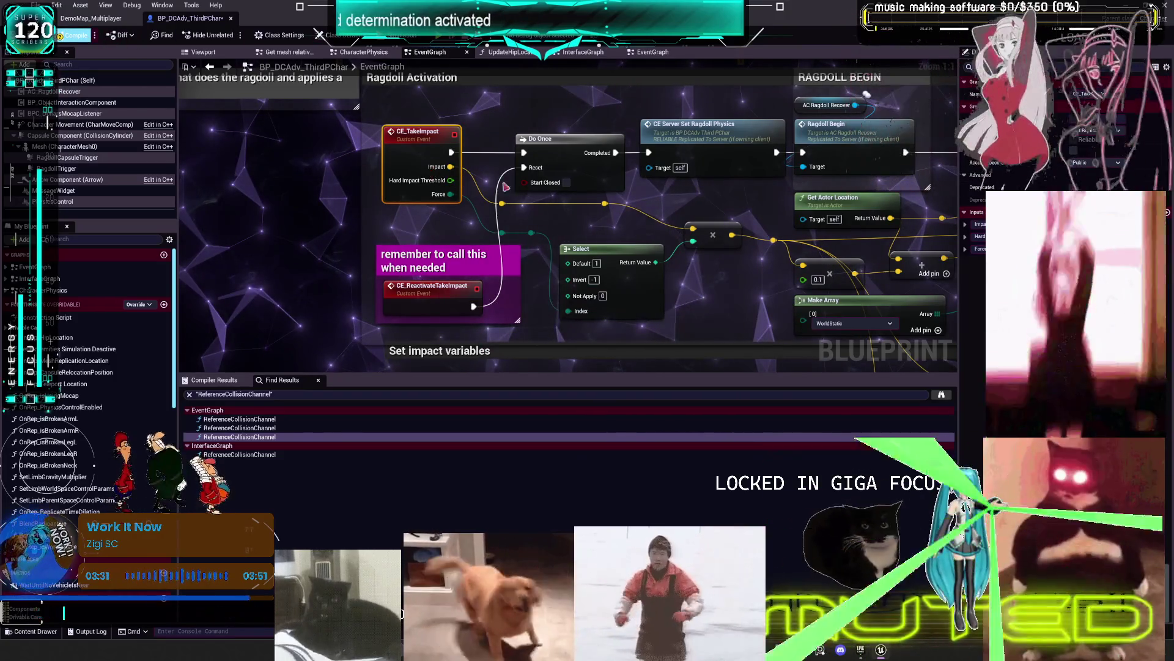
pyautogui.scroll(-2, 638, 209)
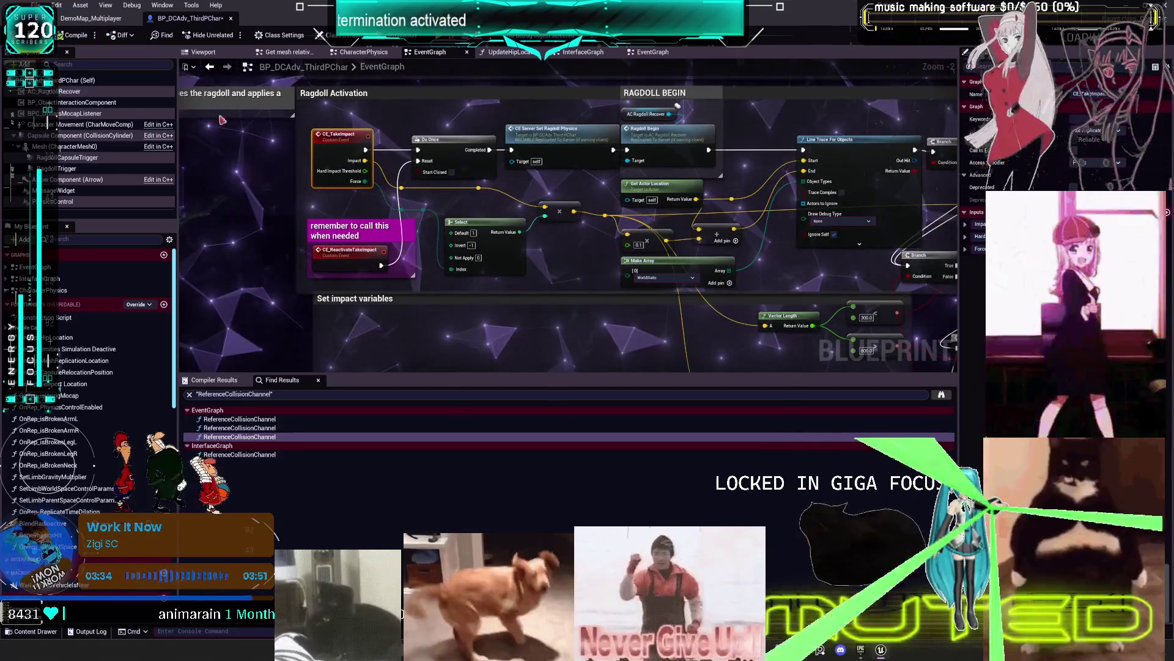
pyautogui.hotkey('ctrl', 's')
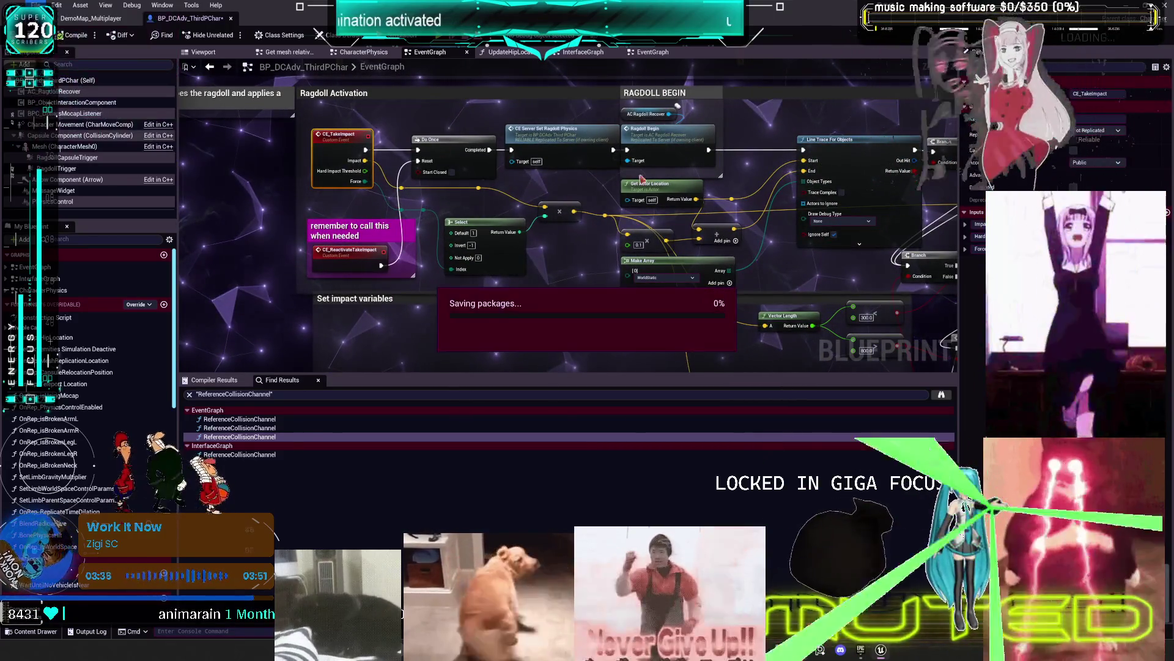
# Switch to the Obsidian TO DO CHART with the 'ragdoll physics setup original' collision-response screenshot
pyautogui.scroll(-2, 705, 178)
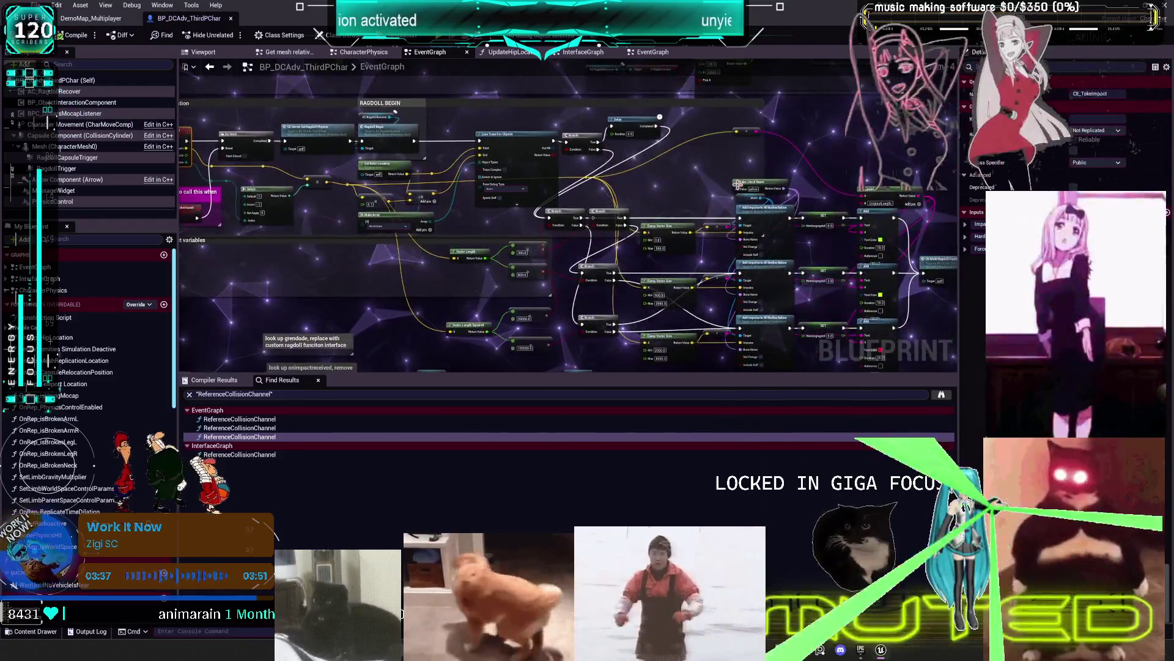
pyautogui.scroll(2, 595, 227)
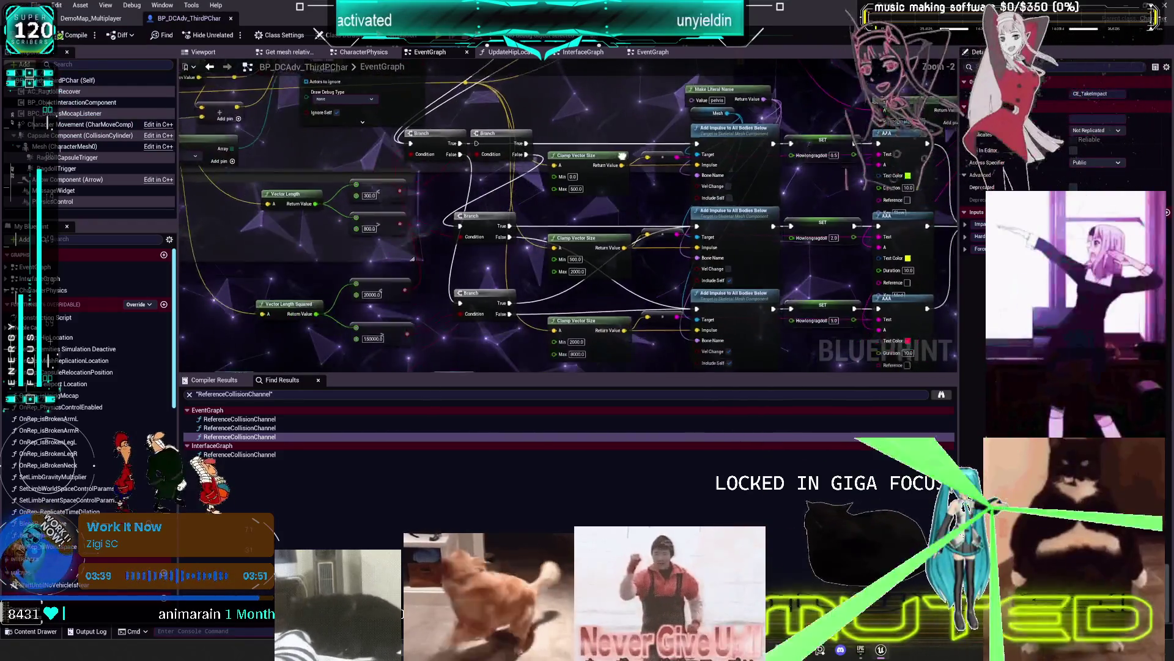
pyautogui.scroll(-2, 595, 227)
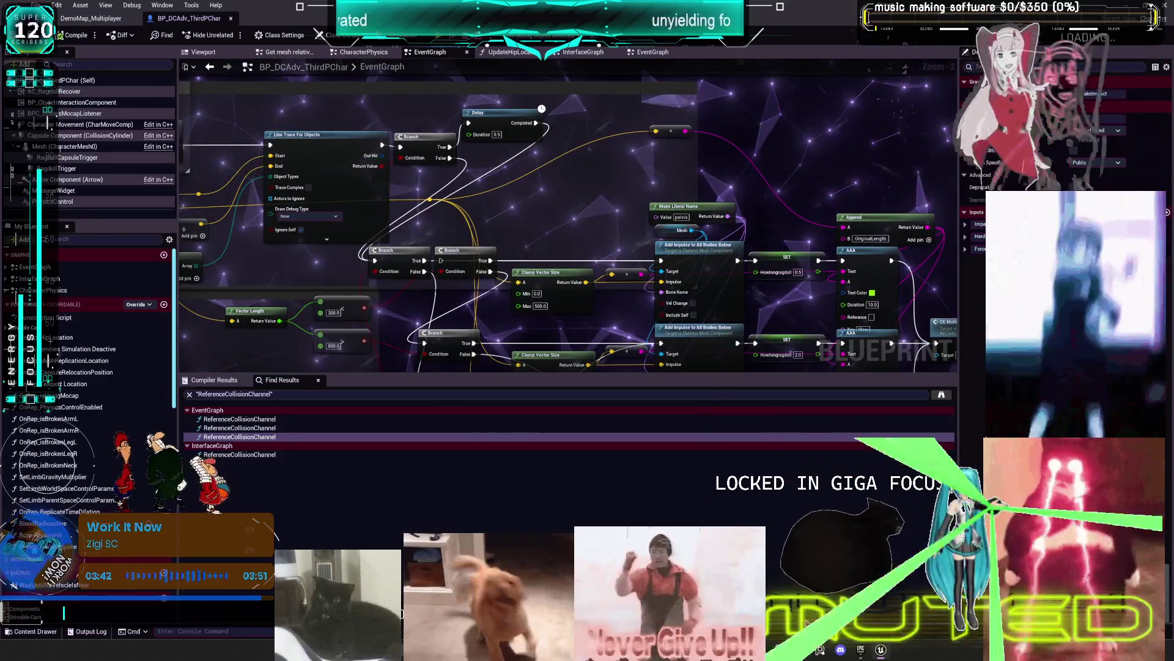
pyautogui.click(800, 651)
pyautogui.hscroll(-8, 429, 477)
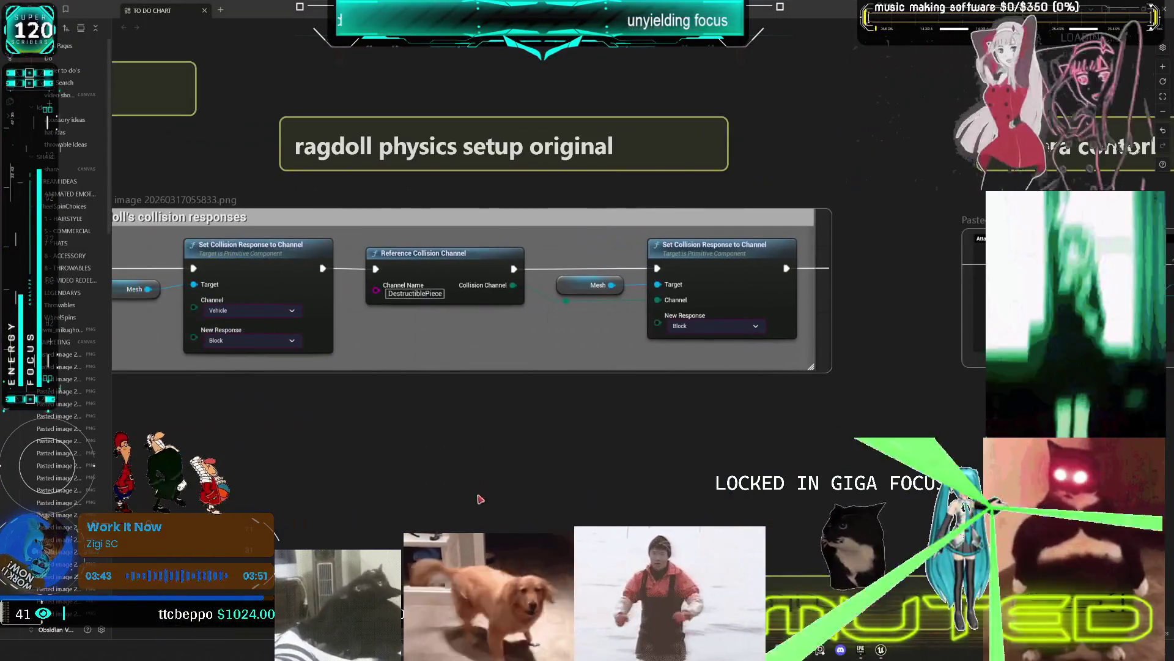
# Pan to the Character card, step through cards to 'reset if low speed', then go back to Unreal
pyautogui.hscroll(-5, 689, 425)
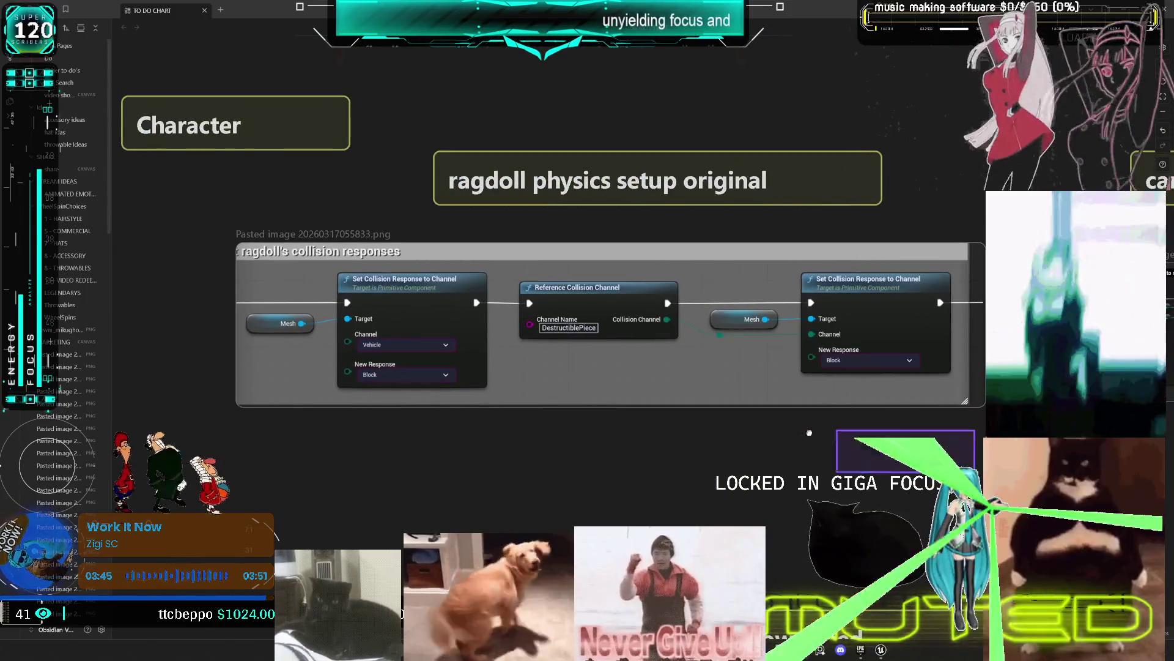
pyautogui.moveTo(975, 472); pyautogui.dragTo(231, 257)
pyautogui.hotkey('ctrl', 'z')
pyautogui.hotkey('ctrl', 'z')
pyautogui.hotkey('ctrl', 'z')
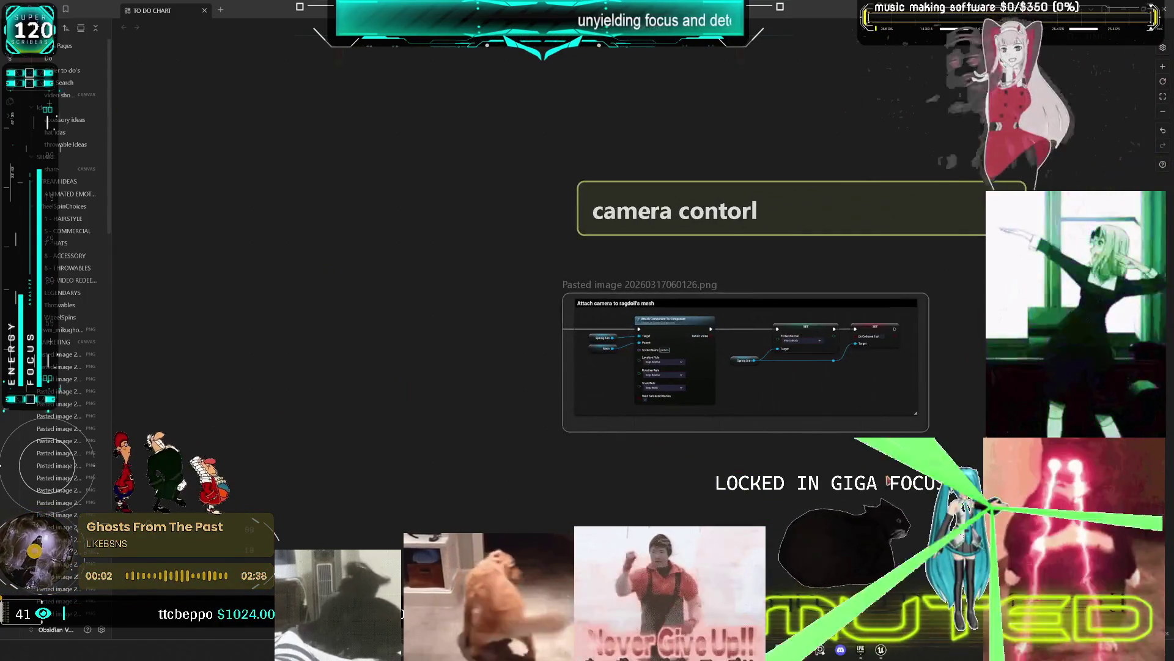
pyautogui.hotkey('ctrl', 'z')
pyautogui.hotkey('ctrl', 'z')
pyautogui.hotkey('ctrl', 'z')
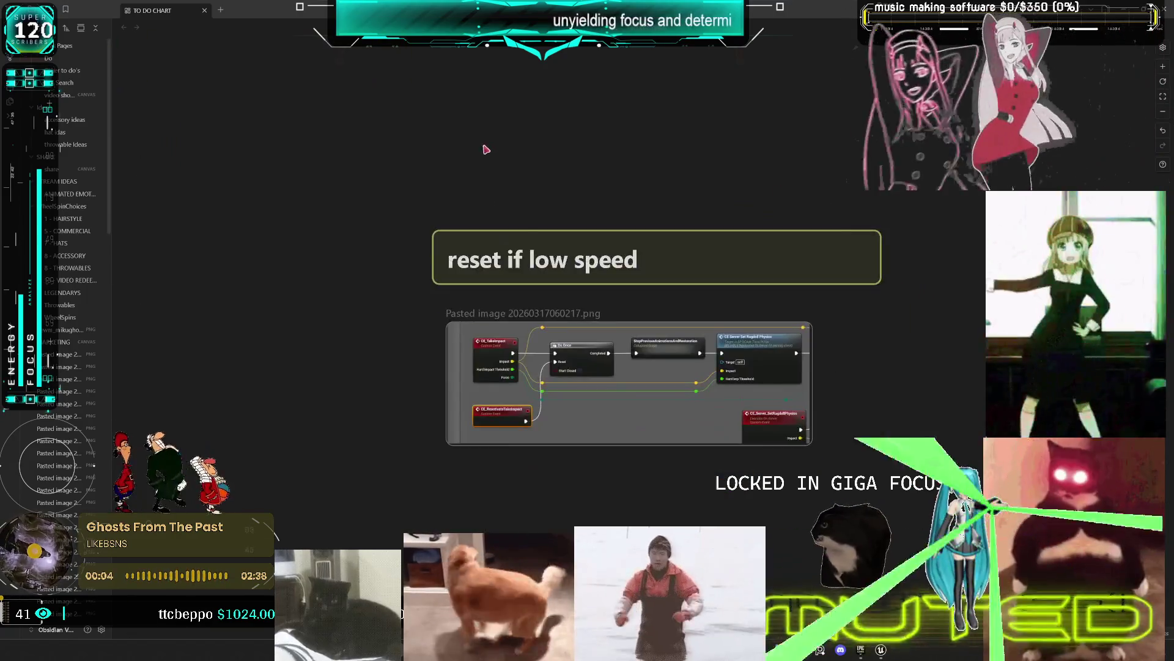
pyautogui.hotkey('ctrl', 'z')
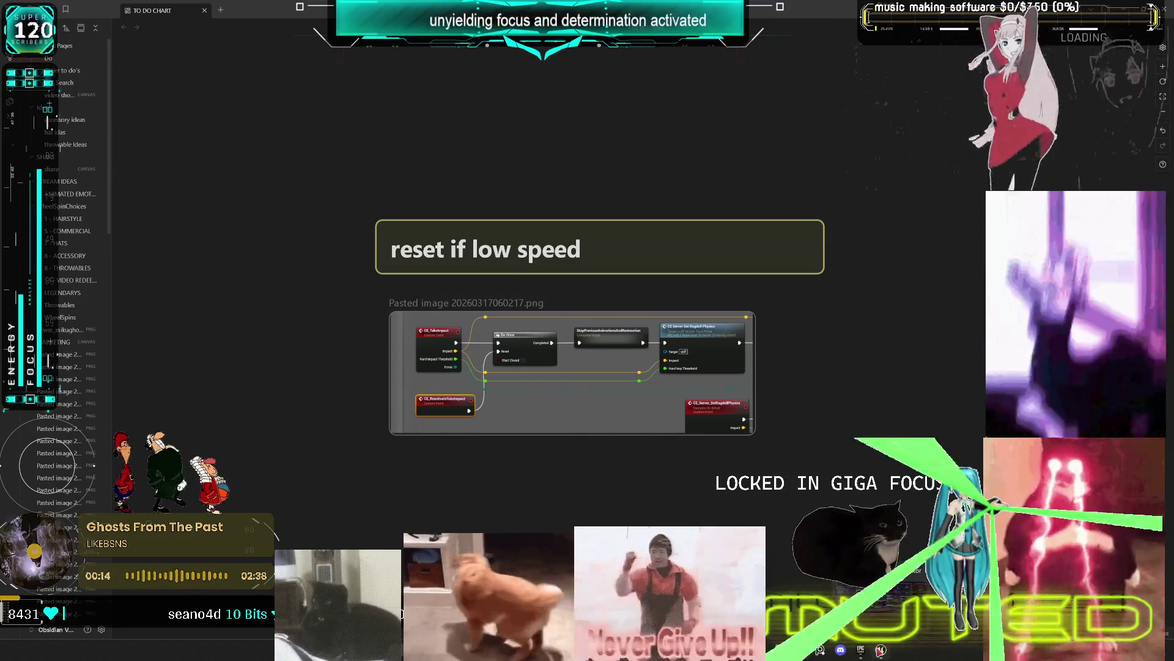
pyautogui.click(882, 621)
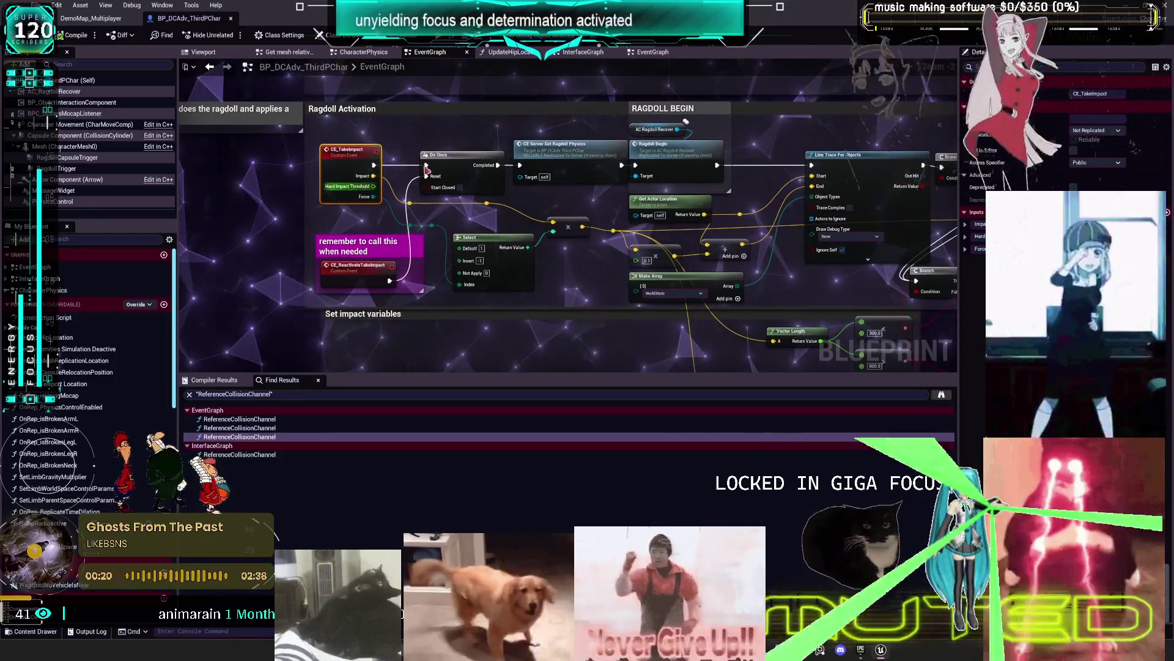
# Inspect the Delay, Add Impulse and Switch Has Authority nodes, glance at Obsidian, and return to Unreal
pyautogui.scroll(-3, 642, 204)
pyautogui.scroll(5, 643, 204)
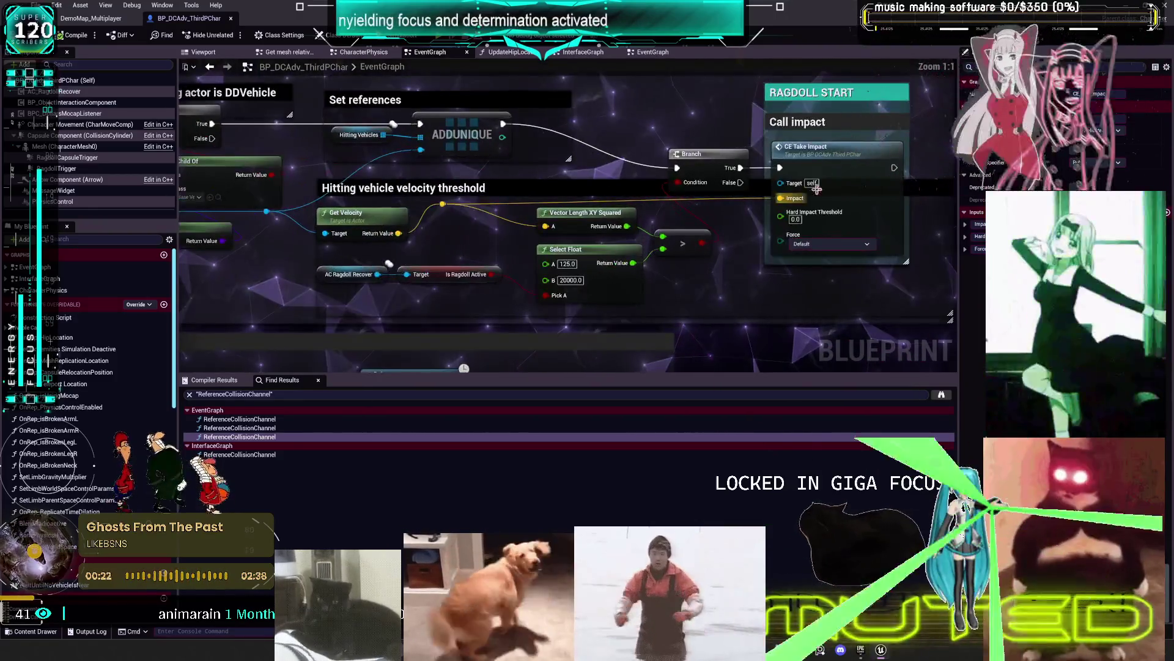
pyautogui.moveTo(593, 245)
pyautogui.mouseDown()
pyautogui.moveTo(596, 181)
pyautogui.moveTo(559, 212)
pyautogui.moveTo(541, 271)
pyautogui.moveTo(536, 3)
pyautogui.mouseUp()
pyautogui.scroll(-2, 582, 266)
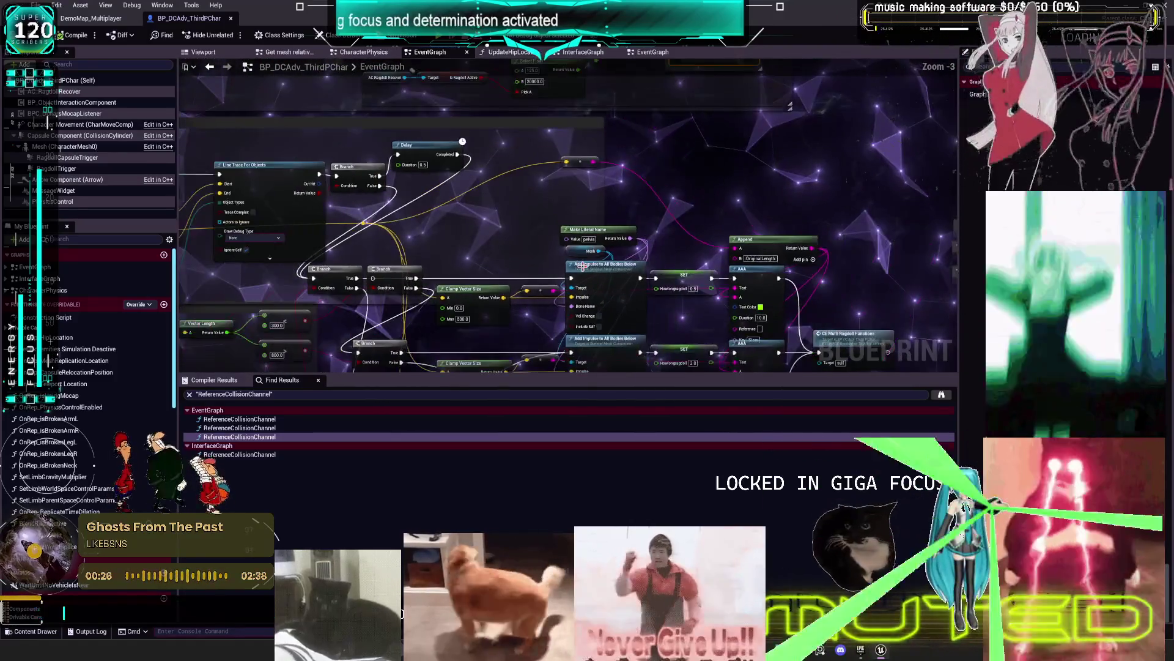
pyautogui.moveTo(576, 266); pyautogui.dragTo(623, 207)
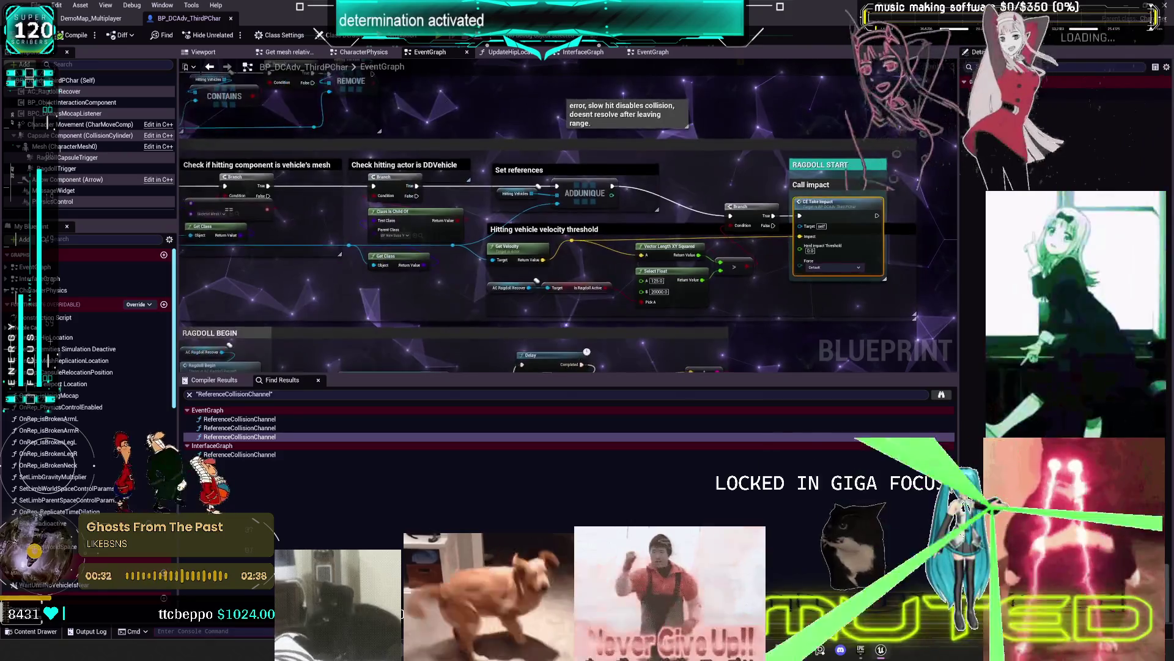
pyautogui.moveTo(397, 197)
pyautogui.mouseDown()
pyautogui.moveTo(512, 234)
pyautogui.moveTo(508, 244)
pyautogui.moveTo(624, 253)
pyautogui.moveTo(626, 412)
pyautogui.moveTo(567, 227)
pyautogui.moveTo(575, 343)
pyautogui.mouseUp()
pyautogui.hotkey('alt', 'Tab')
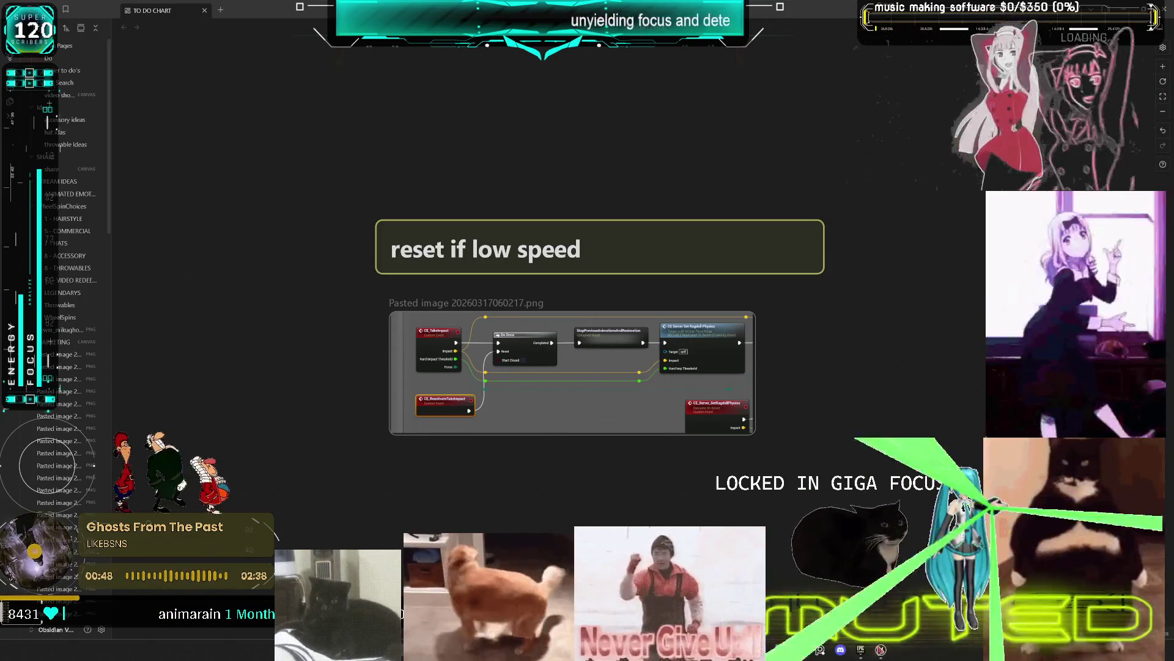
pyautogui.click(881, 650)
# Inspect Ragdoll Activation, the 'remember to call this when needed' comment, and the RAGDOLL START and BEGIN nodes
pyautogui.moveTo(485, 340); pyautogui.dragTo(480, 86)
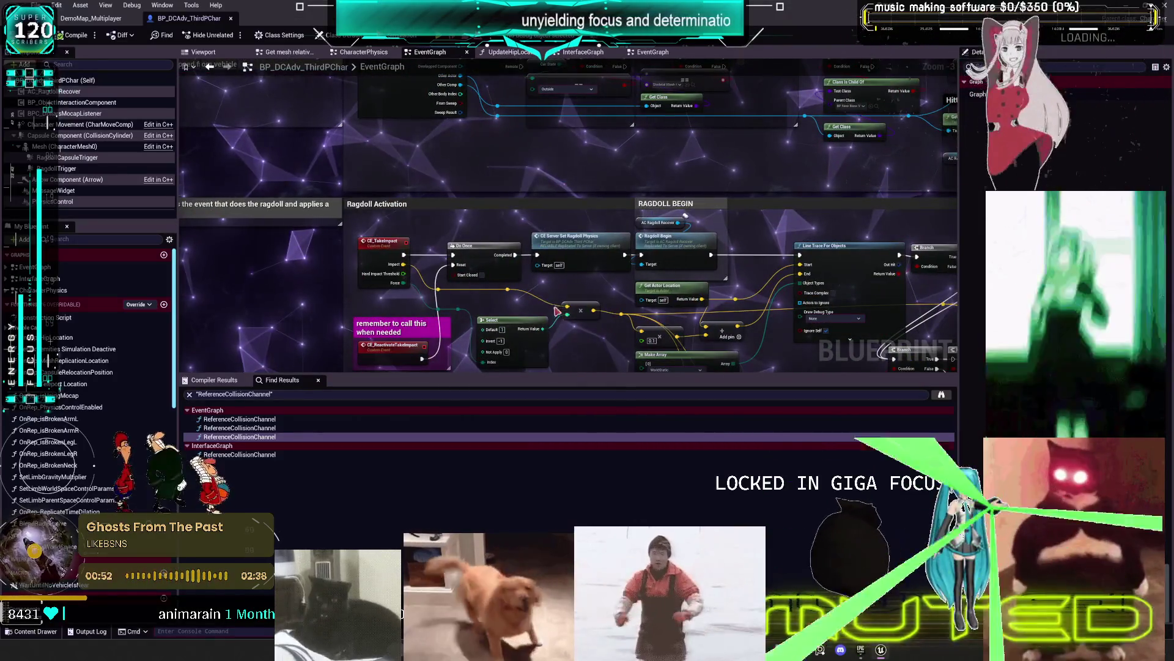
pyautogui.moveTo(523, 309); pyautogui.dragTo(456, 255)
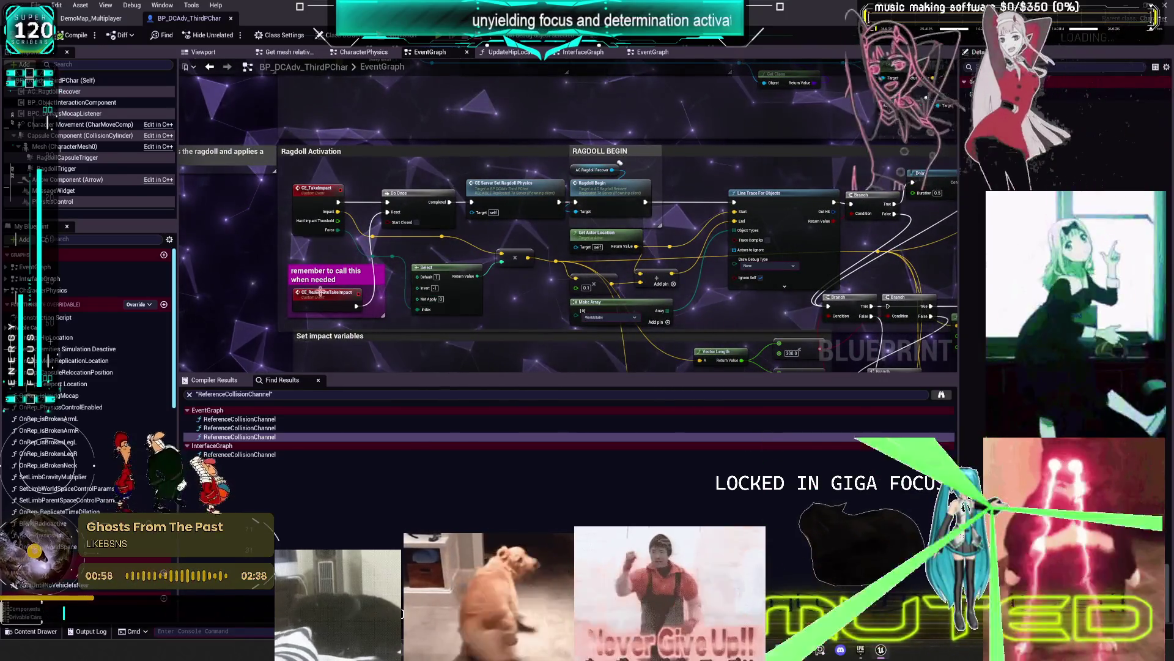
pyautogui.scroll(3, 332, 294)
pyautogui.click(335, 269)
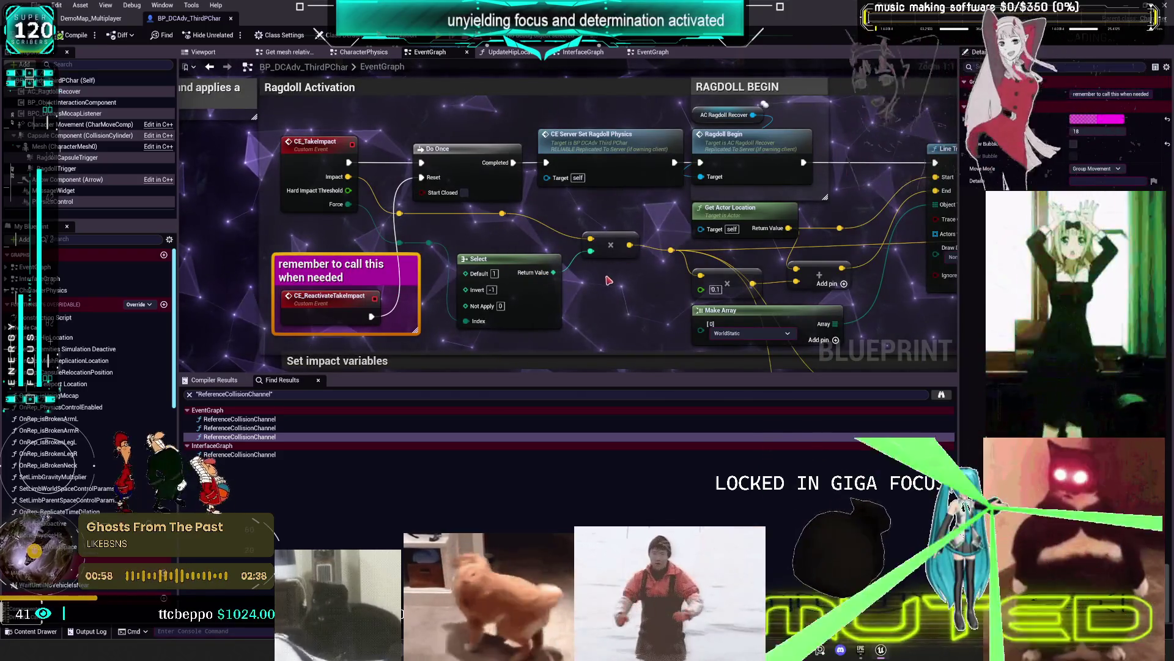
pyautogui.scroll(-2, 604, 252)
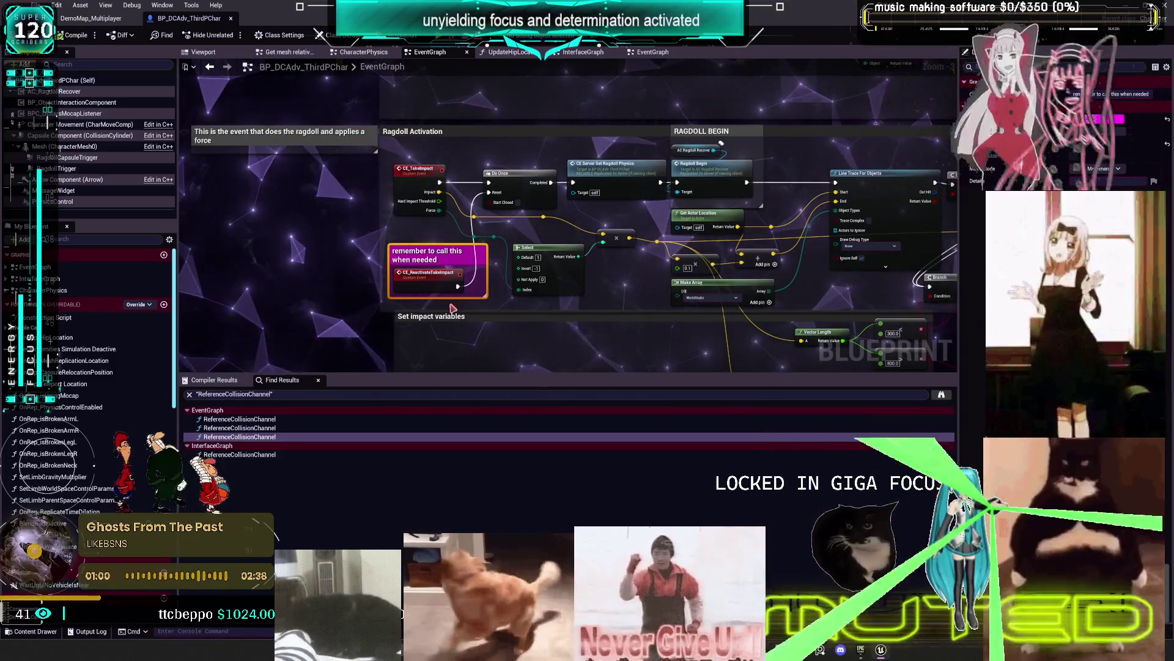
pyautogui.scroll(1, 678, 236)
pyautogui.scroll(-3, 678, 235)
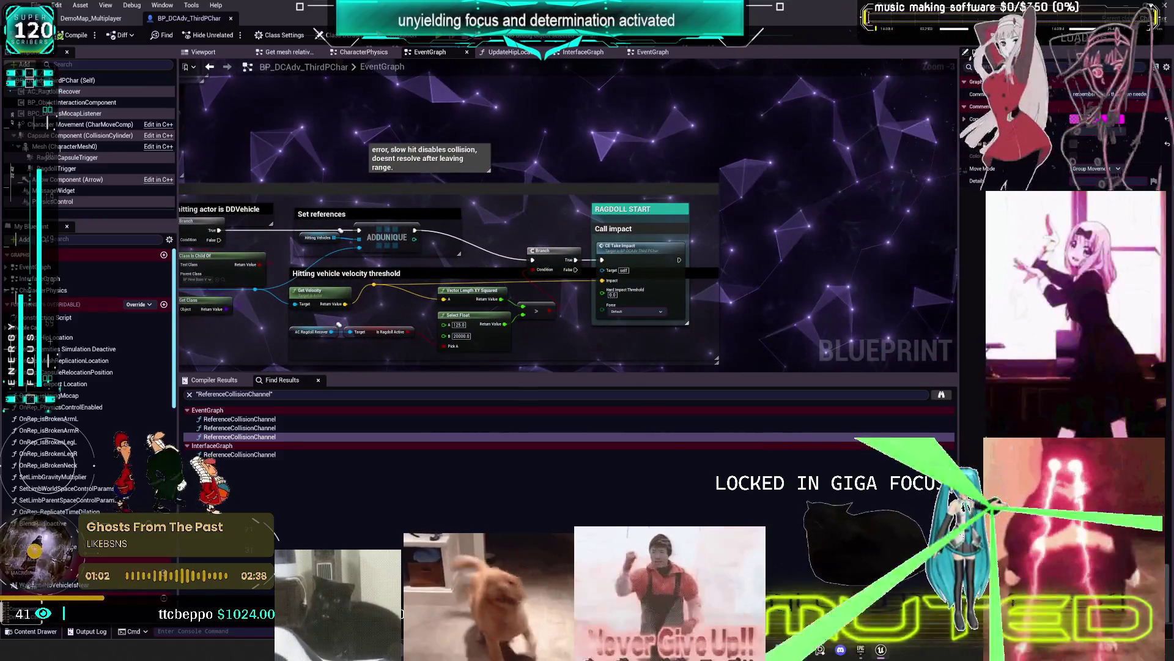
pyautogui.scroll(3, 617, 203)
pyautogui.moveTo(616, 202); pyautogui.dragTo(663, 161)
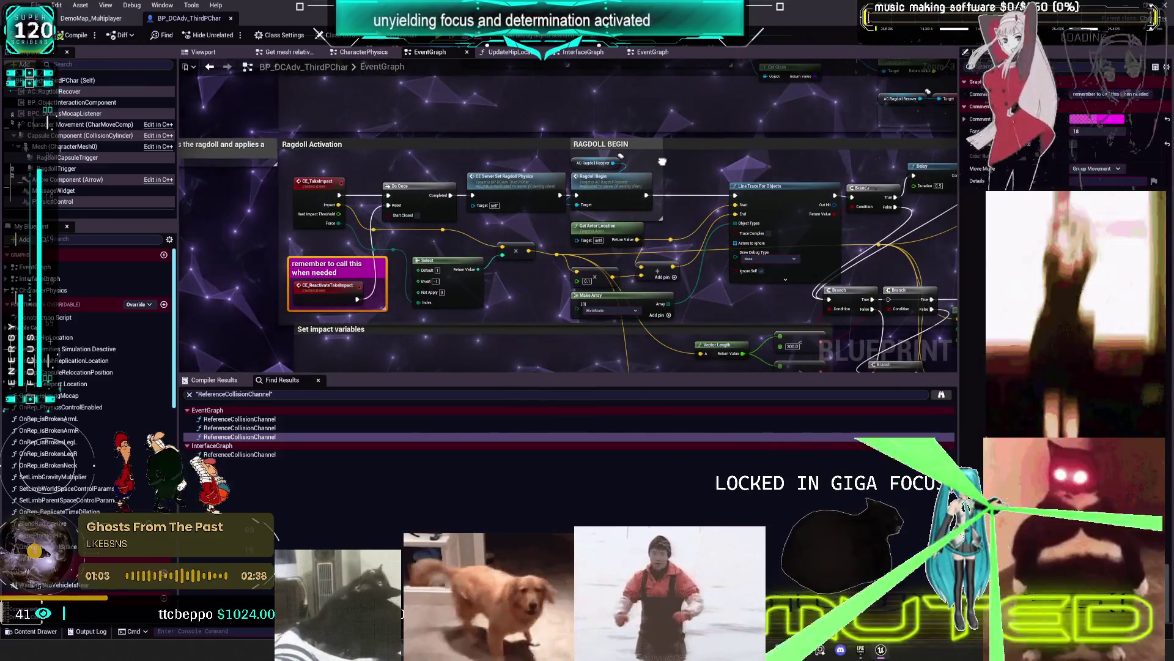
pyautogui.moveTo(662, 161); pyautogui.dragTo(353, 274)
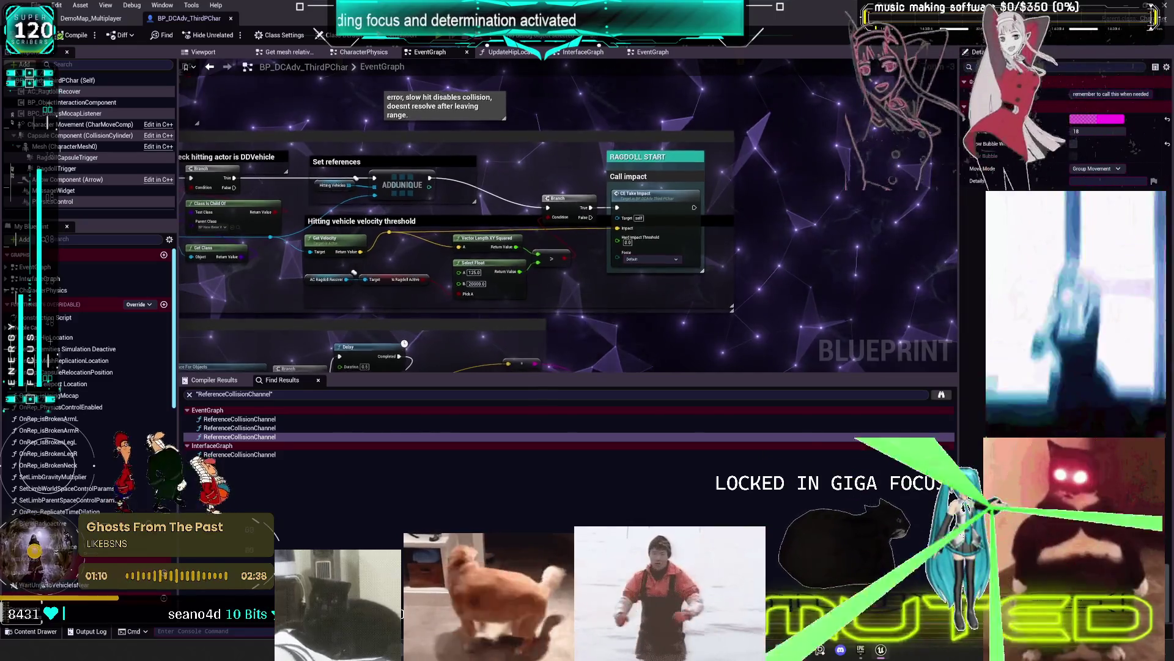
pyautogui.moveTo(358, 271); pyautogui.dragTo(550, 150)
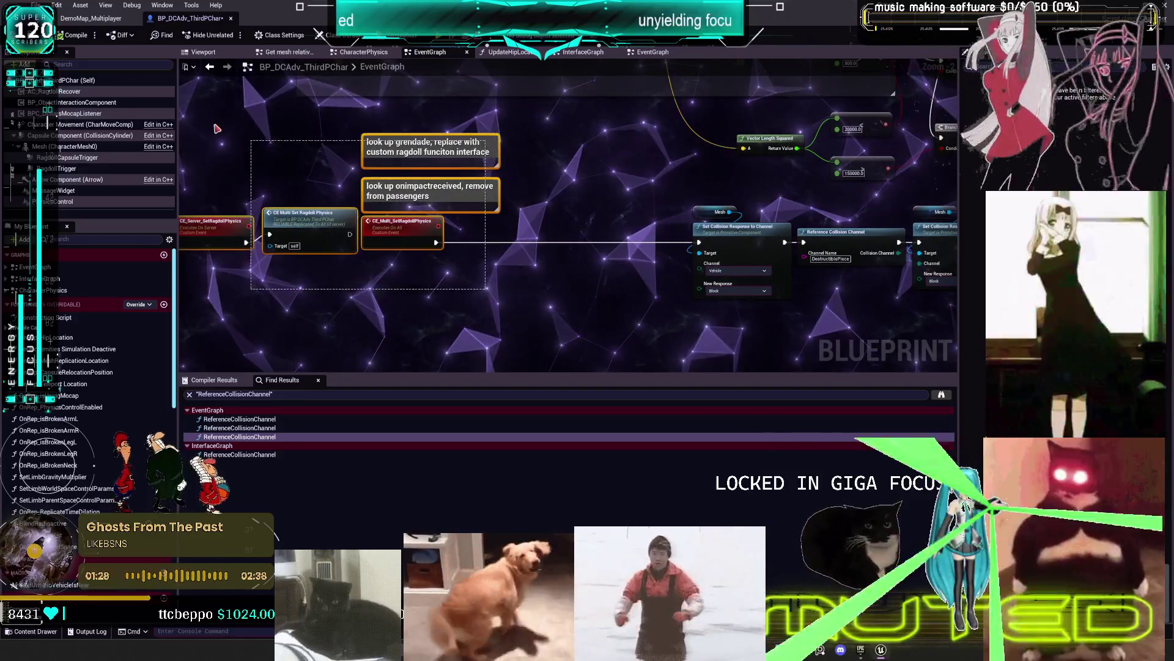
# Verify the 0.5, 2.0 and 5.0 Howlongragdoll values, then launch Multiplayer PIE with Alt+P
pyautogui.scroll(-8, 373, 183)
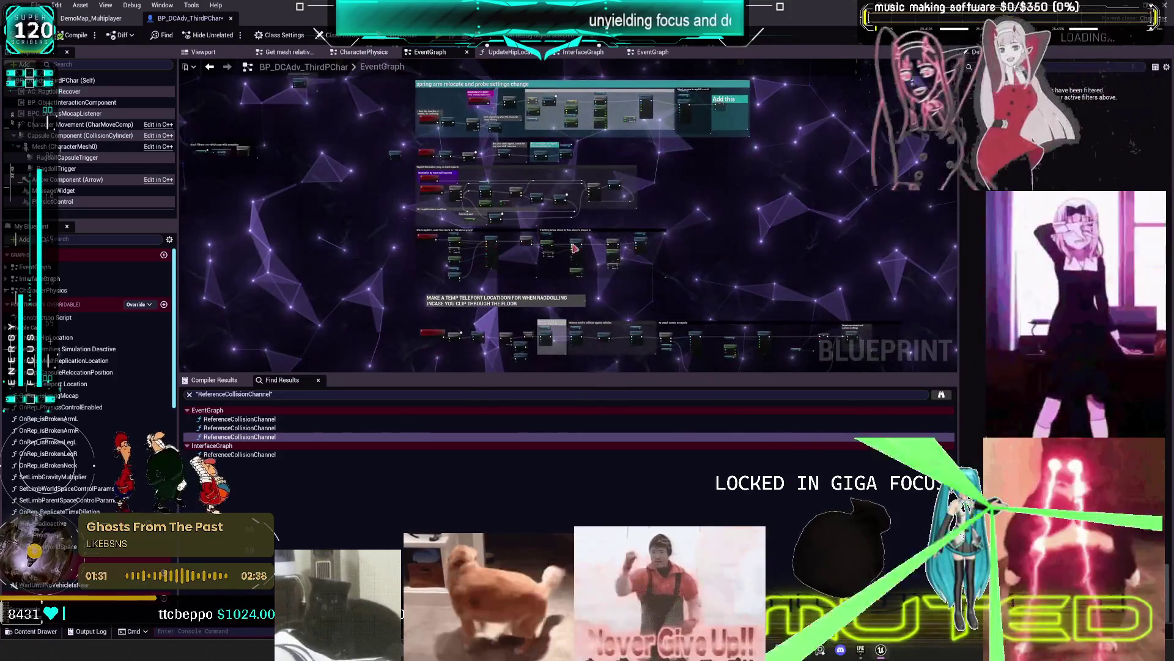
pyautogui.scroll(8, 562, 114)
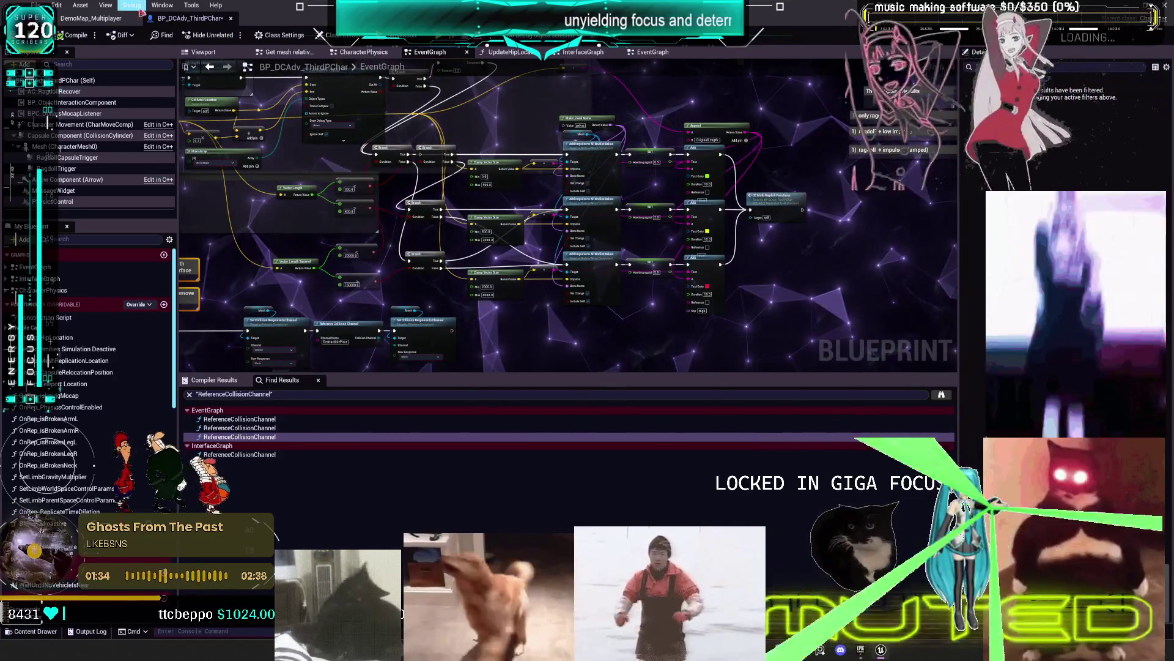
pyautogui.scroll(3, 412, 186)
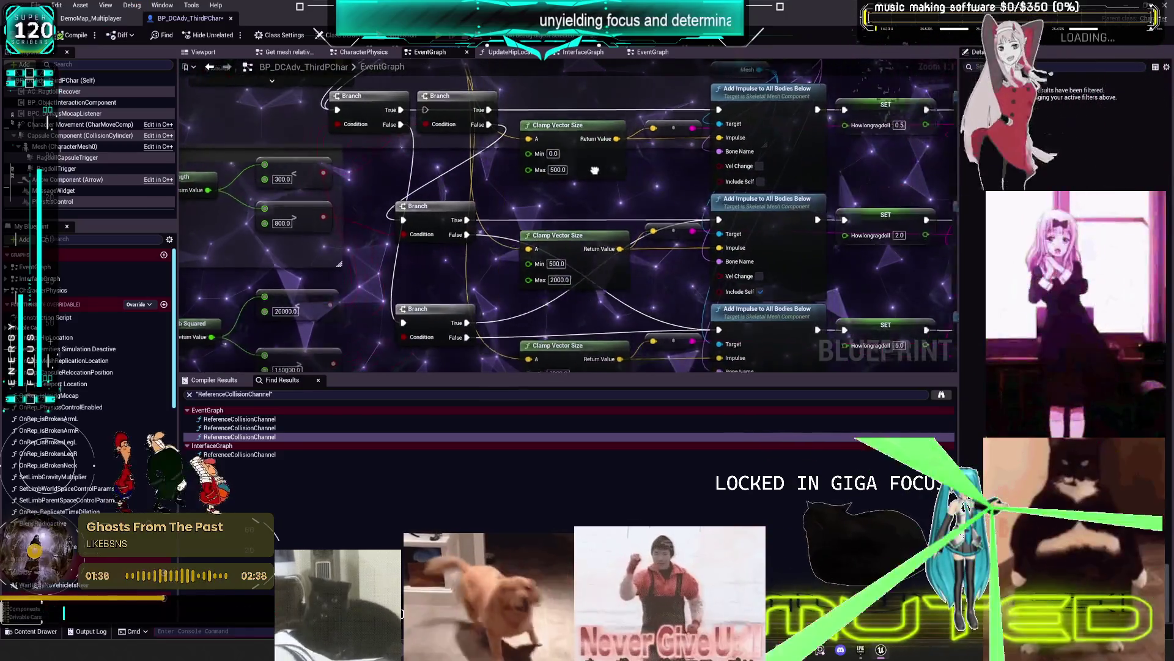
pyautogui.moveTo(627, 180); pyautogui.dragTo(566, 181)
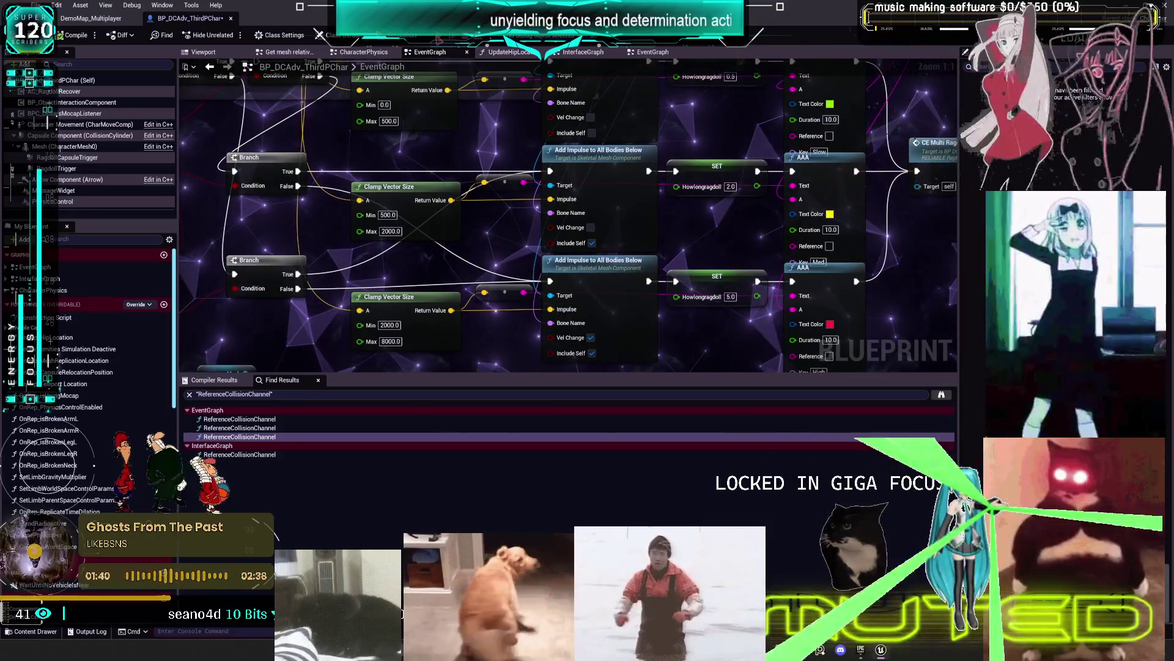
pyautogui.hotkey('alt', 'p')
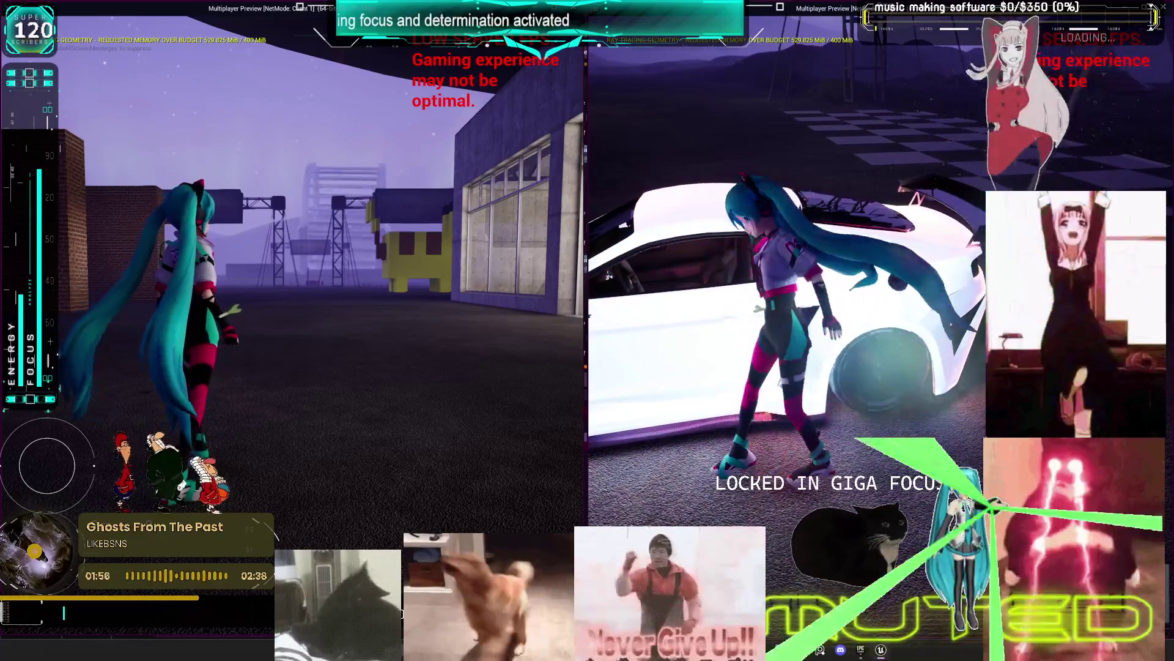
# Put the second client's MikuRacer character into the driver's seat of the white car with the interact key E
pyautogui.press('e')
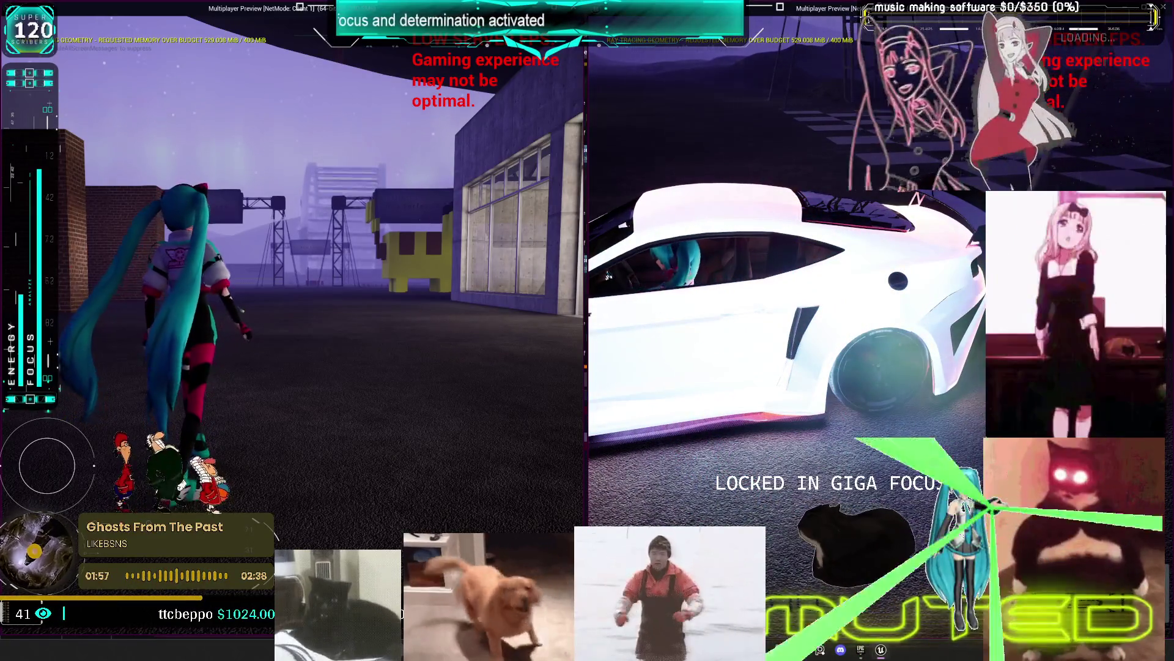
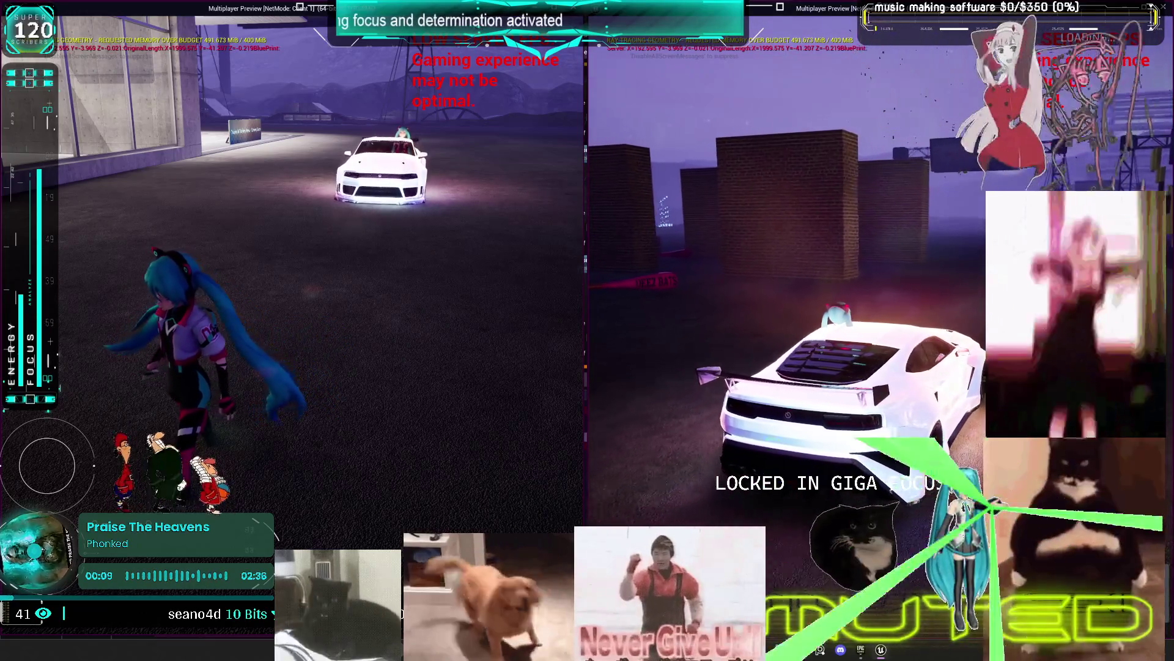
# Ram the white car into the Miku character twice, reversing between hits, then stop the preview
pyautogui.press('w')
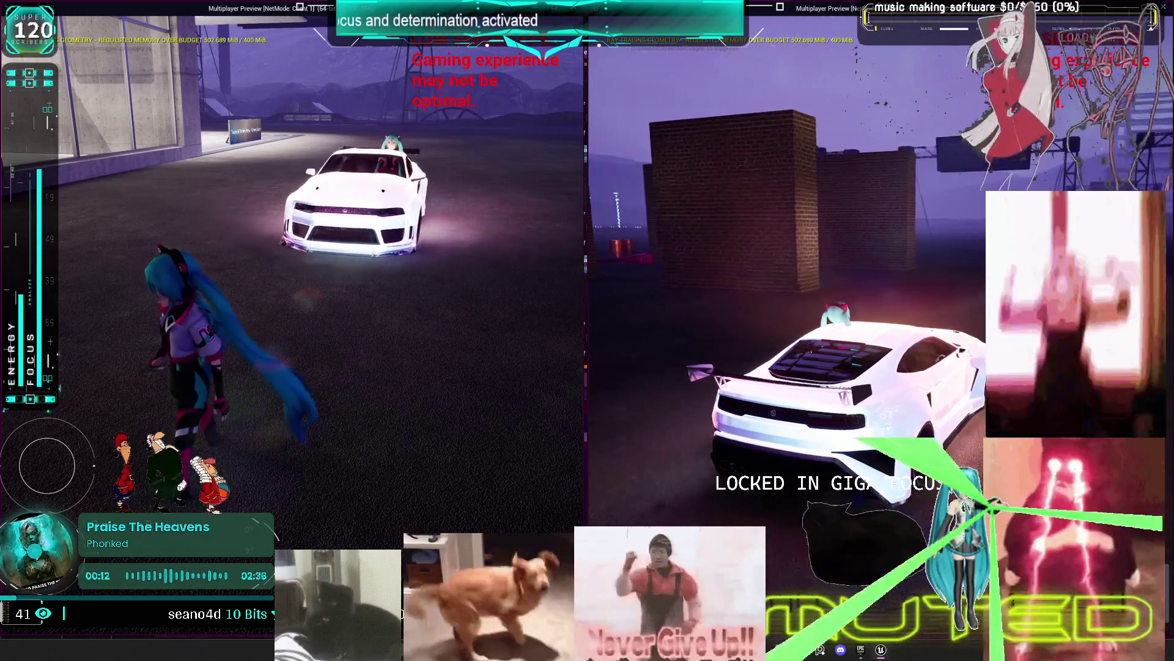
pyautogui.press('w')
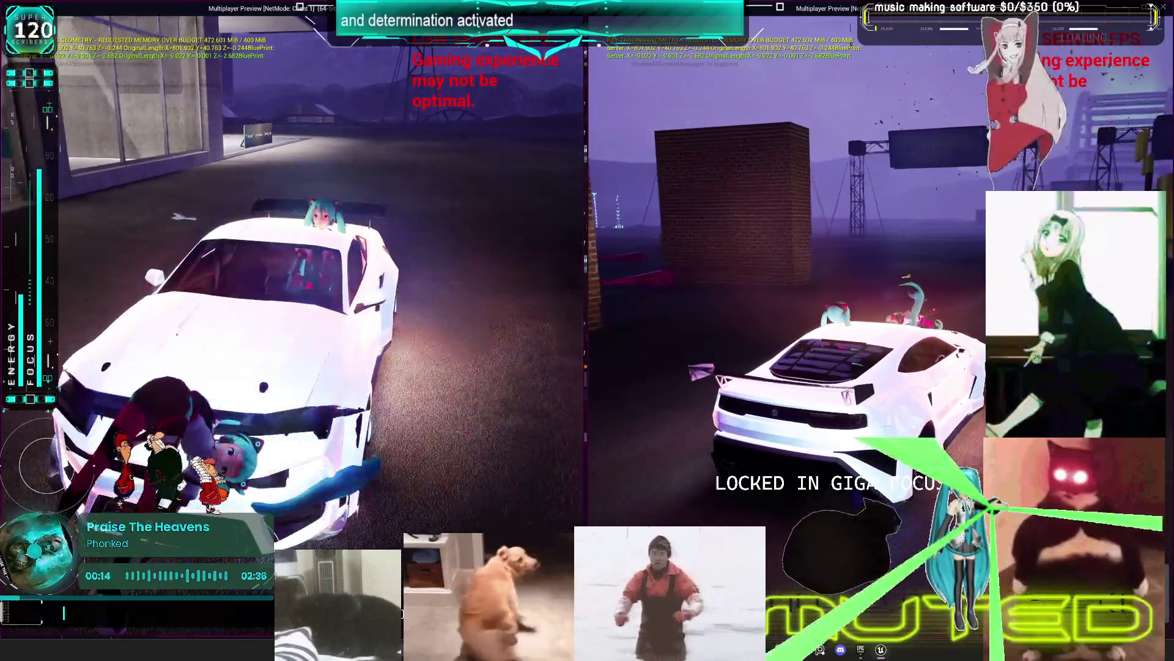
pyautogui.press('s')
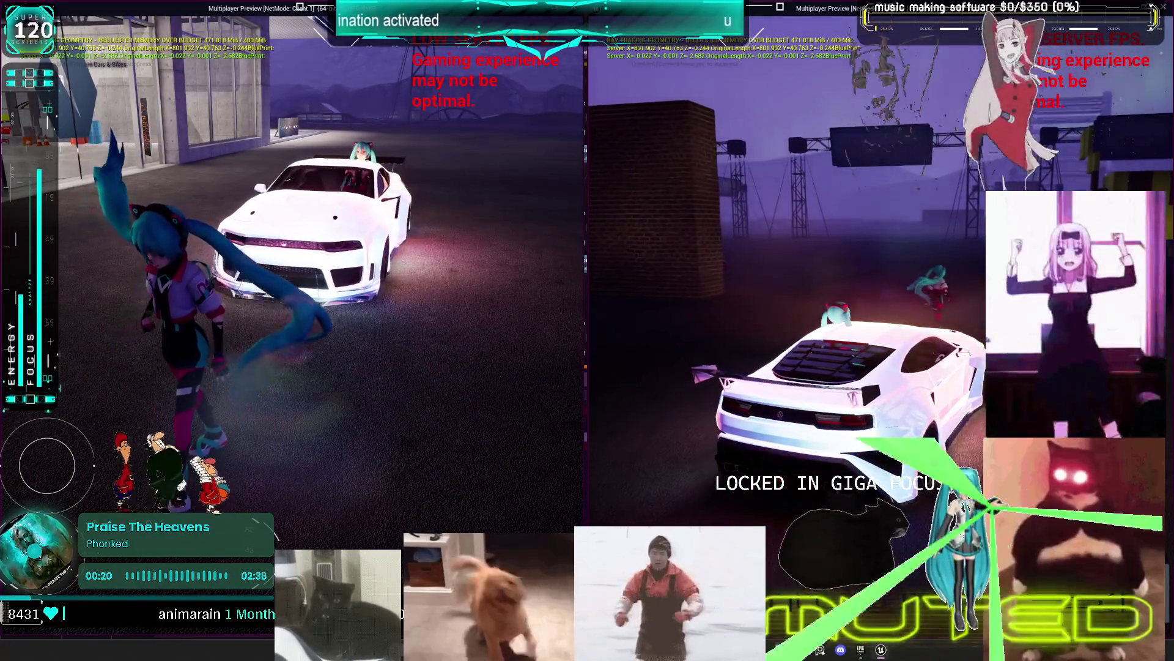
pyautogui.press('w')
pyautogui.press('s')
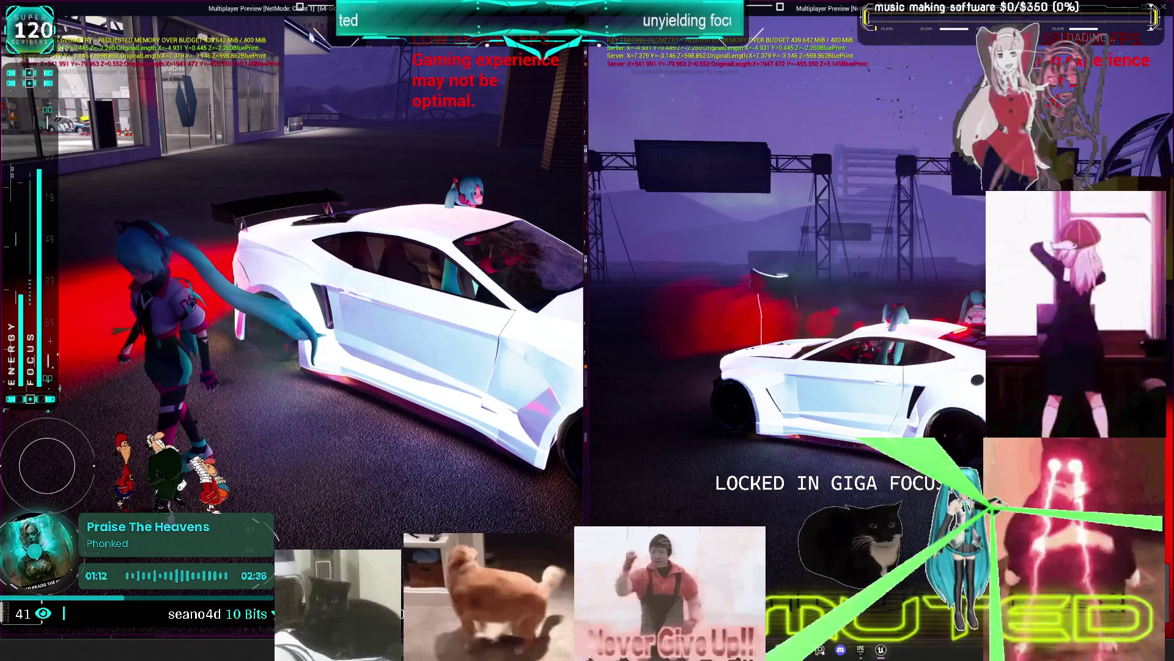
pyautogui.press('Escape')
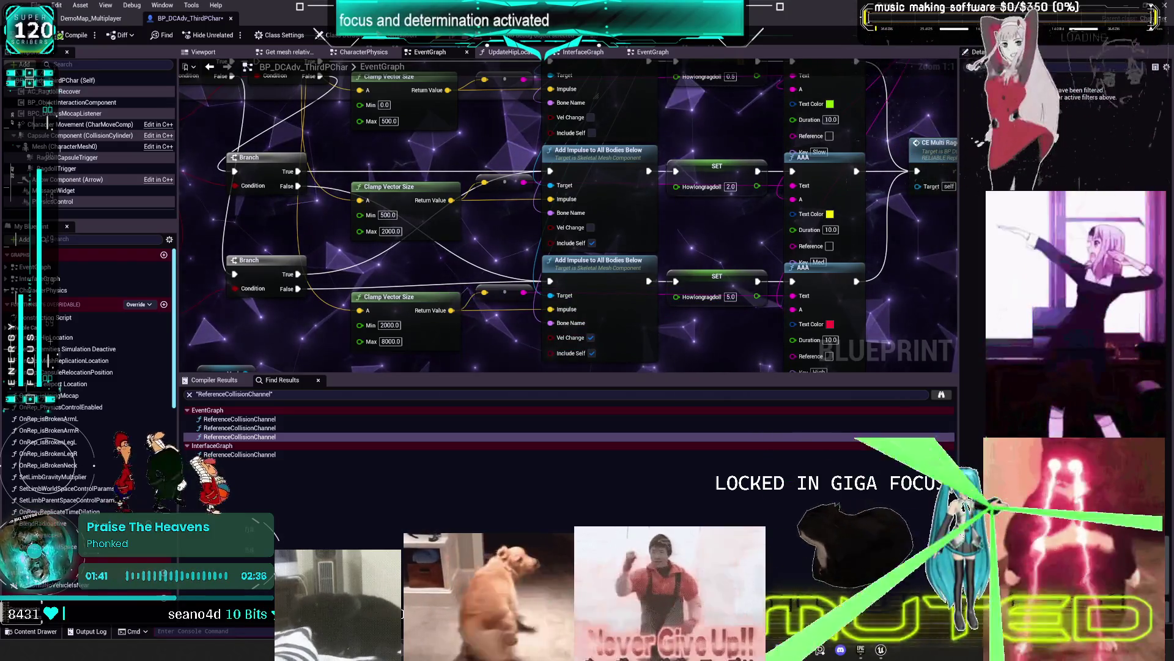
# Zoom the event graph out so all three ragdoll impulse cases are visible
pyautogui.scroll(-5, 631, 184)
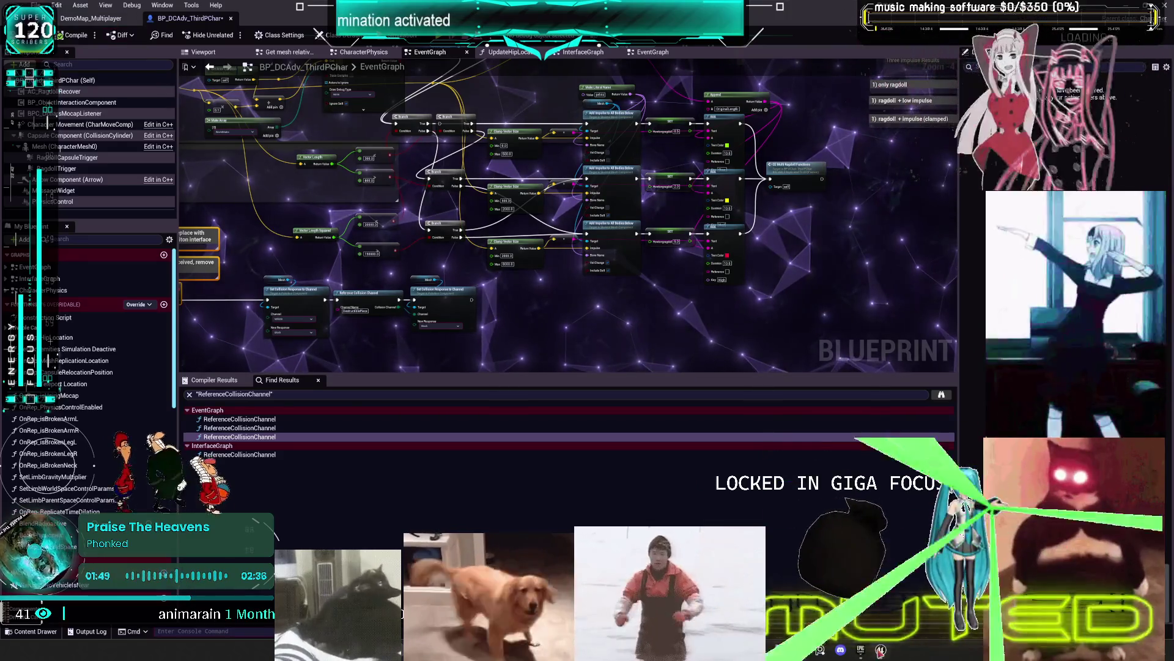
pyautogui.moveTo(881, 651)
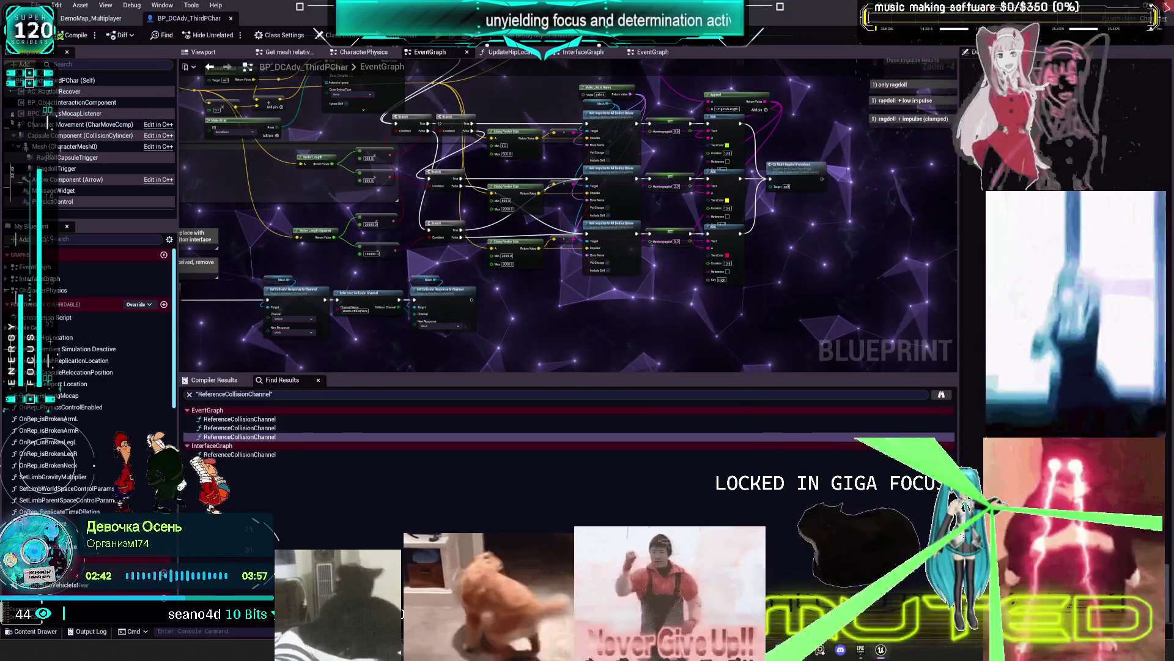
# Switch to the Obsidian TO DO CHART showing the 'reset if low speed' card
pyautogui.hotkey('alt', 'Tab')
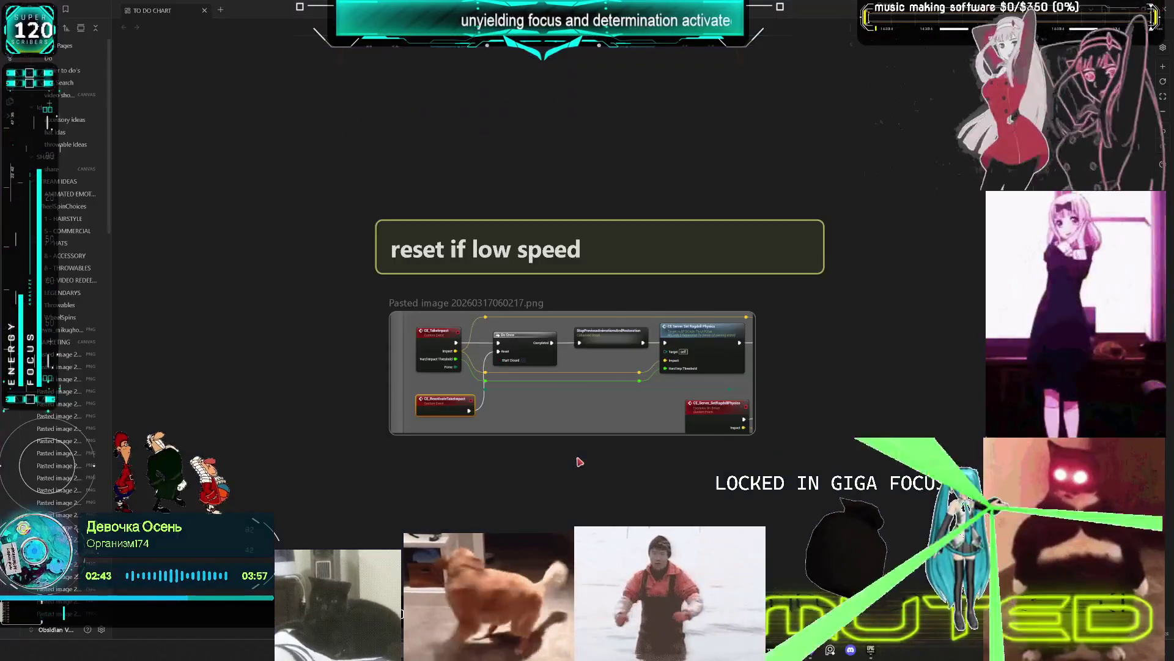
# Bring up the Epic Games Launcher library, scrolled up to the installed engine versions
pyautogui.click(870, 649)
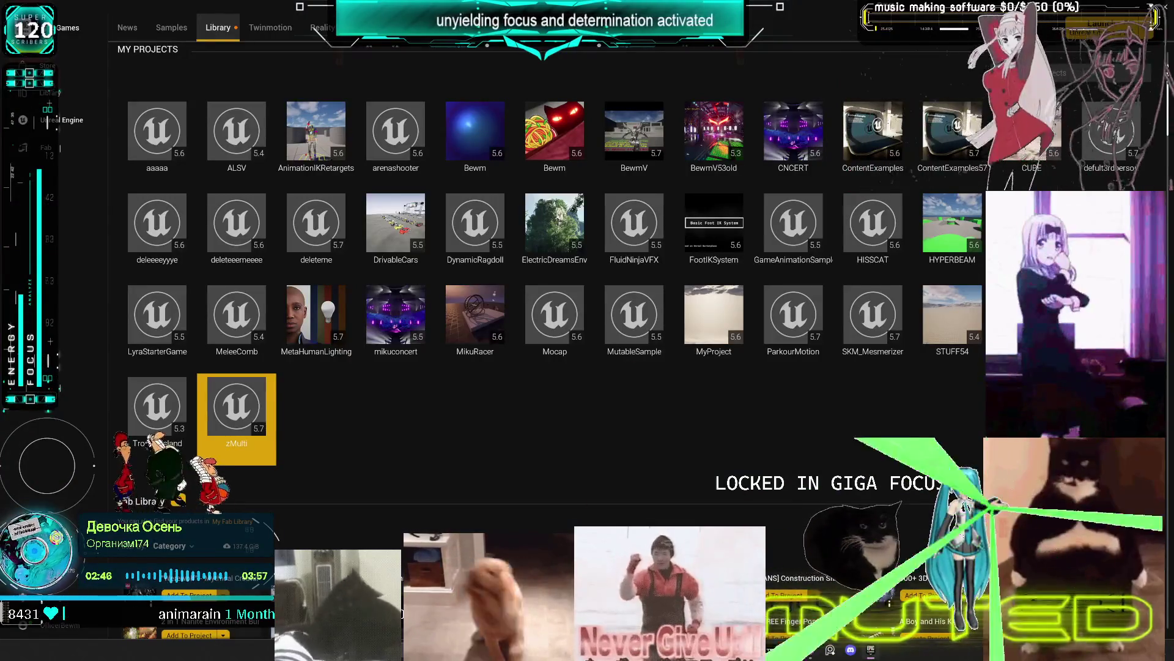
pyautogui.scroll(2, 428, 184)
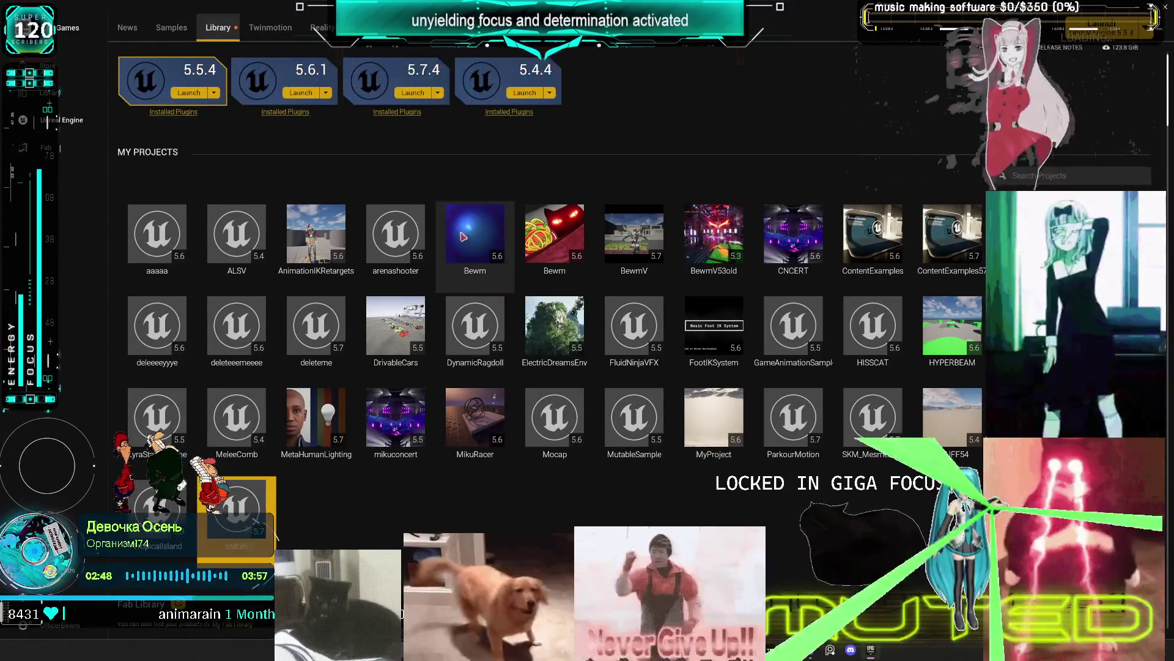
pyautogui.scroll(1, 462, 229)
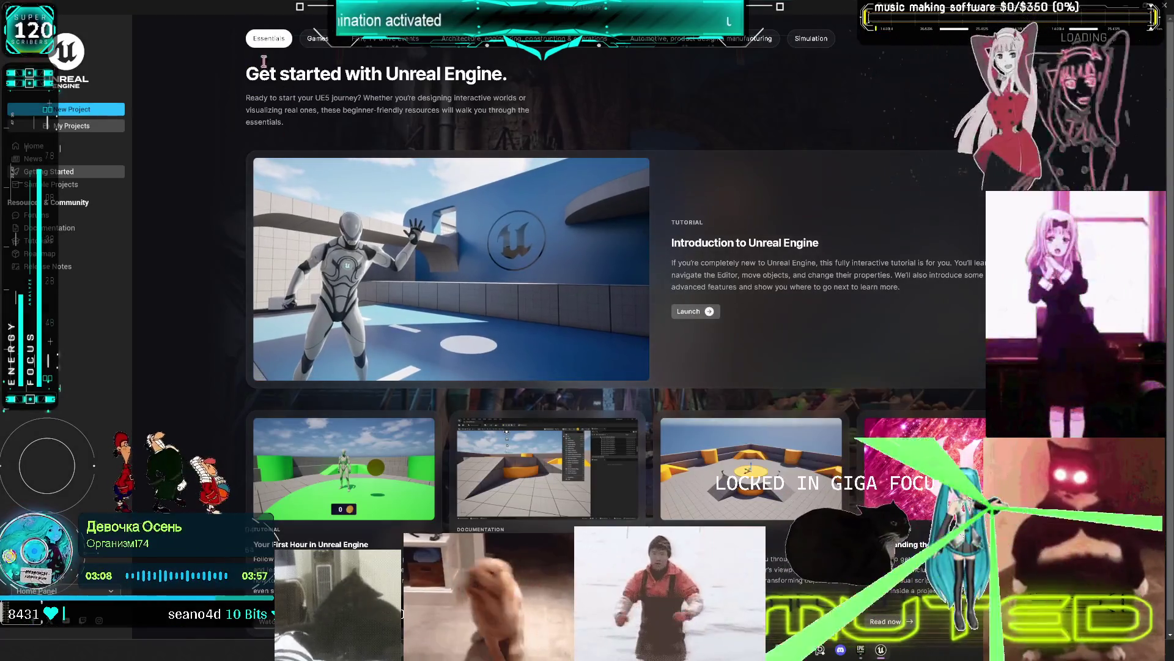
# Browse from My Projects to the P4 Multiplayer folder and open Multiplayer.uproject
pyautogui.click(80, 125)
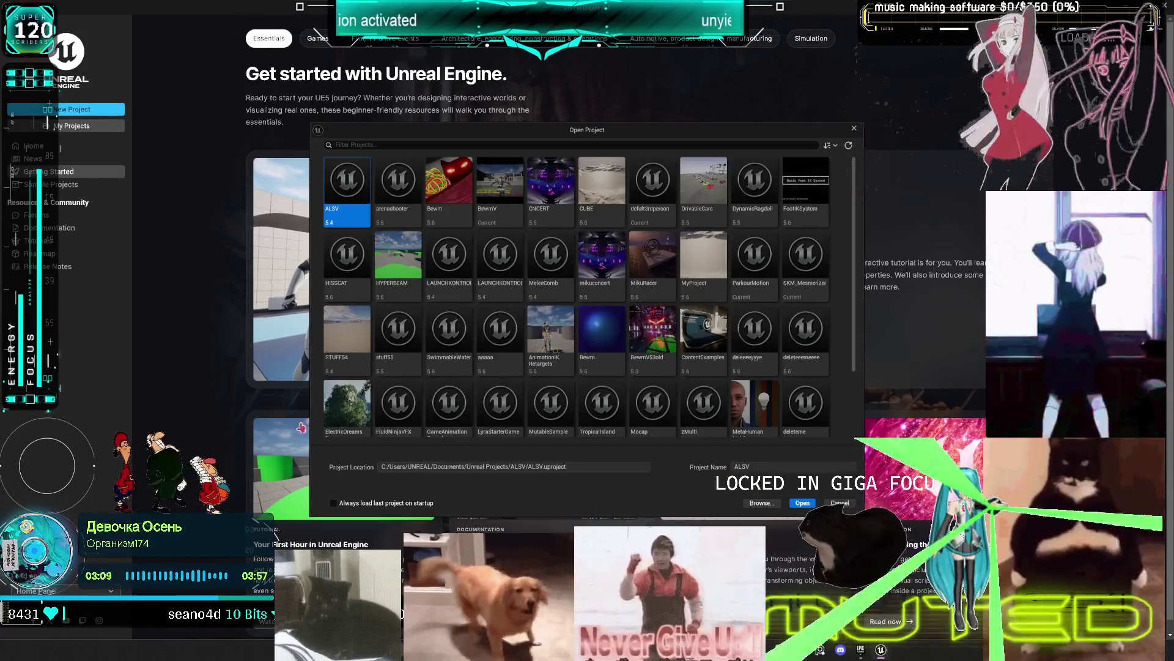
pyautogui.click(777, 504)
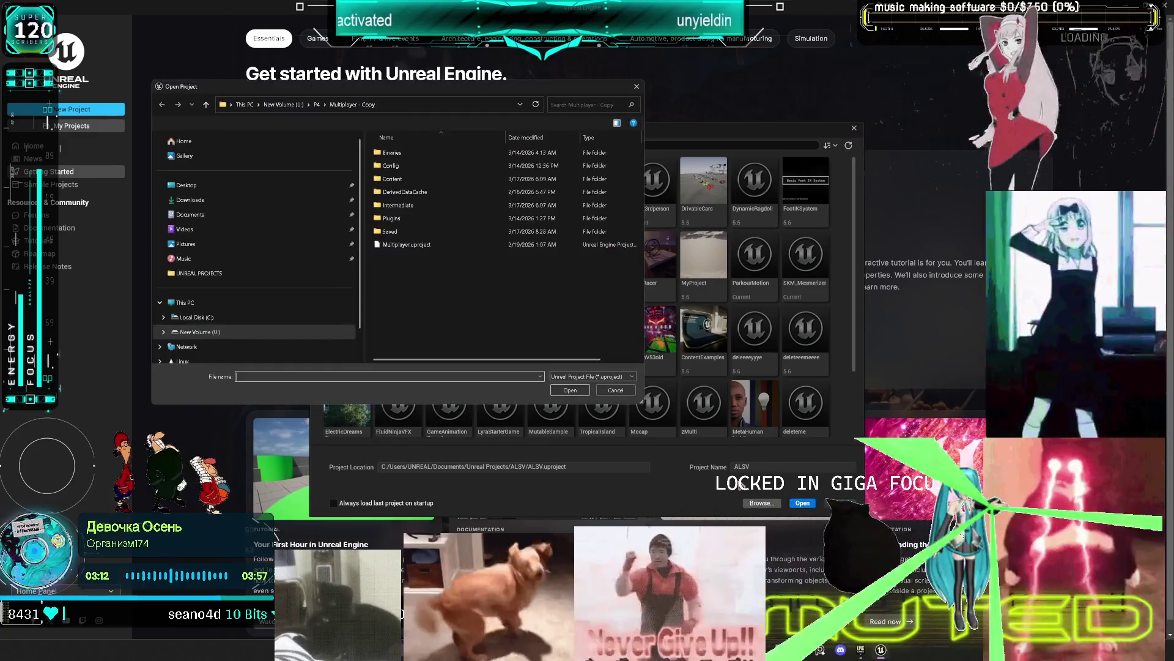
pyautogui.click(317, 104)
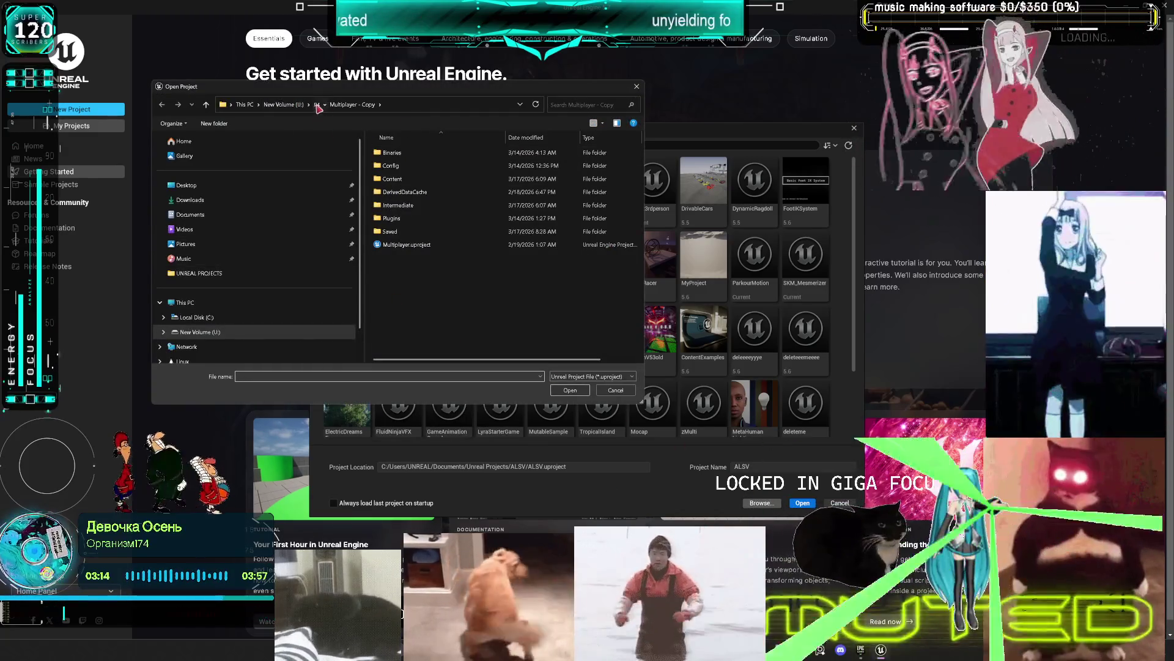
pyautogui.doubleClick(435, 205)
pyautogui.click(406, 244)
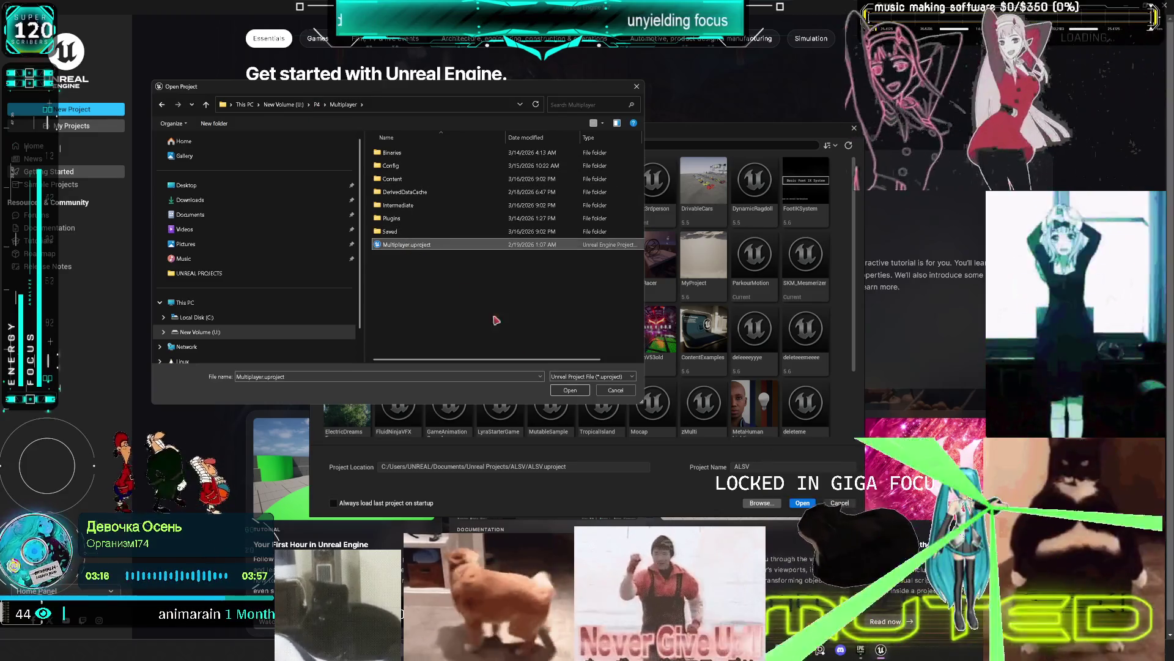
pyautogui.click(575, 391)
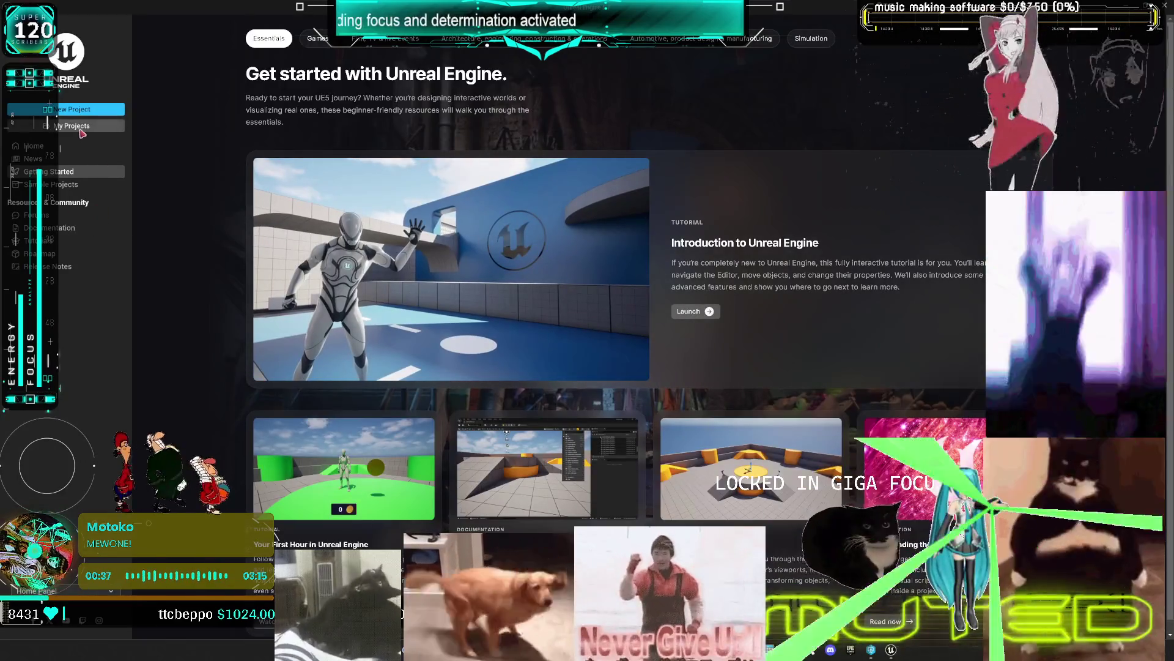
# Browse from My Projects again and reopen Multiplayer.uproject
pyautogui.click(92, 126)
pyautogui.click(759, 503)
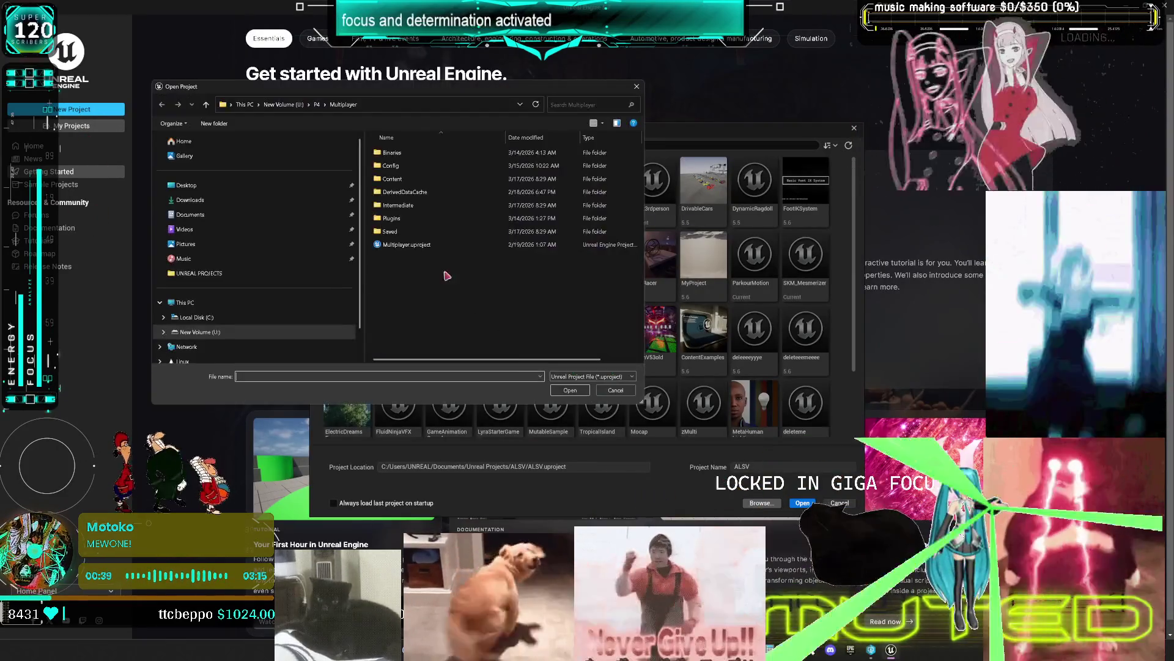
pyautogui.click(427, 246)
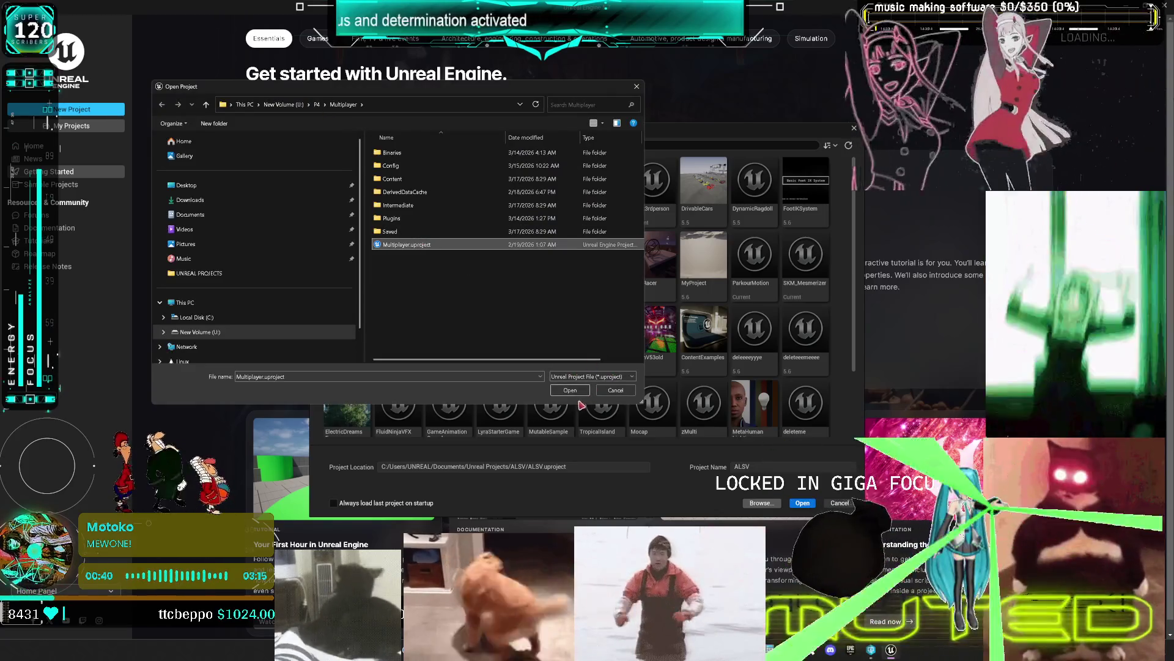
pyautogui.click(570, 390)
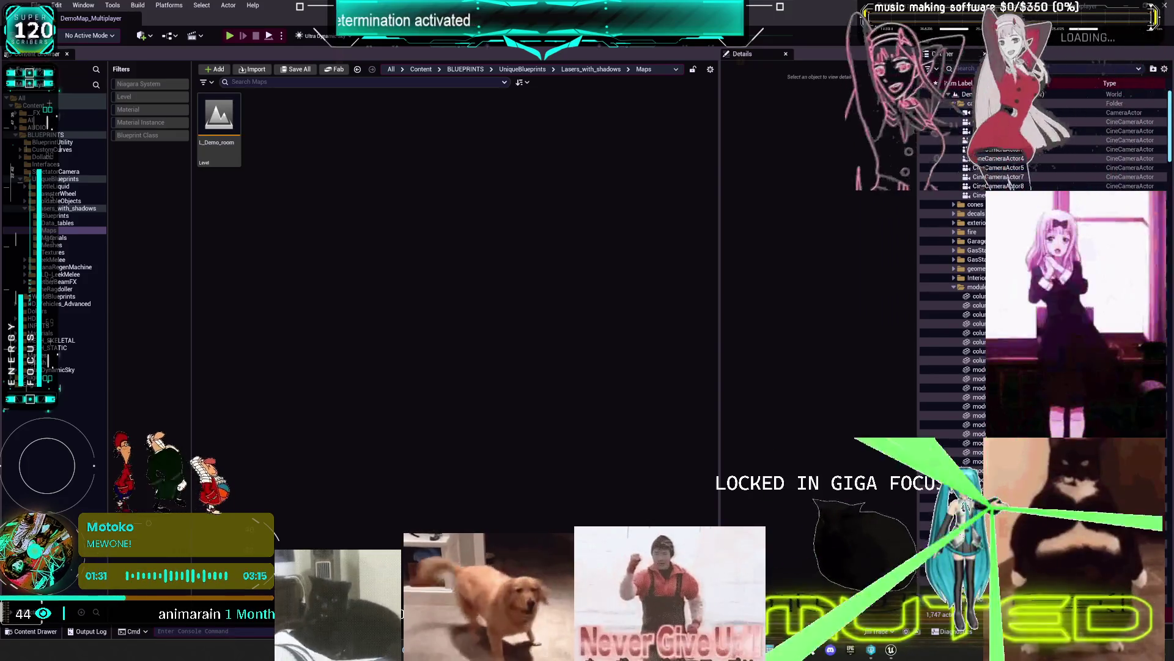
# Expand the ActiveRagdollSystem plugin through Demo, Characters and Mannequins folders
pyautogui.click(67, 304)
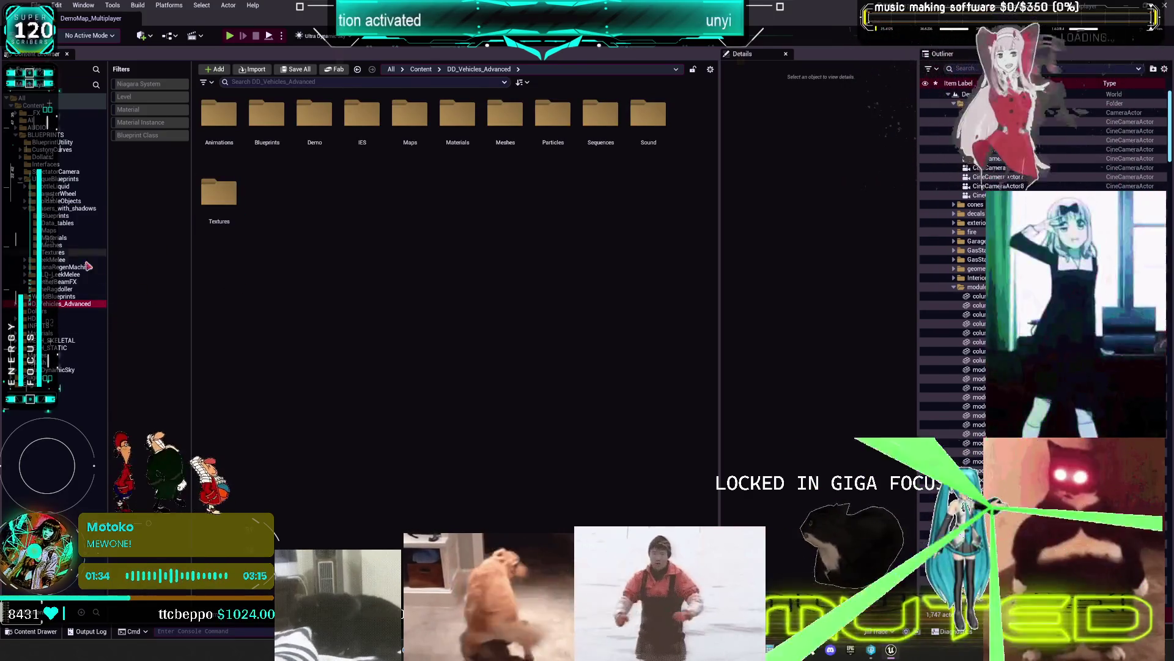
pyautogui.click(86, 355)
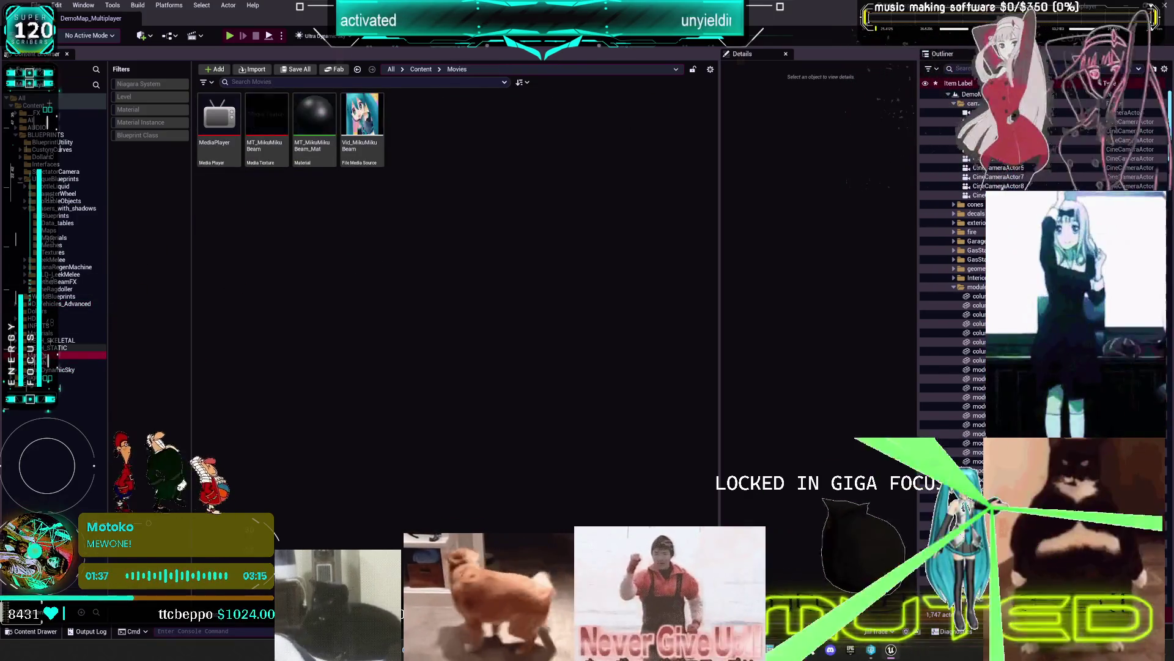
pyautogui.doubleClick(61, 384)
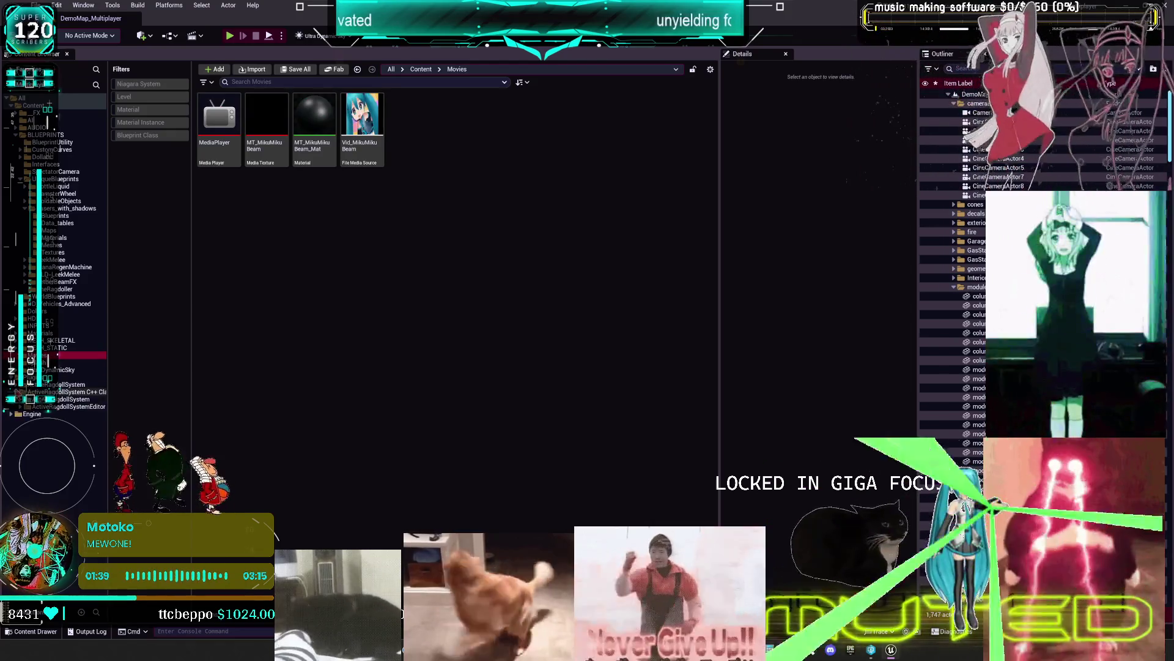
pyautogui.doubleClick(38, 414)
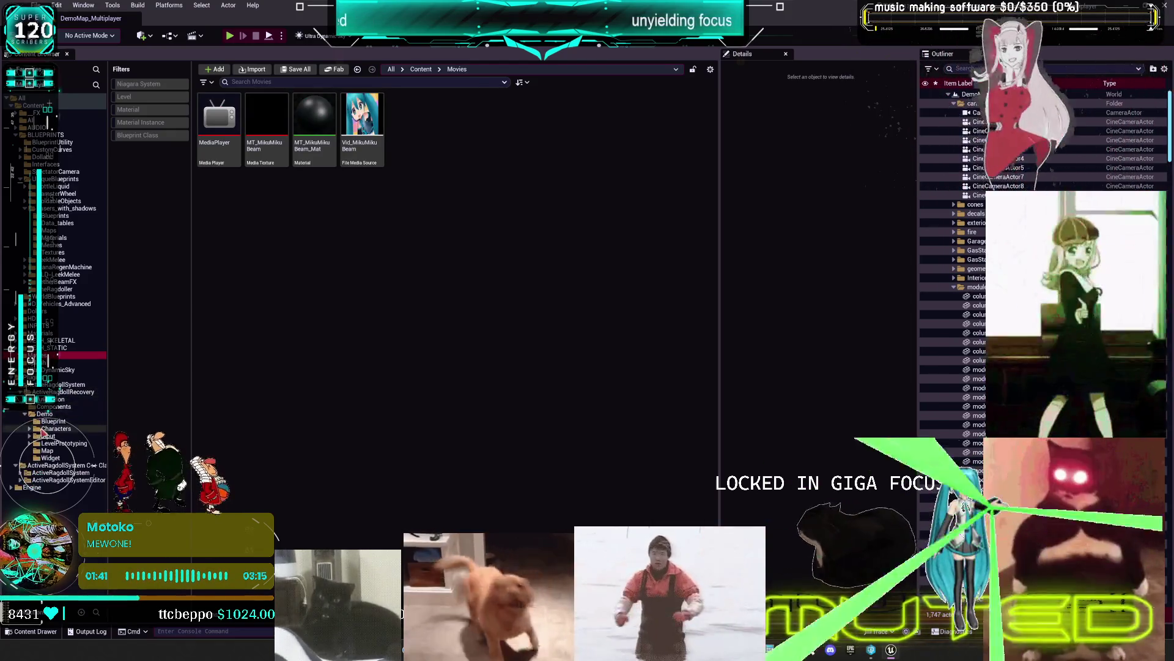
pyautogui.doubleClick(48, 429)
pyautogui.doubleClick(43, 435)
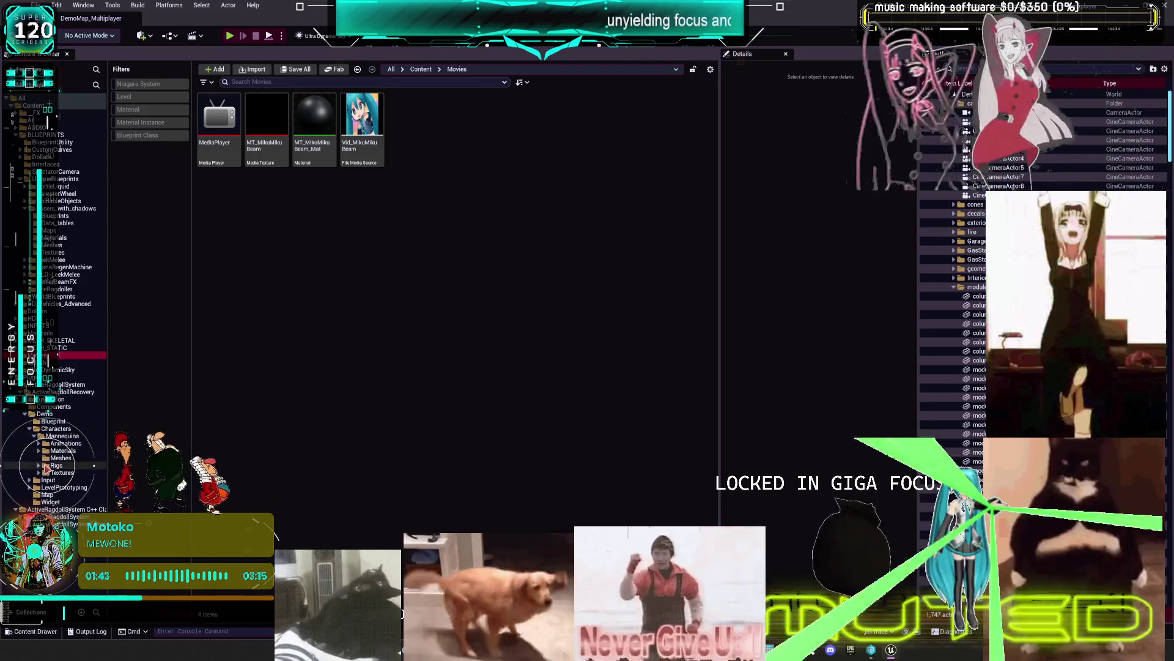
# Open the Rigs folder and open the PA_Mannequin physics asset
pyautogui.click(54, 464)
pyautogui.click(53, 459)
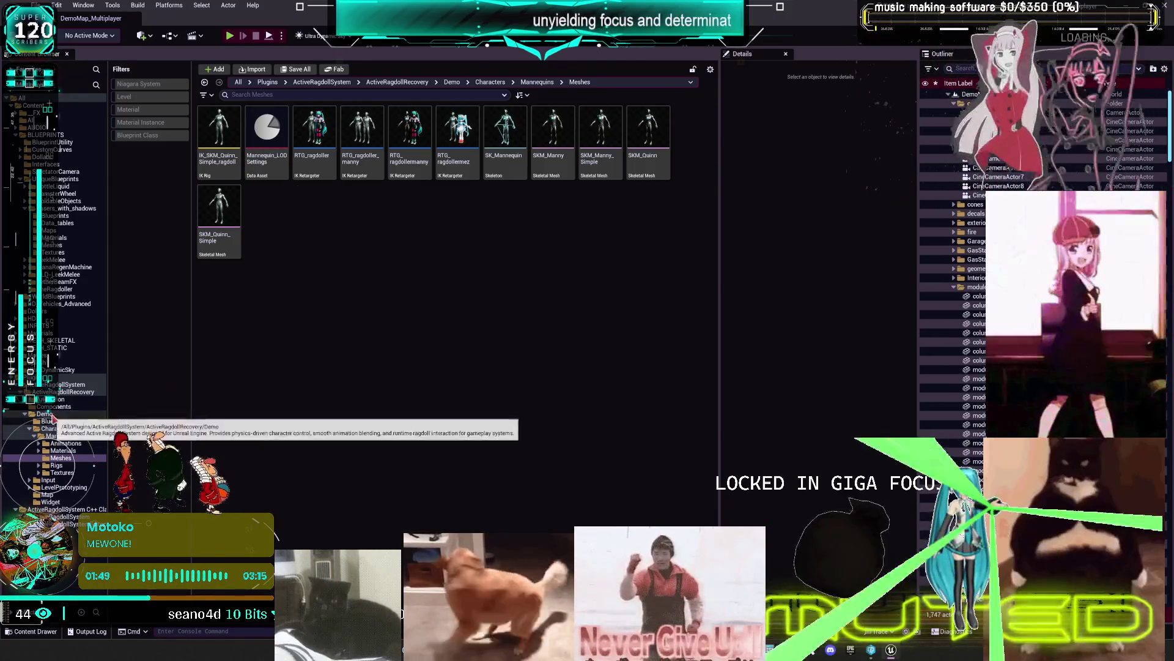
pyautogui.click(39, 465)
pyautogui.click(54, 465)
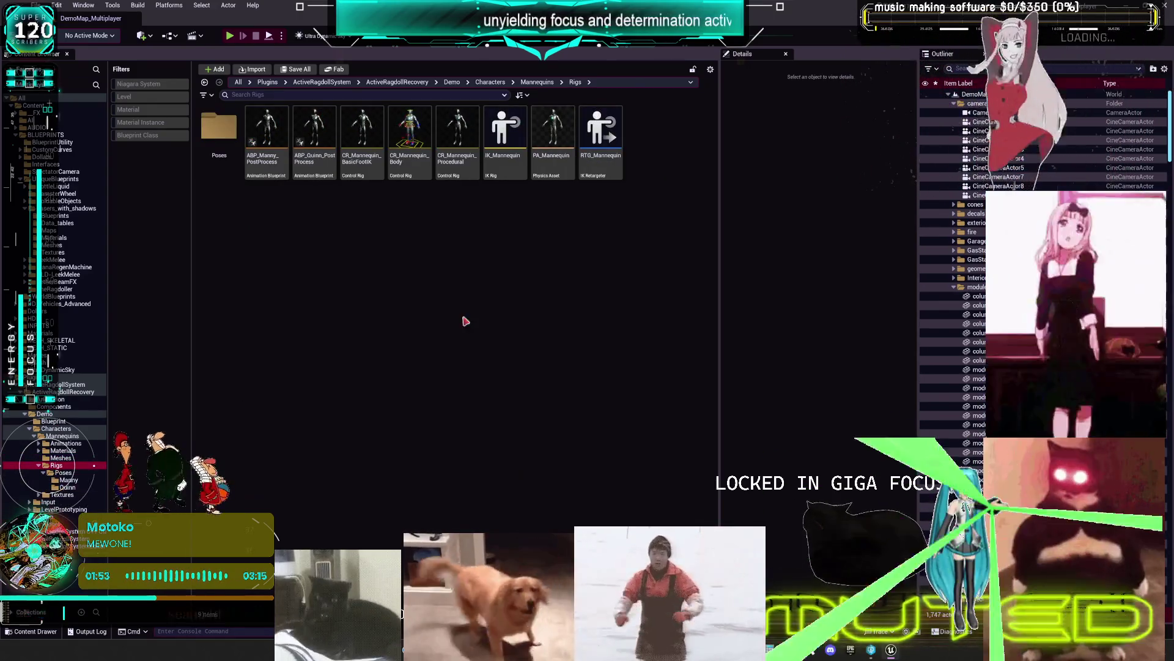
pyautogui.doubleClick(554, 174)
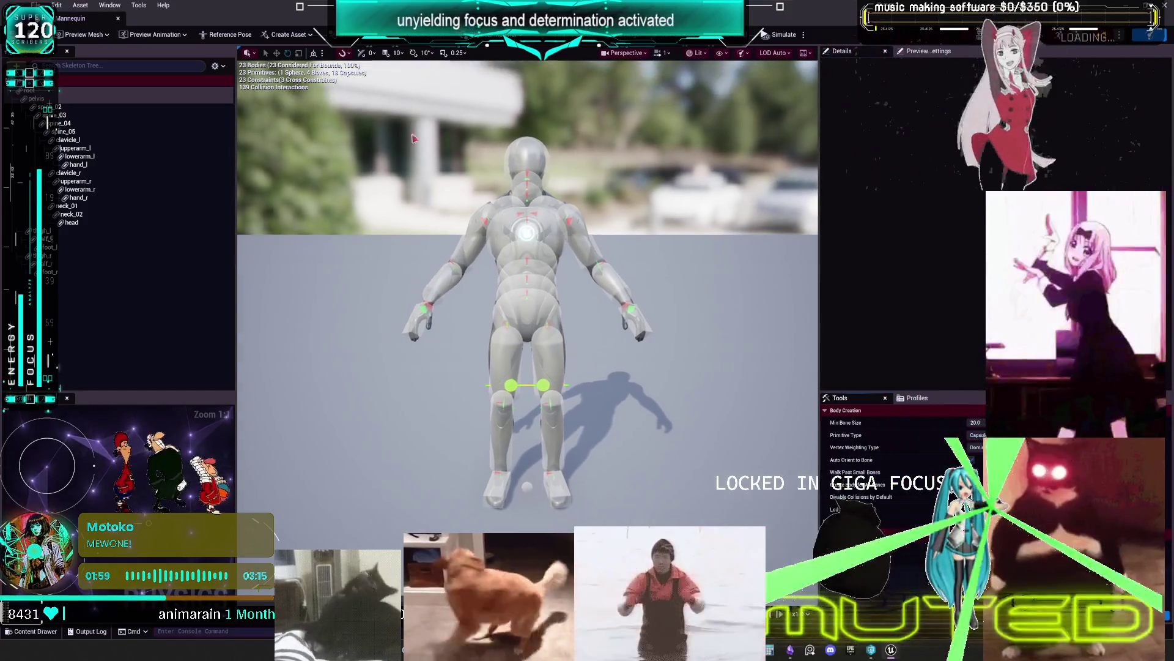
# Step through each bone's collision body from pelvis and spine through arms, head and legs to calf_r
pyautogui.click(61, 98)
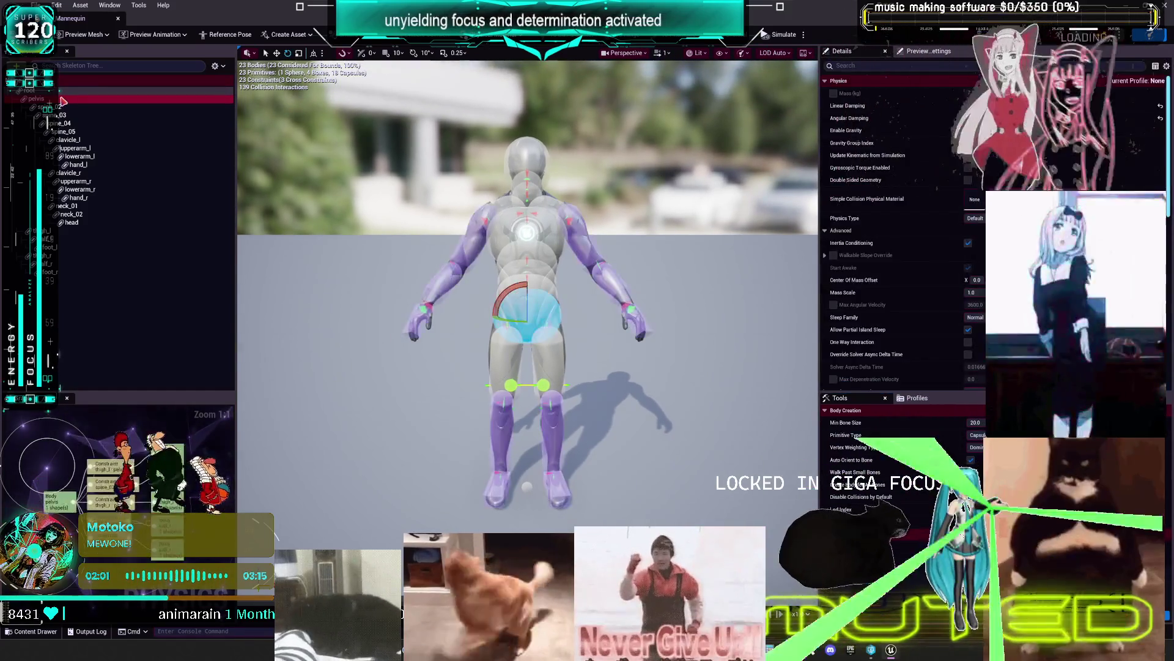
pyautogui.click(90, 110)
pyautogui.click(91, 113)
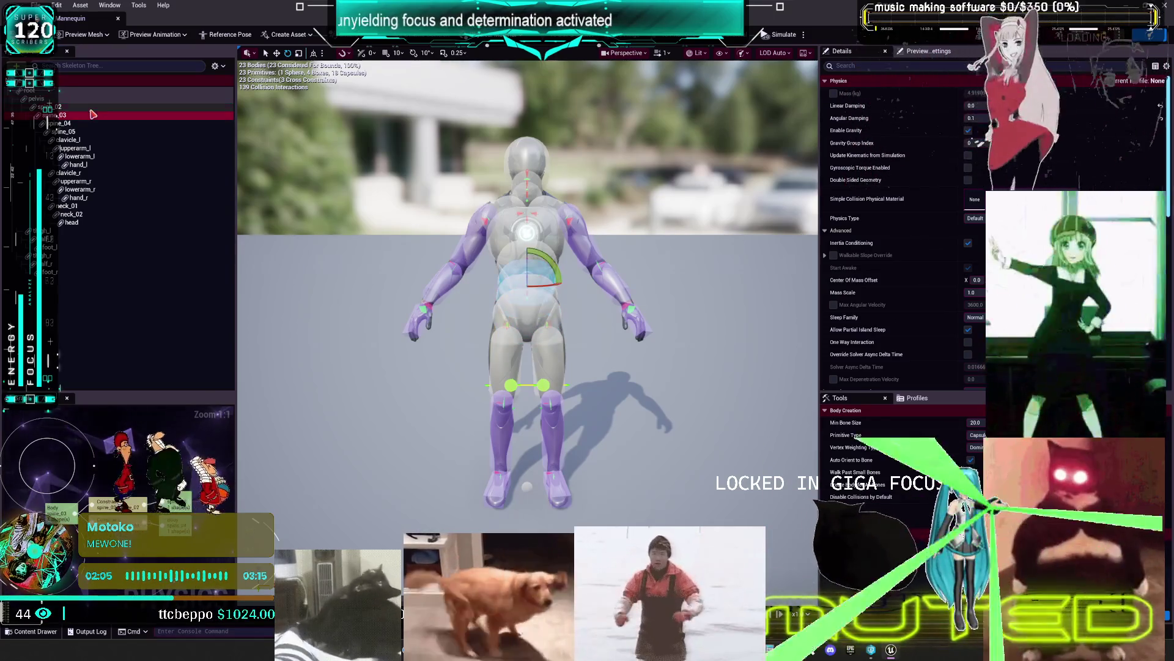
pyautogui.press('Down')
pyautogui.press('Down')
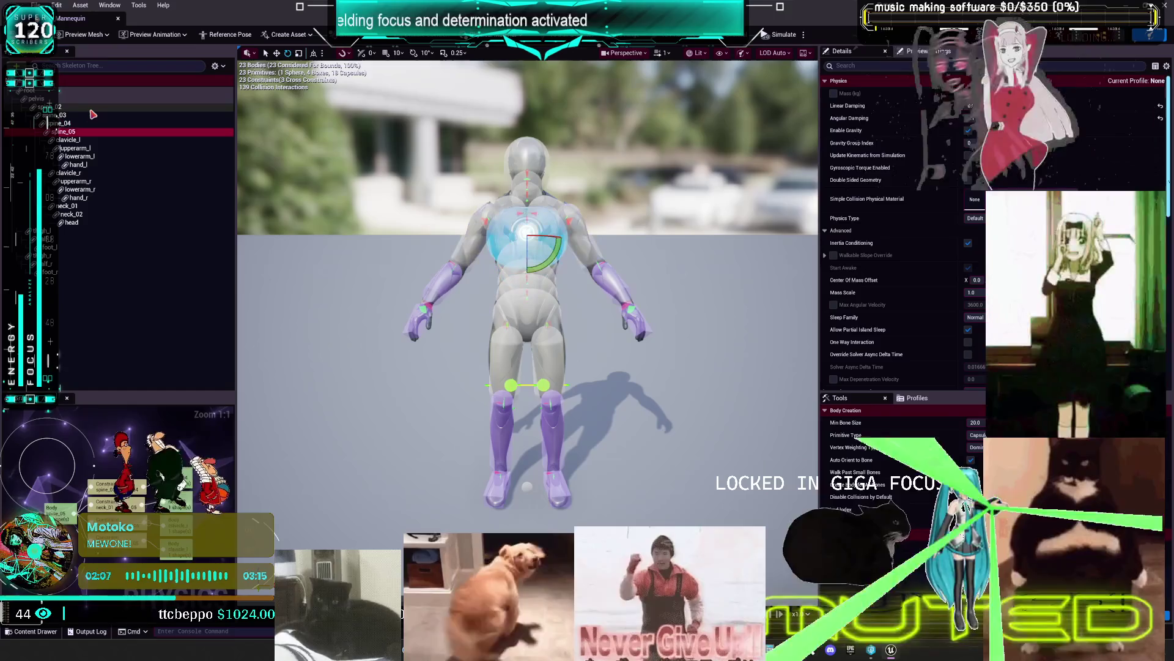
pyautogui.press('Down')
pyautogui.press('Down')
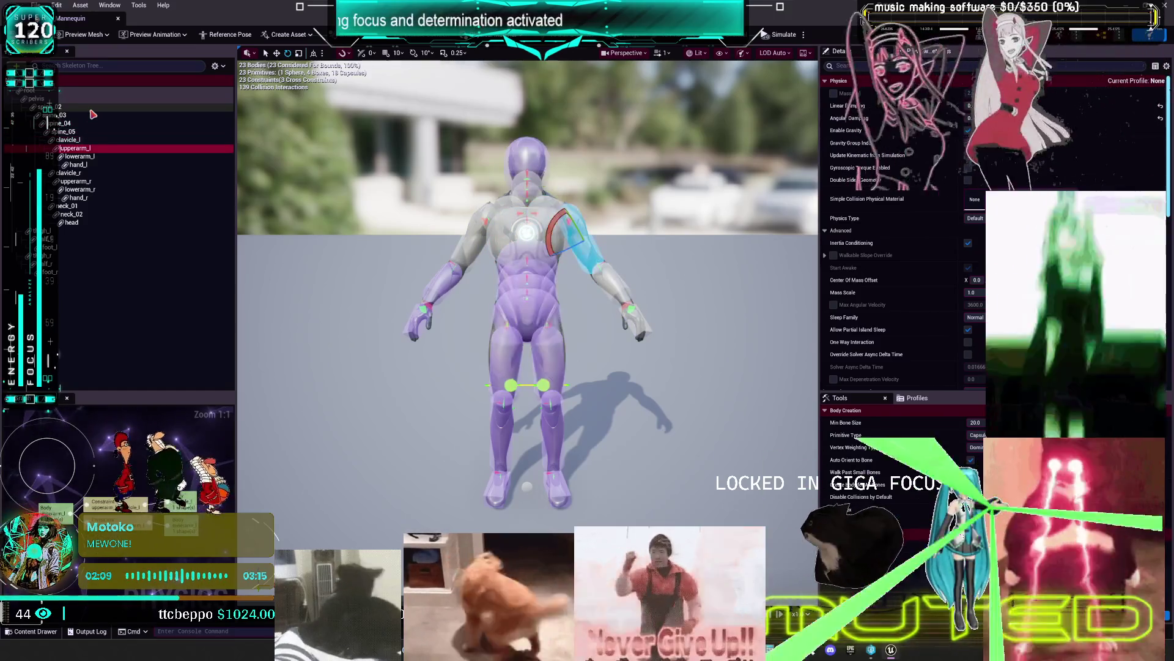
pyautogui.press('Down')
pyautogui.press('Down')
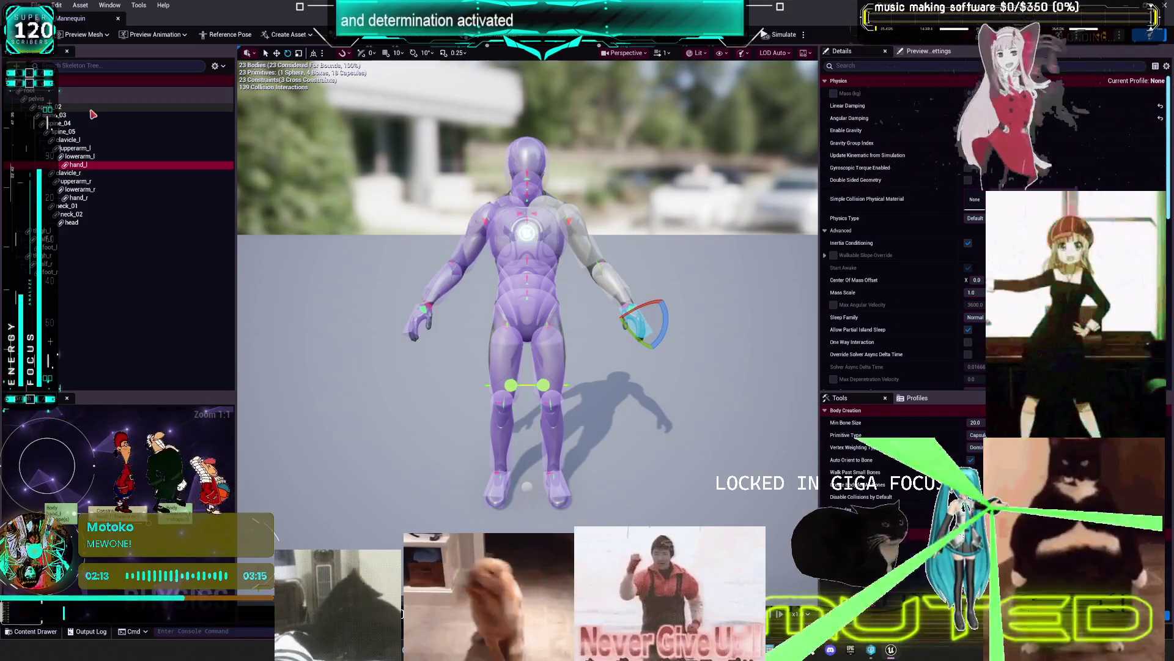
pyautogui.press('Down')
pyautogui.press('Down')
pyautogui.press('Down')
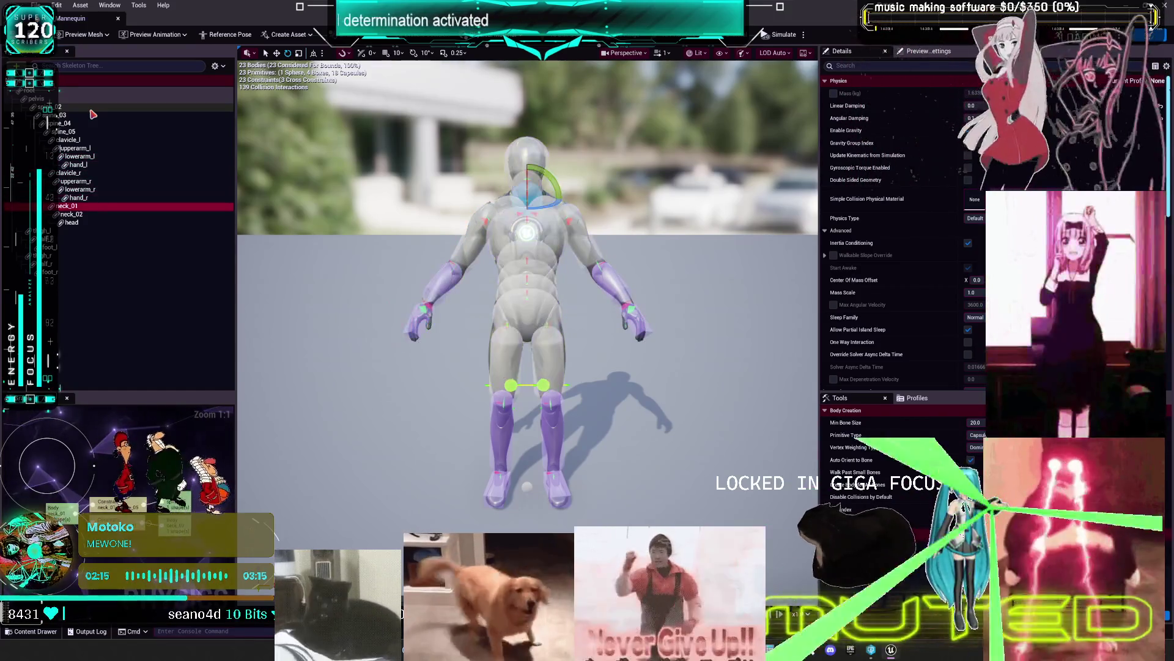
pyautogui.press('Down')
pyautogui.press('Down')
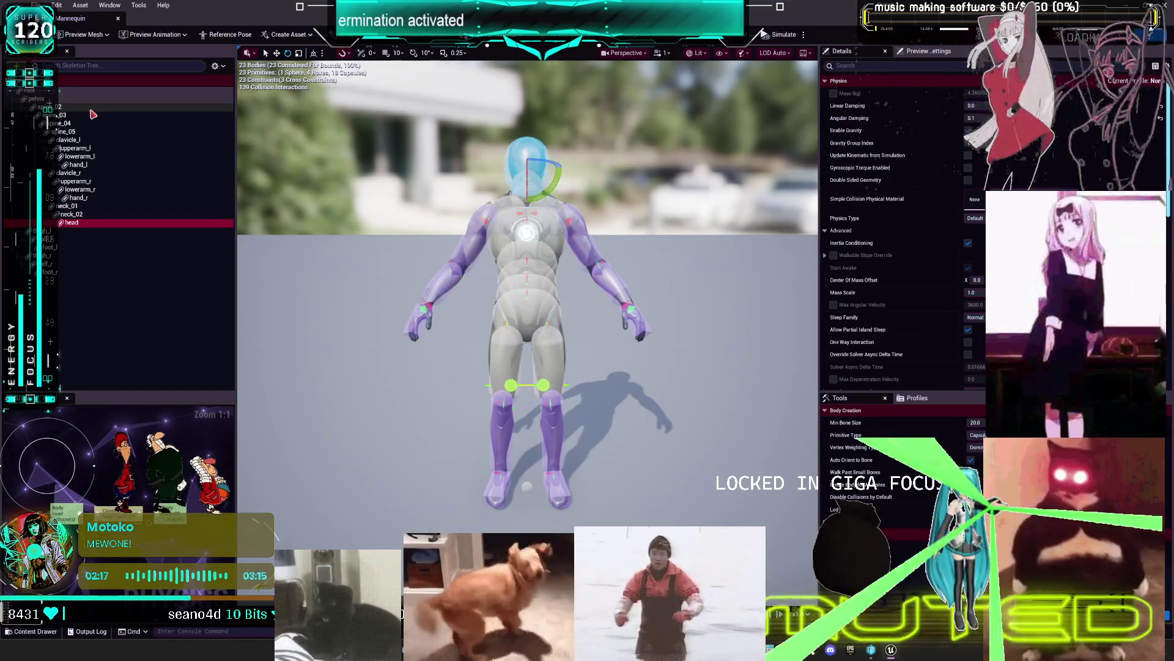
pyautogui.press('Down')
pyautogui.press('Down')
pyautogui.press('Down')
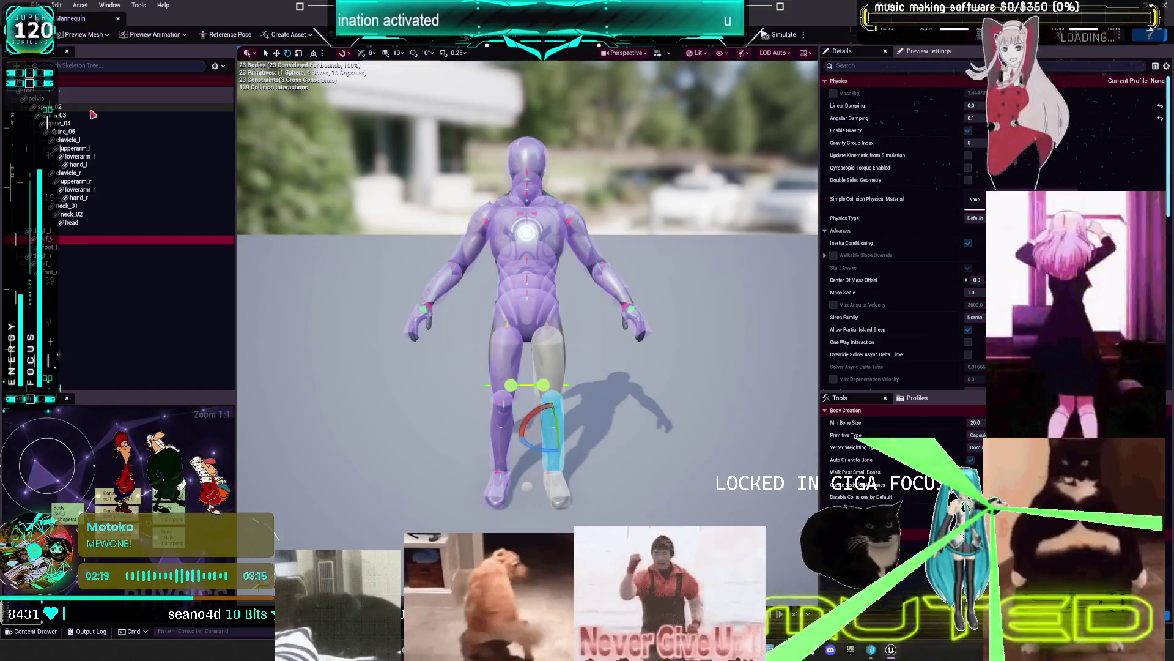
pyautogui.press('Down')
pyautogui.press('Down')
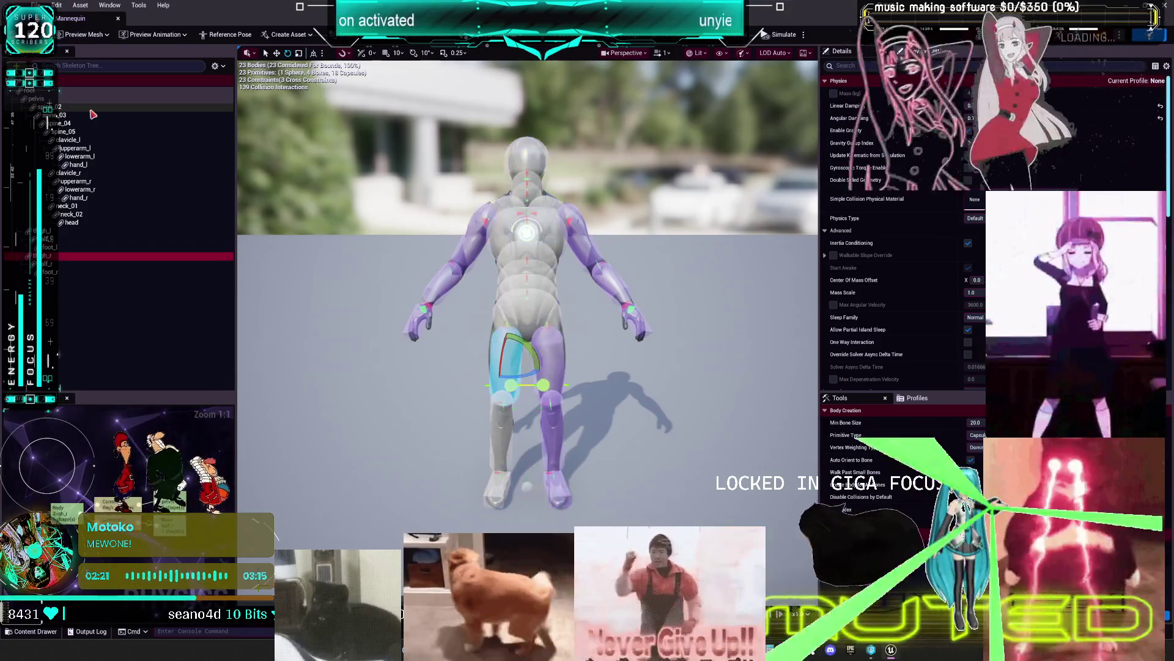
pyautogui.press('Down')
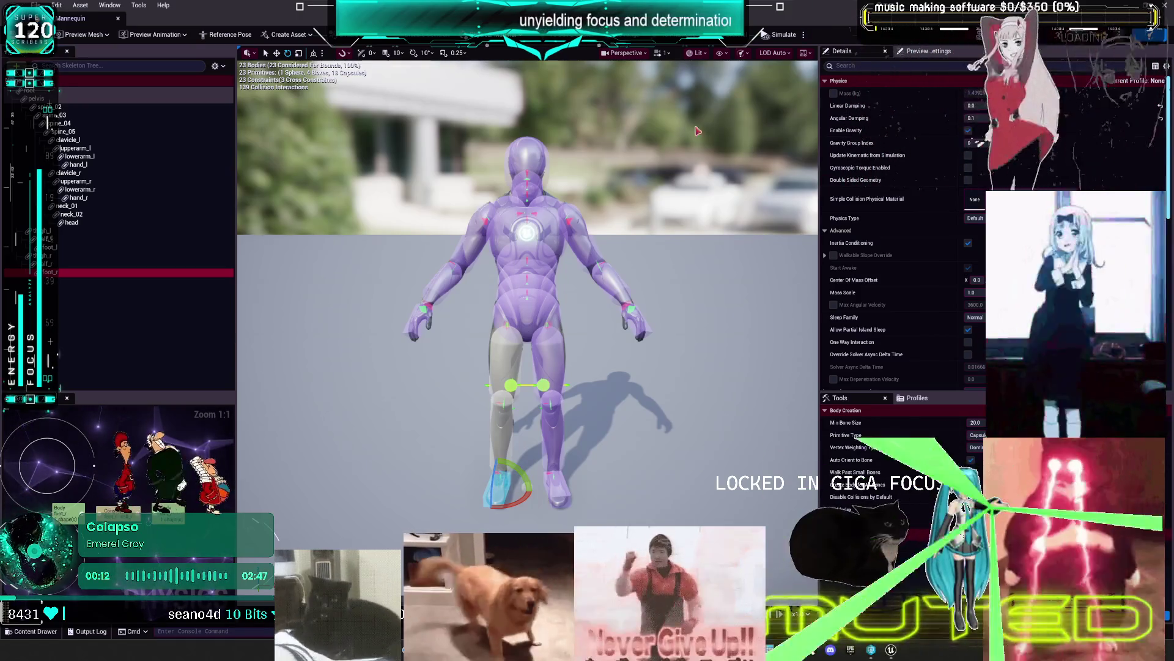
# Review the root bone's physics settings, recheck hand_l and spine_05, then close PA_Mannequin
pyautogui.click(73, 91)
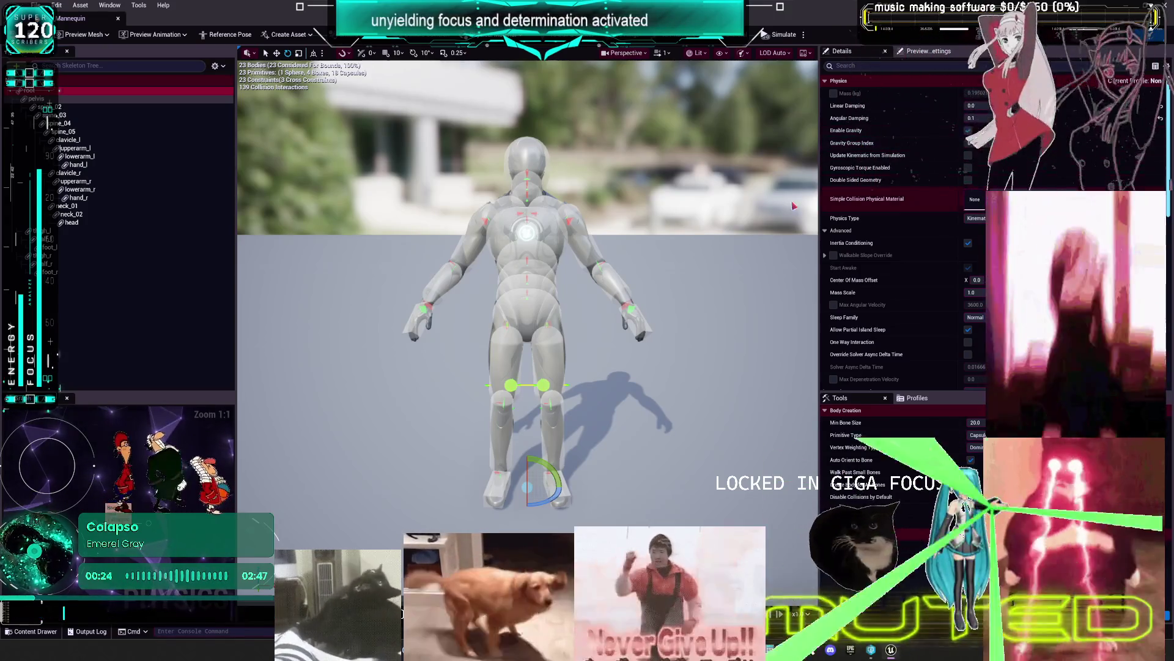
pyautogui.scroll(-2, 919, 236)
pyautogui.scroll(-5, 918, 236)
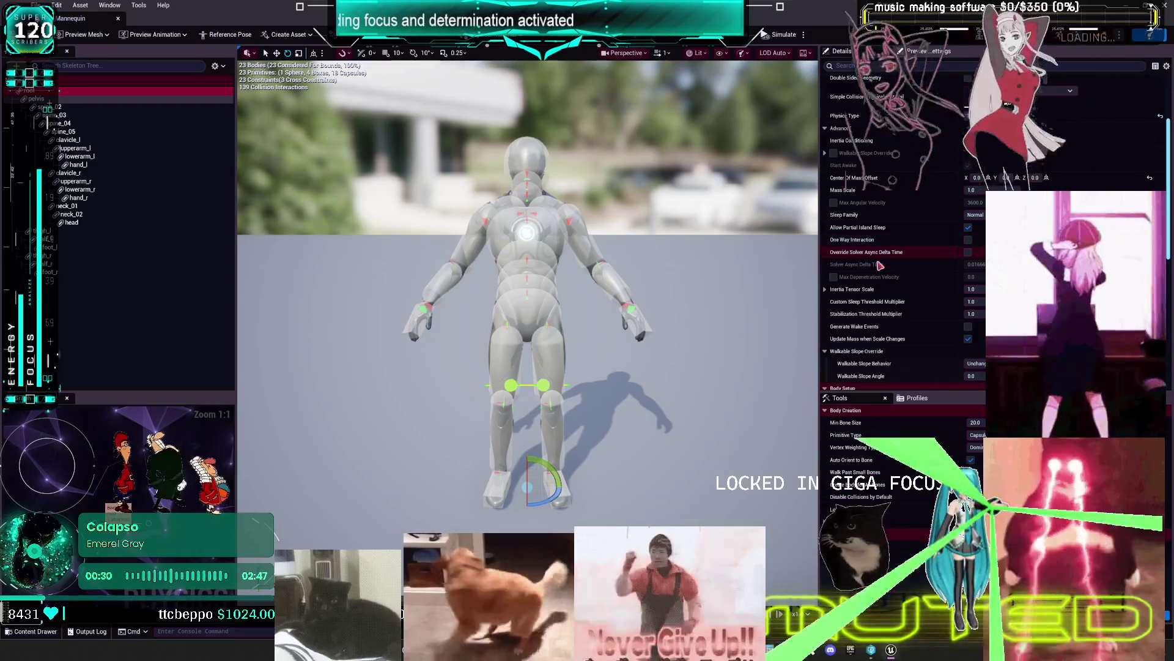
pyautogui.scroll(-8, 878, 245)
pyautogui.scroll(-14, 876, 255)
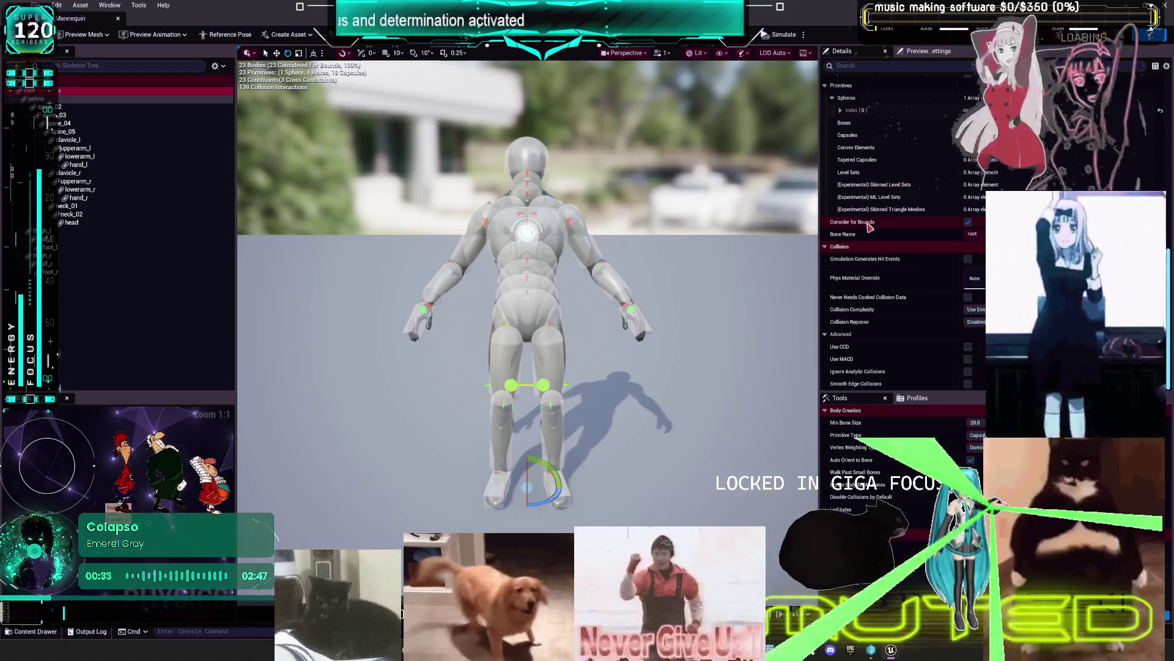
pyautogui.click(104, 164)
pyautogui.click(104, 135)
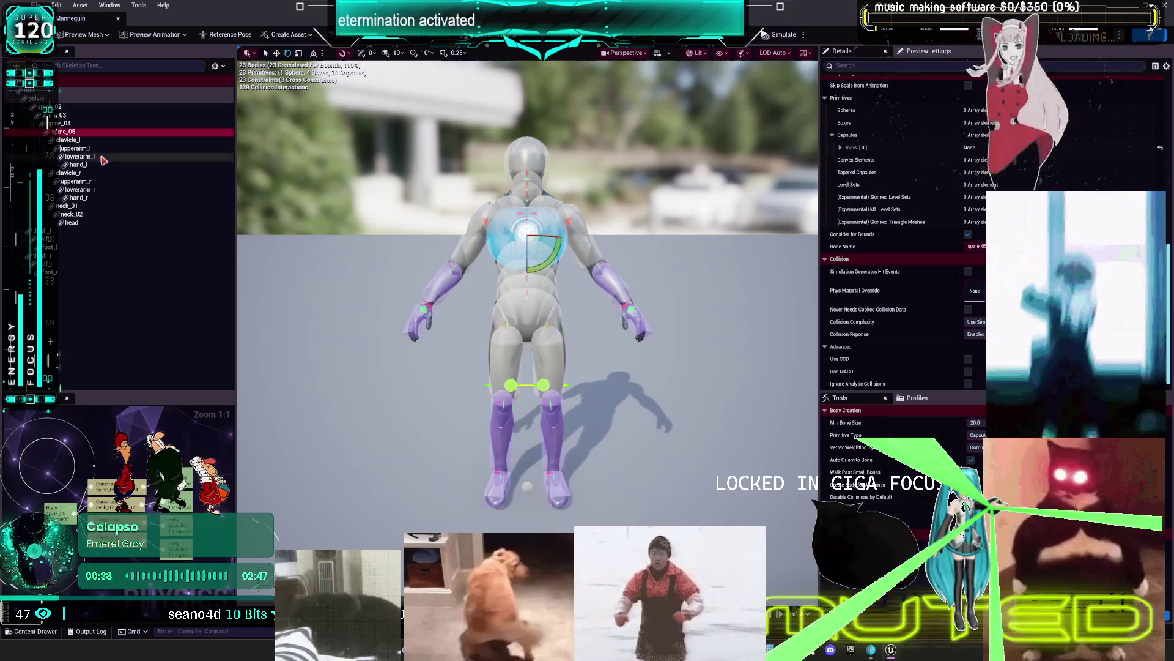
pyautogui.click(119, 20)
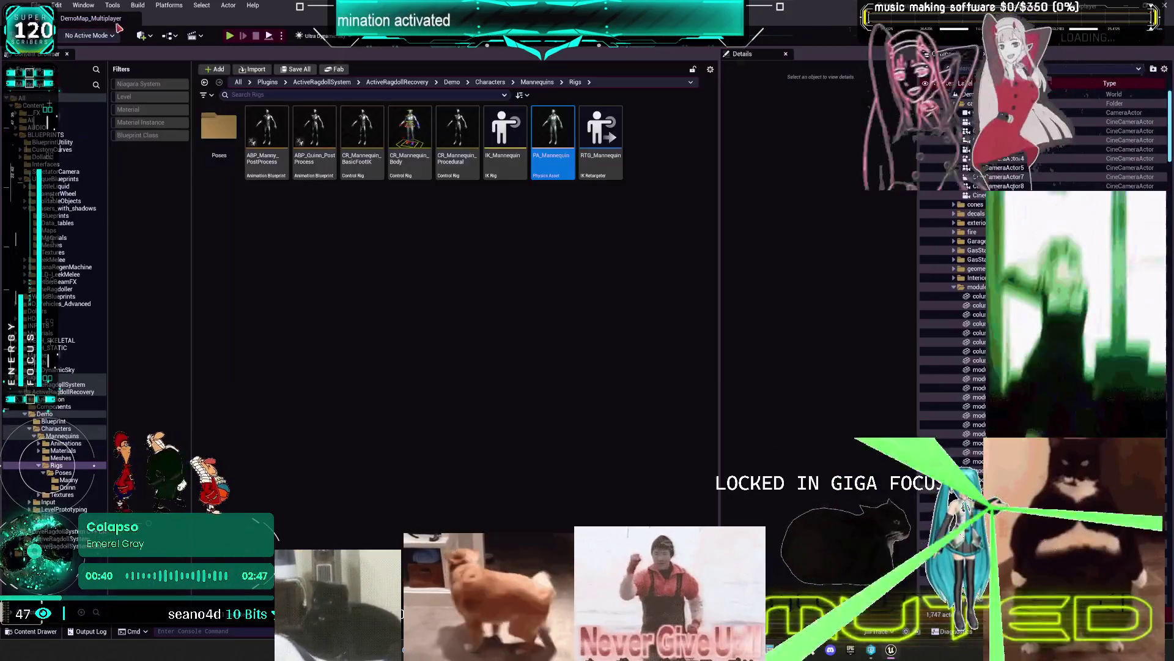
# Filter the Plugins folder to physics assets, then switch the filter to levels
pyautogui.click(72, 377)
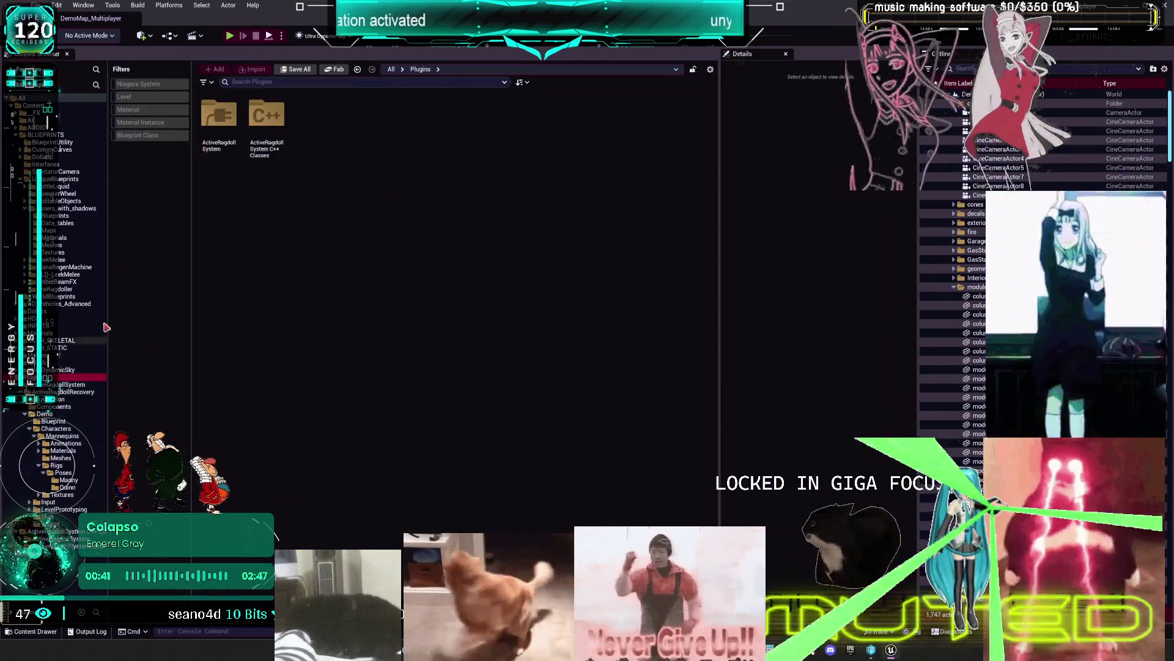
pyautogui.click(206, 82)
pyautogui.moveTo(273, 352)
pyautogui.moveTo(364, 406)
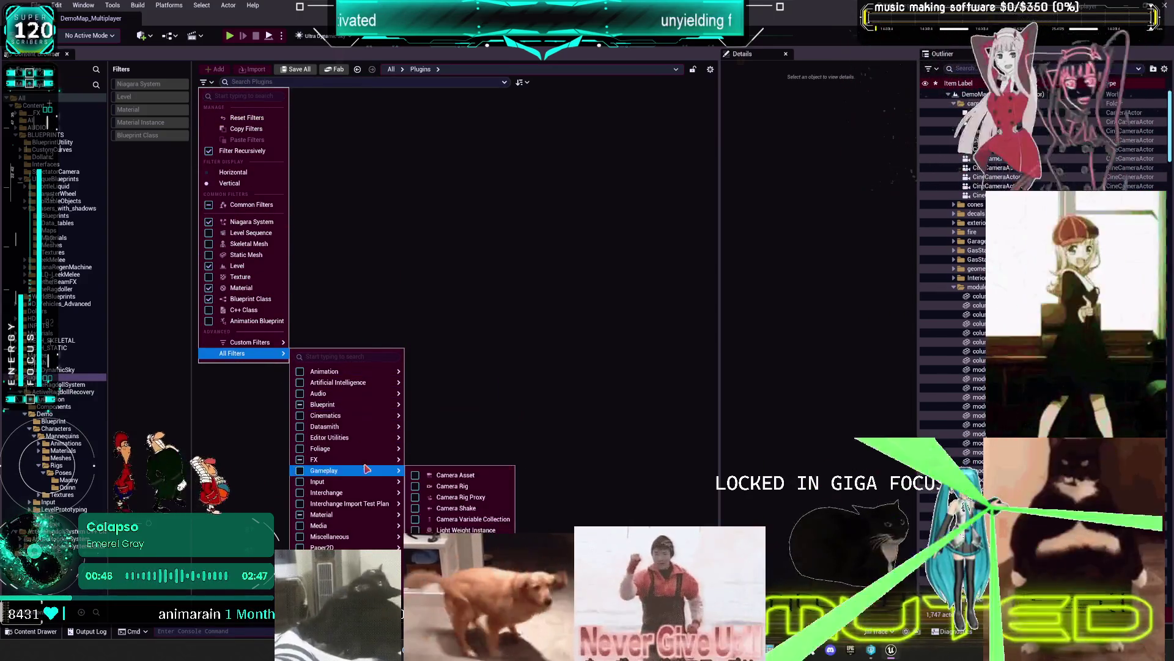
pyautogui.moveTo(343, 558)
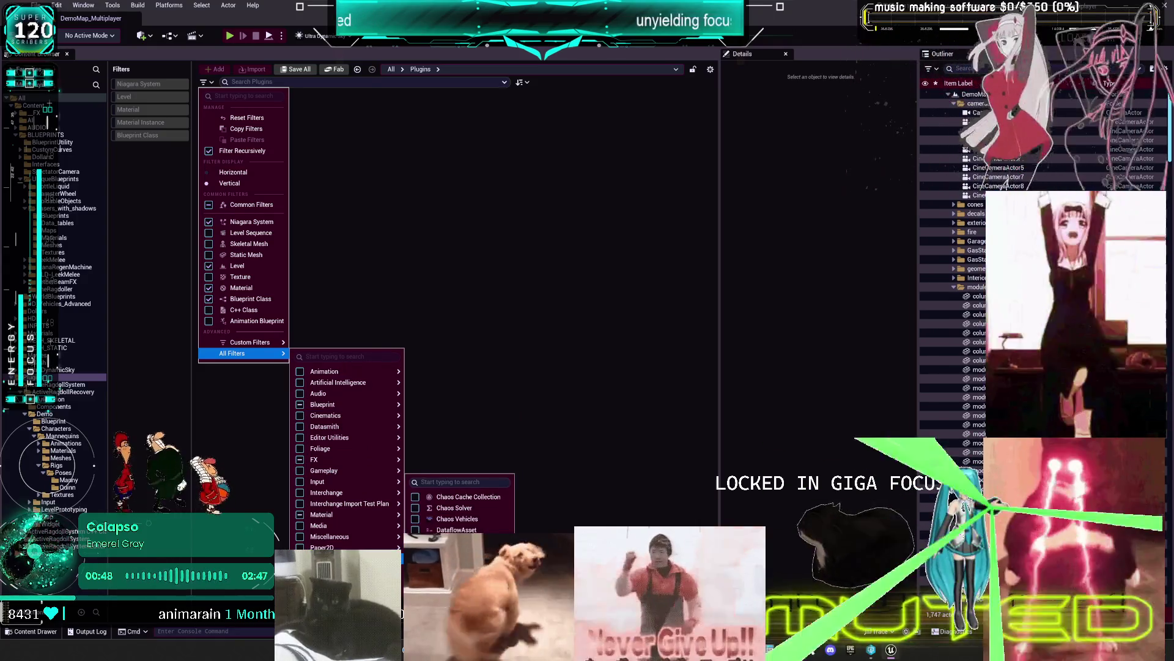
pyautogui.click(455, 540)
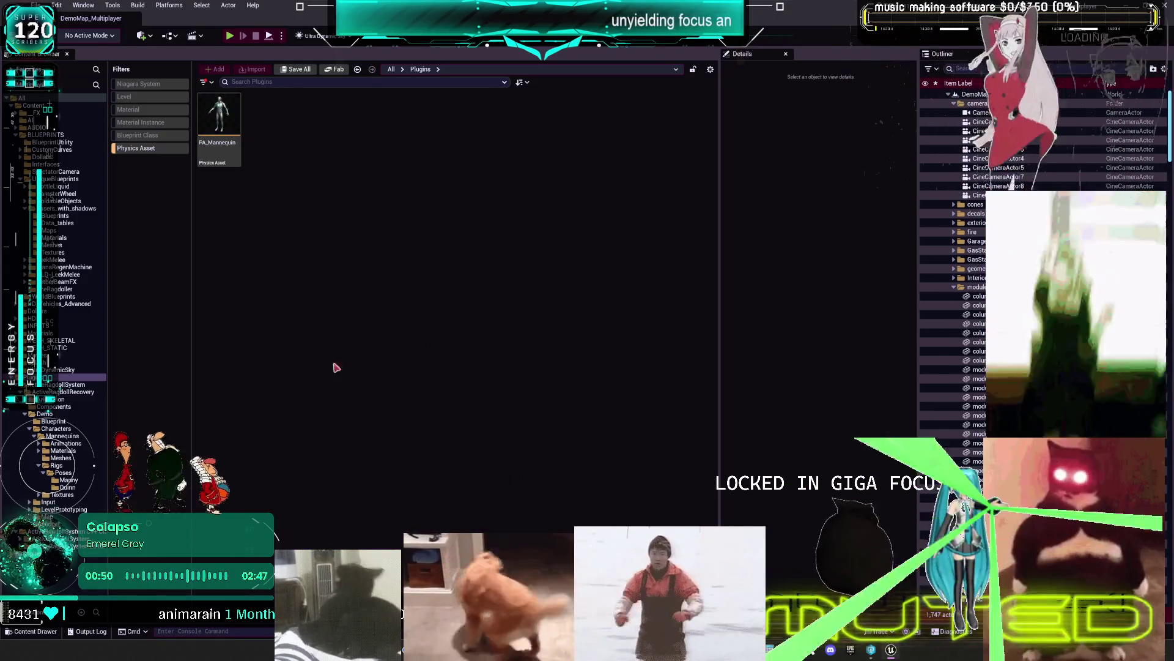
pyautogui.click(58, 531)
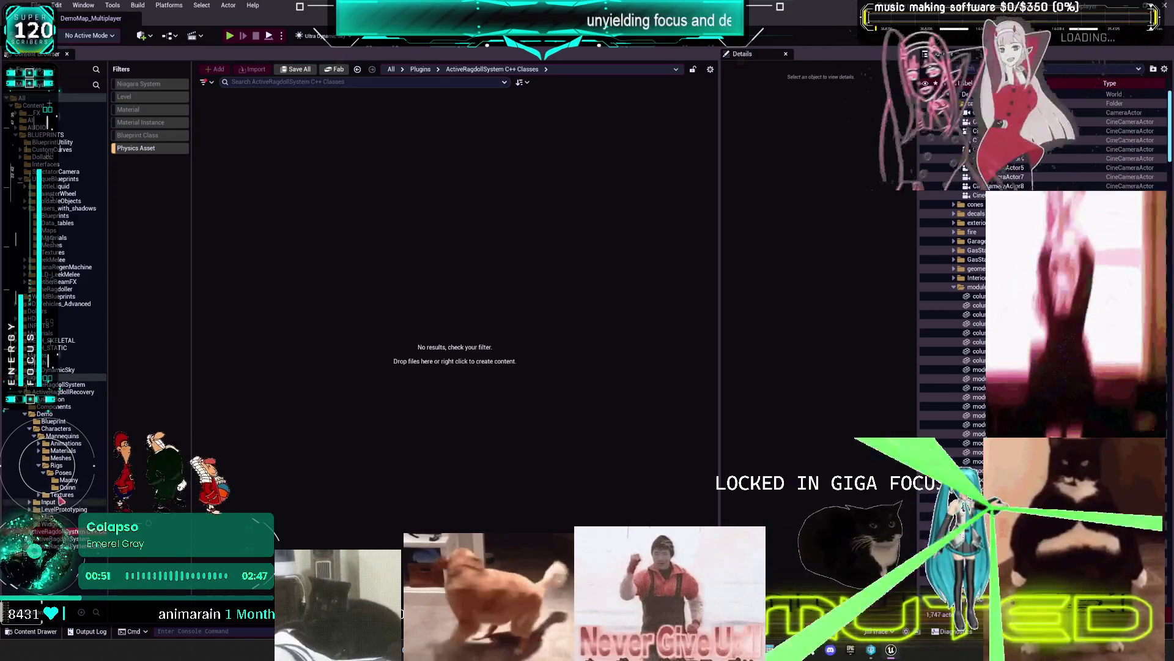
pyautogui.click(48, 377)
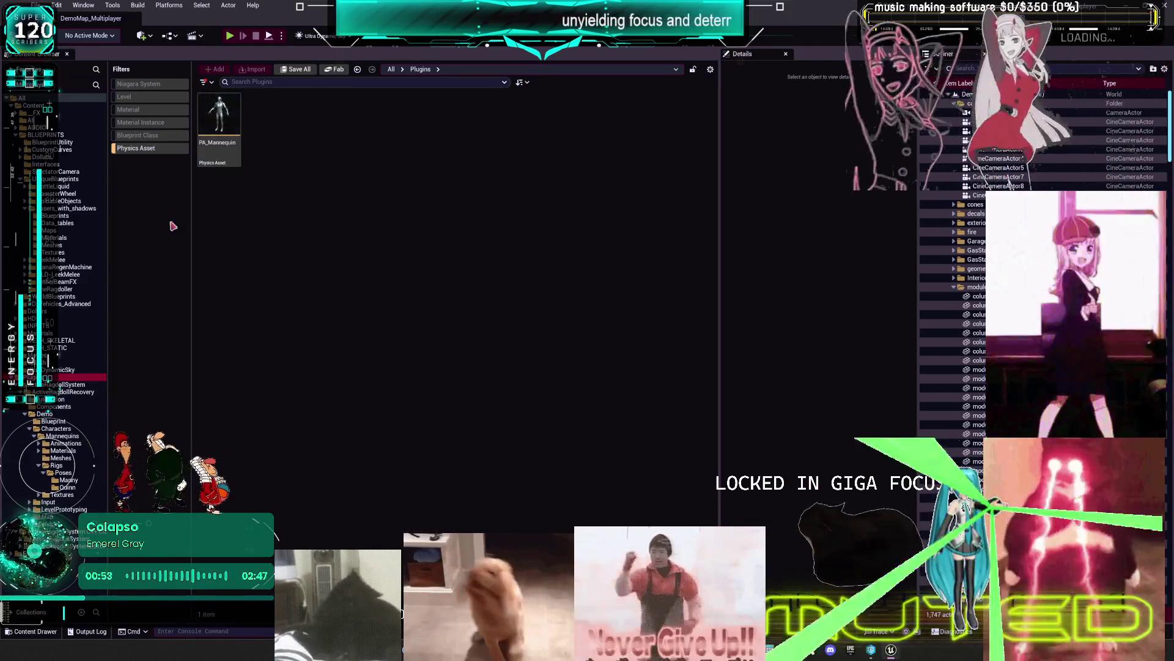
pyautogui.click(144, 148)
pyautogui.click(140, 97)
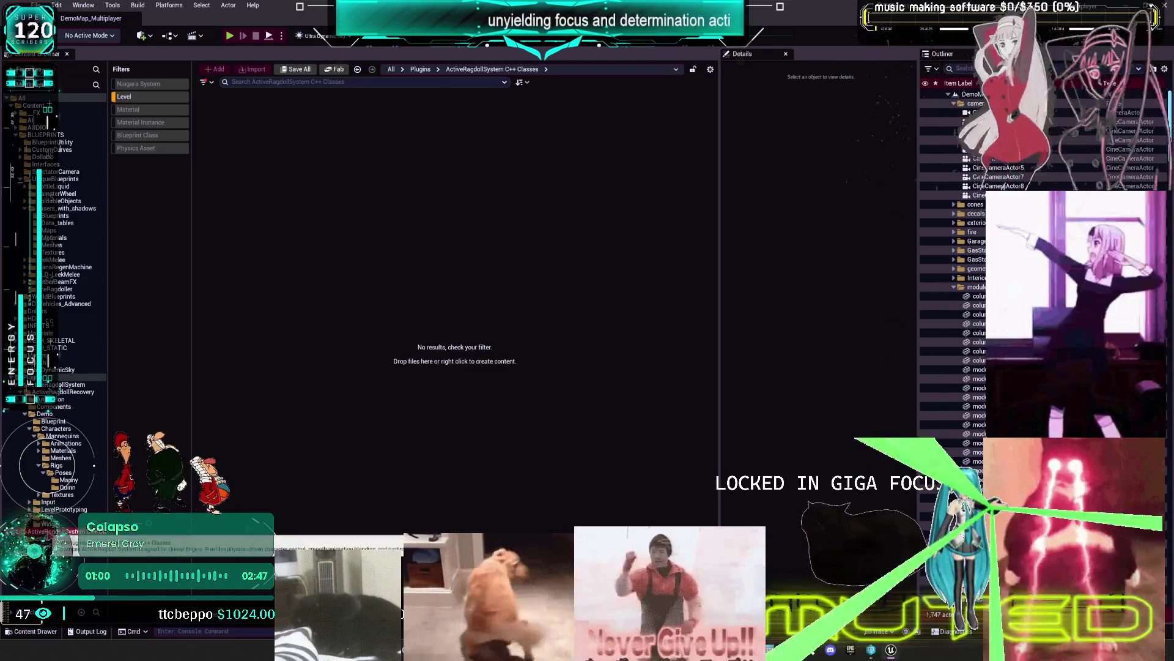
# Browse into the Demo plugin folders and open the Map folder
pyautogui.click(18, 377)
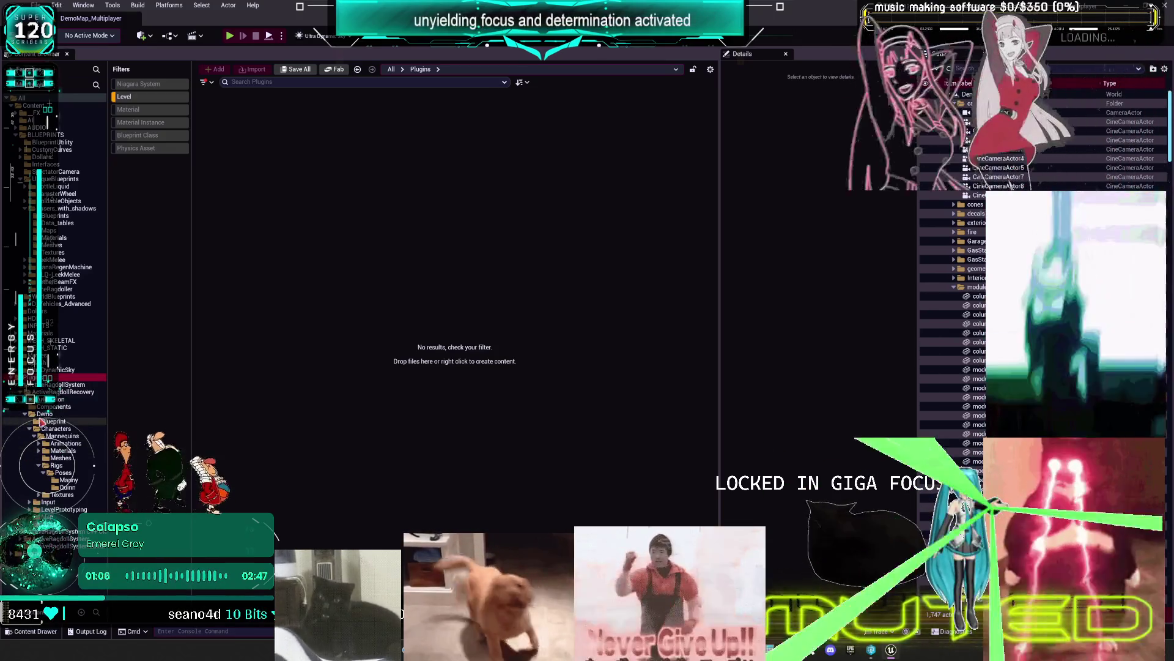
pyautogui.click(49, 421)
pyautogui.click(44, 413)
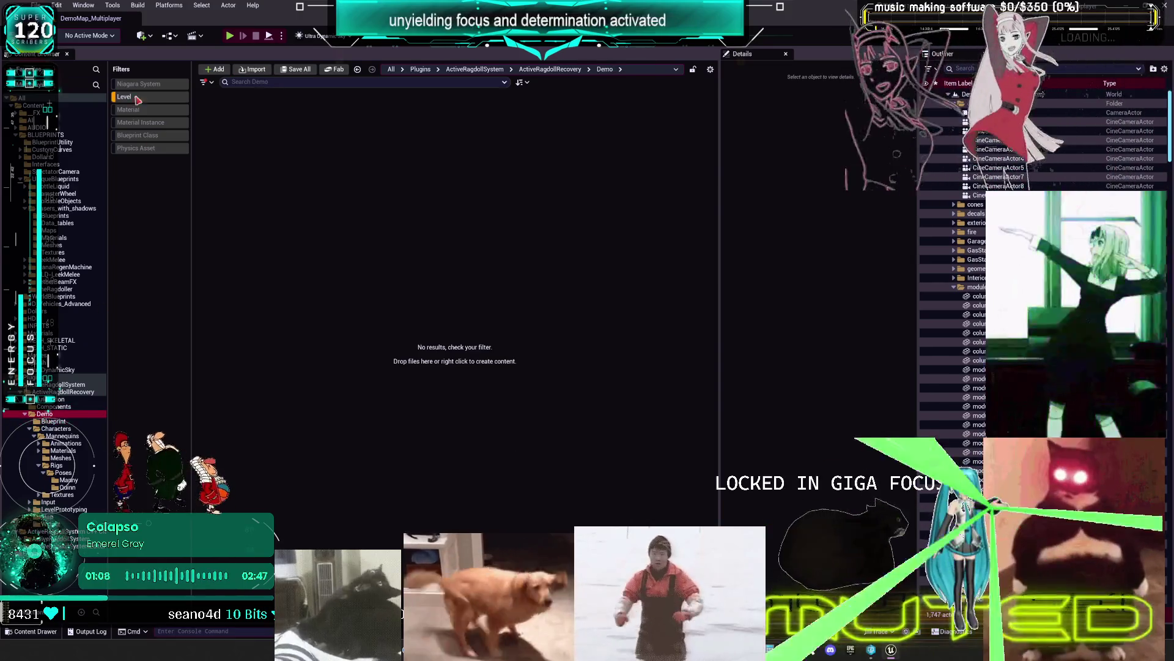
pyautogui.doubleClick(425, 146)
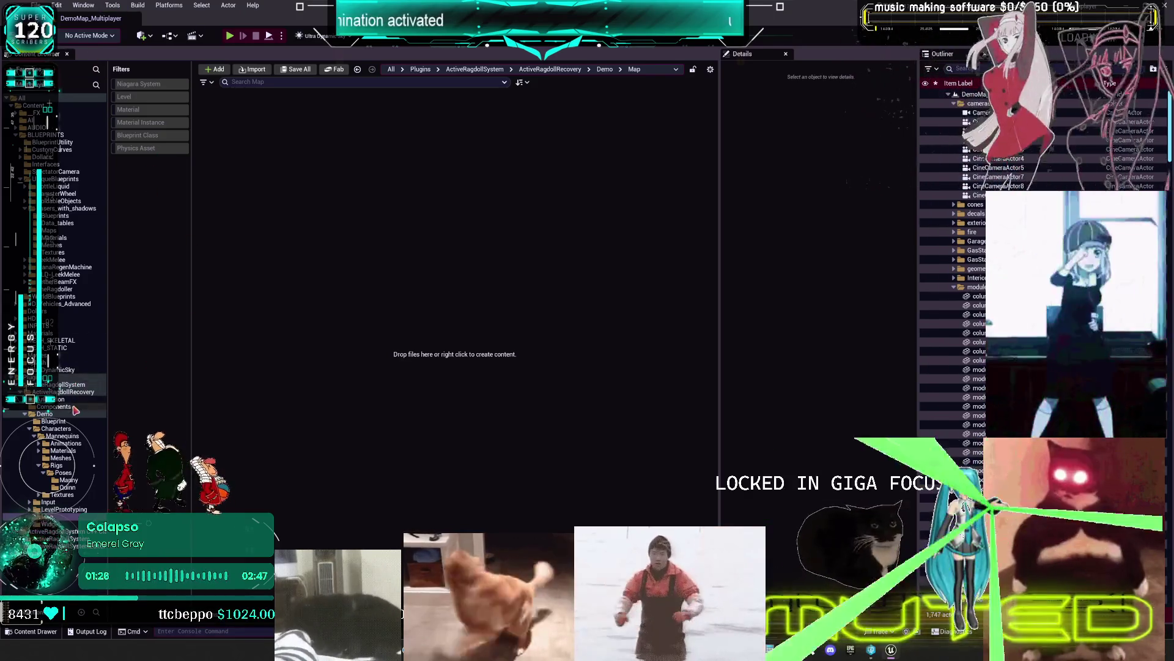
# Filter the Content root to Physics Assets and open PH_MannequinCCD
pyautogui.click(58, 465)
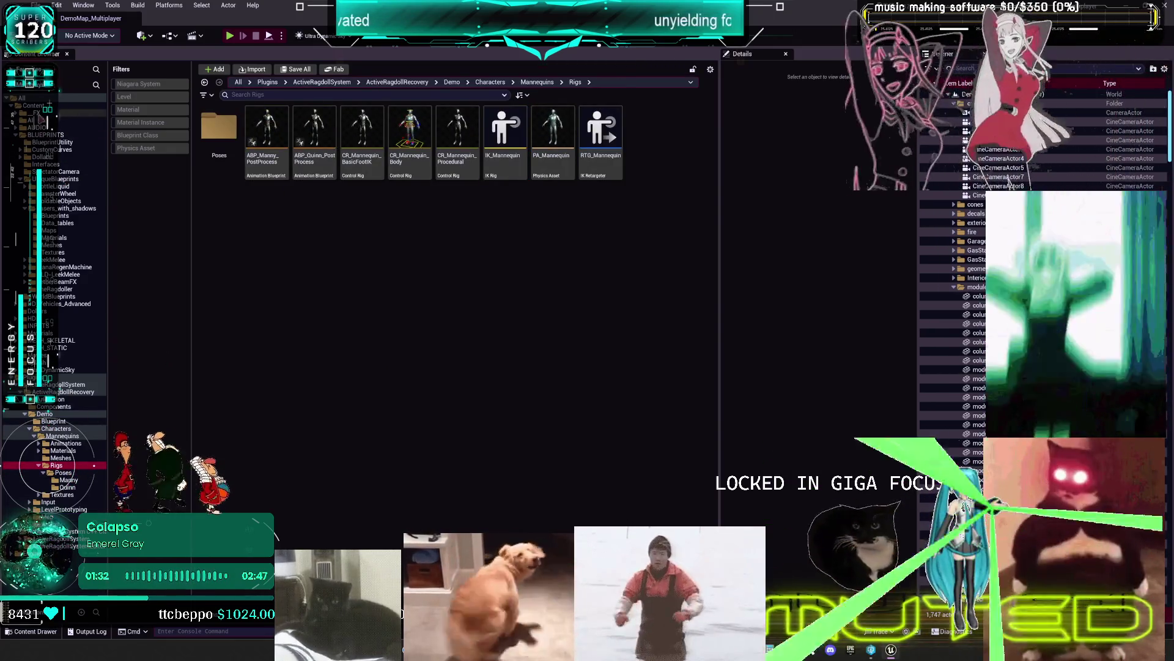
pyautogui.click(86, 105)
pyautogui.click(156, 151)
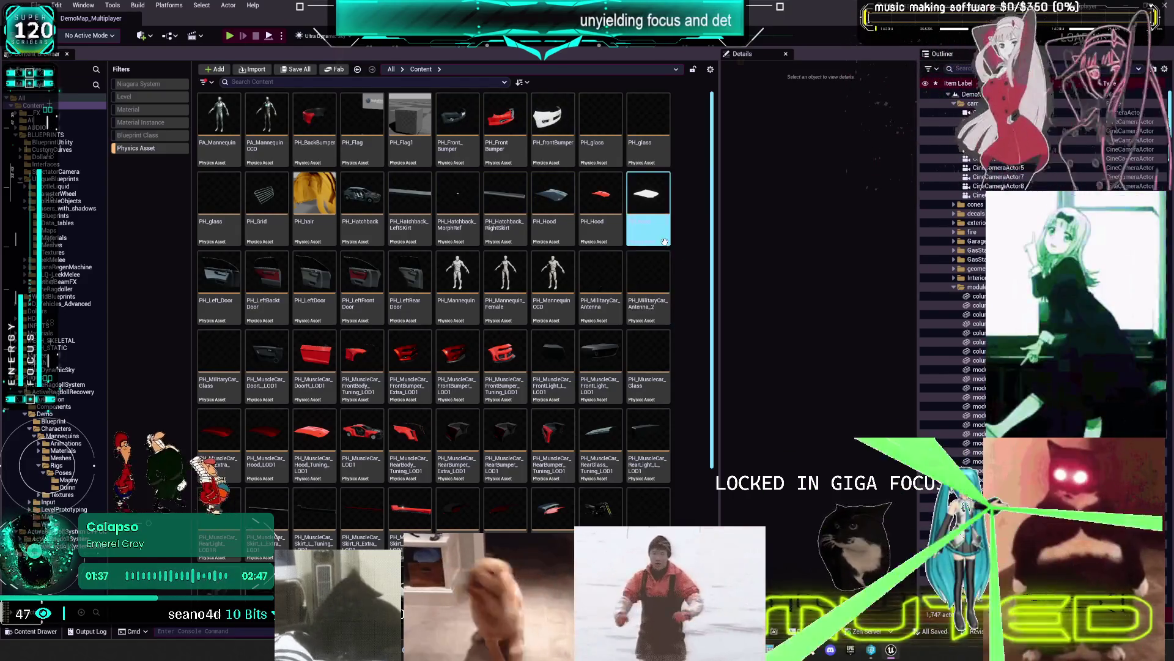
pyautogui.doubleClick(561, 280)
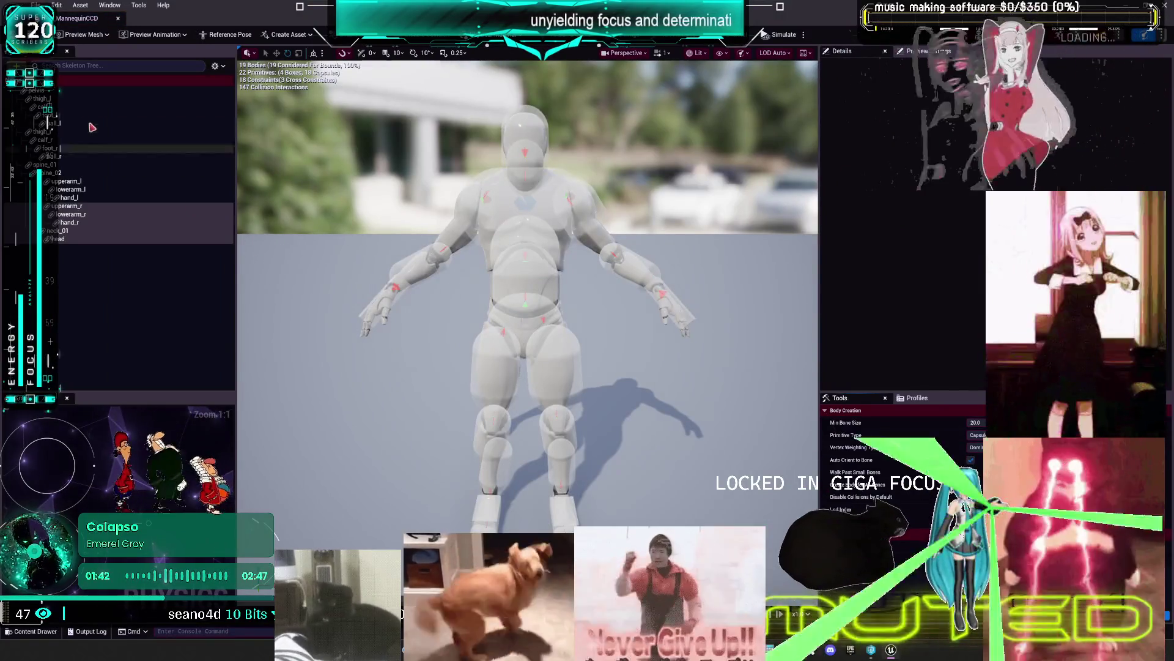
# Inspect the pelvis, thigh_l, calf_l and head bodies, then switch to Obsidian
pyautogui.click(72, 91)
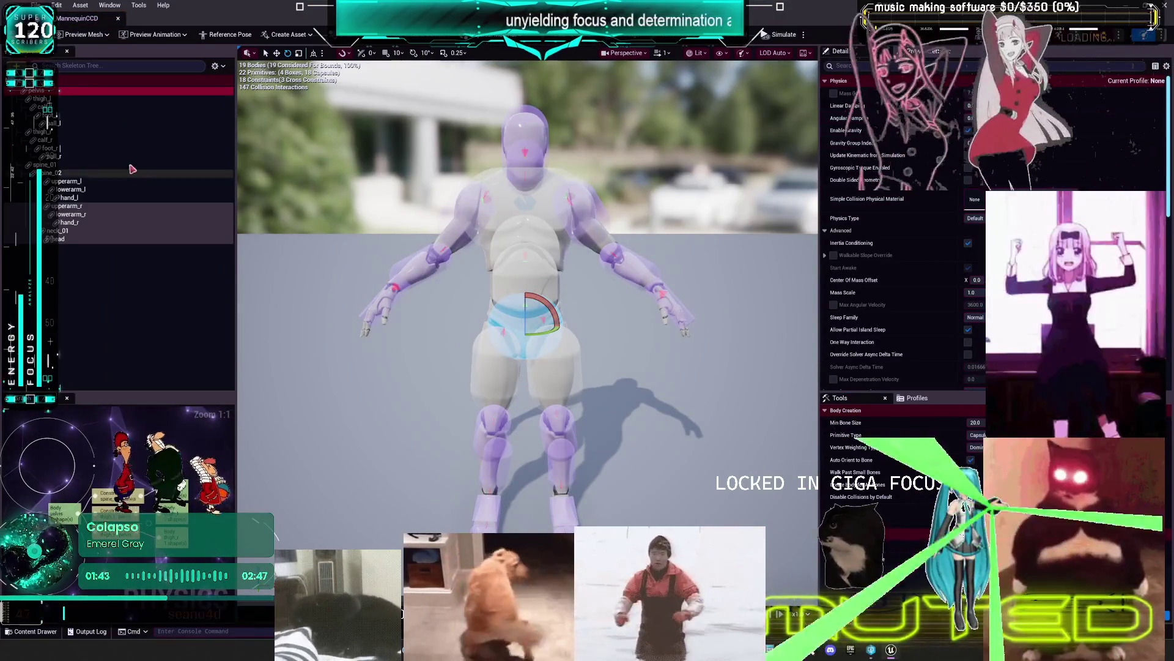
pyautogui.click(53, 99)
pyautogui.click(61, 109)
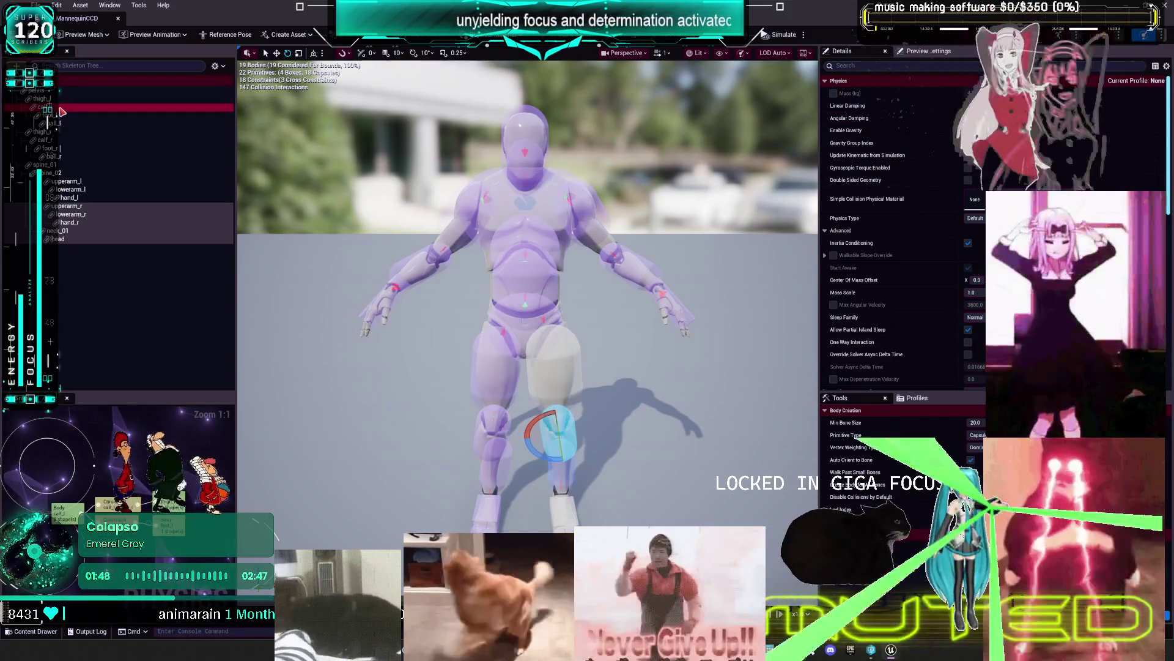
pyautogui.click(525, 121)
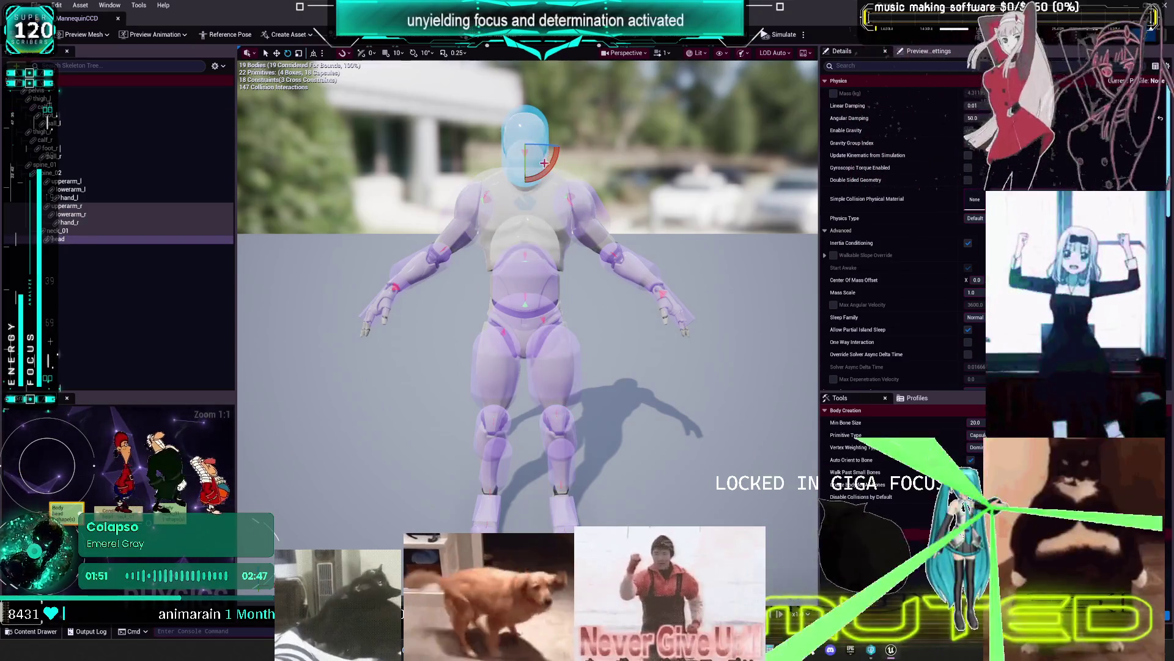
pyautogui.hotkey('alt', 'Tab')
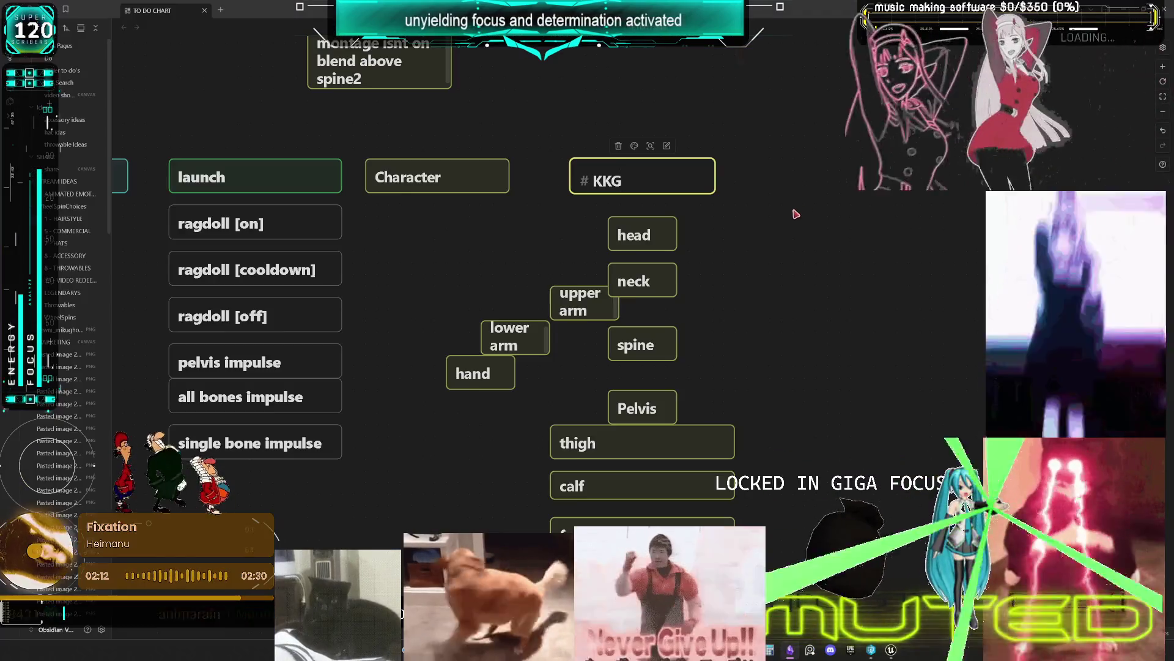
# Rename the KKG card to KG, narrow it, and return to the Unreal physics editor
pyautogui.press('BackSpace')
pyautogui.click(787, 223)
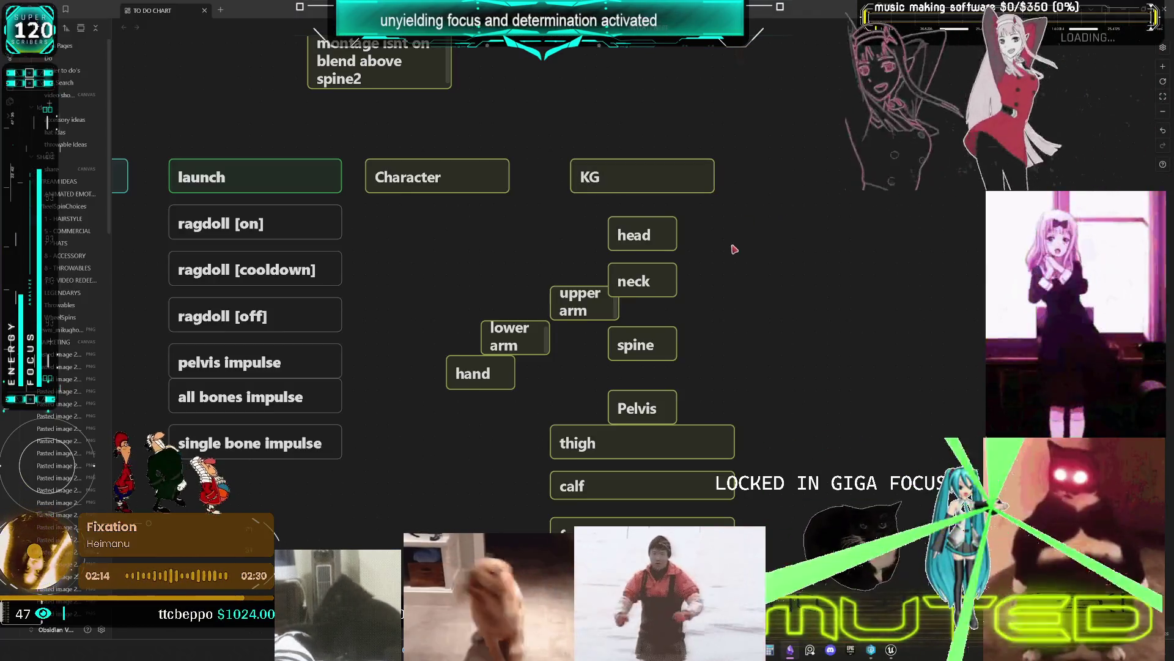
pyautogui.moveTo(714, 192)
pyautogui.mouseDown()
pyautogui.moveTo(592, 179)
pyautogui.moveTo(633, 193)
pyautogui.moveTo(643, 173)
pyautogui.mouseUp()
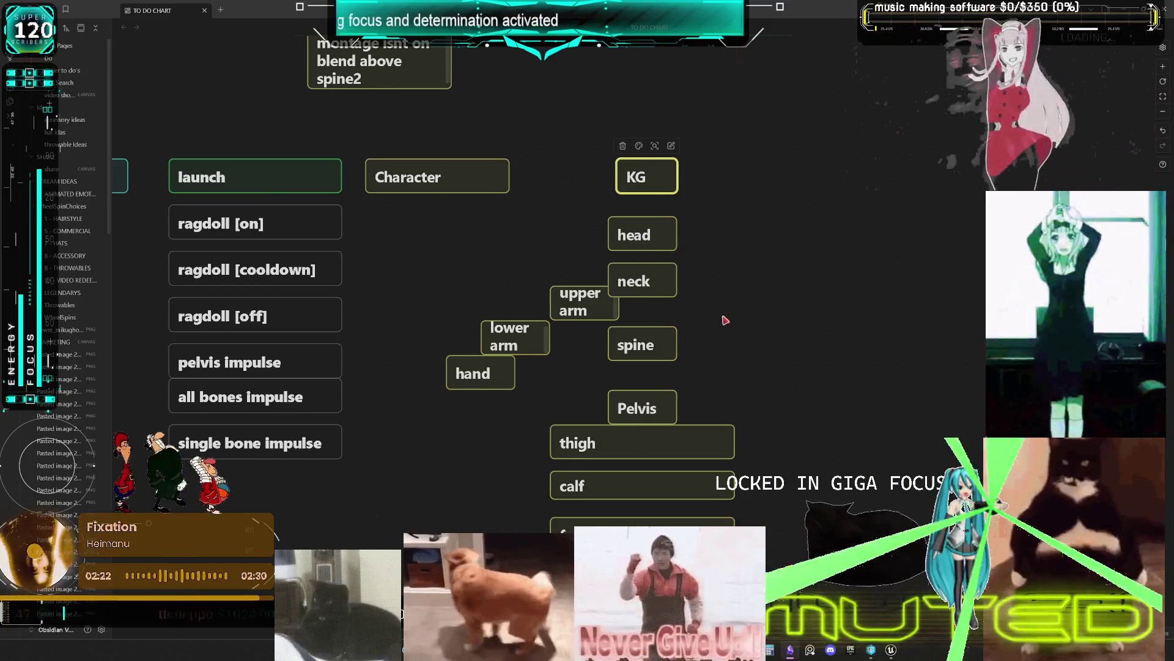
pyautogui.hotkey('alt', 'Tab')
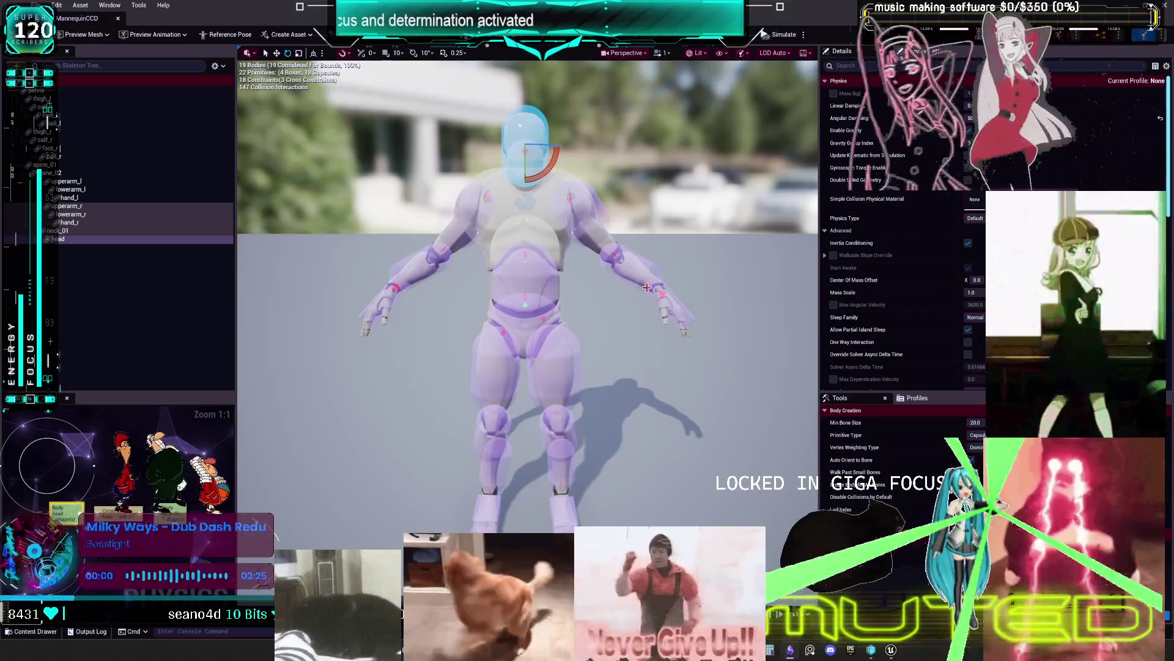
pyautogui.click(68, 107)
pyautogui.click(64, 240)
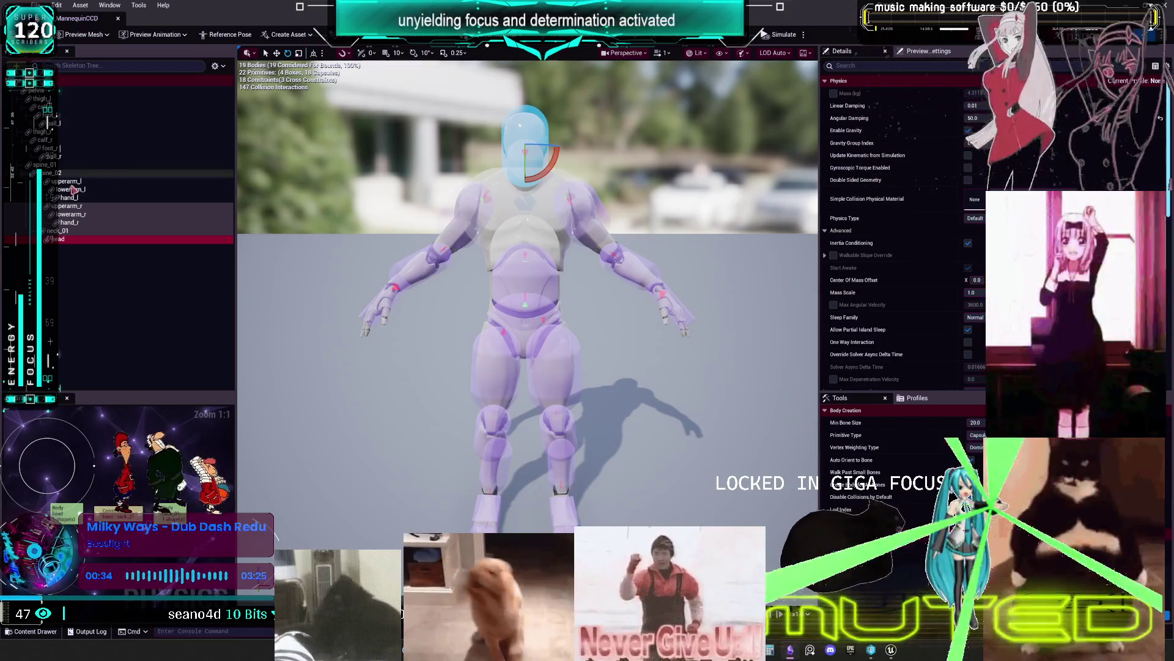
pyautogui.click(59, 231)
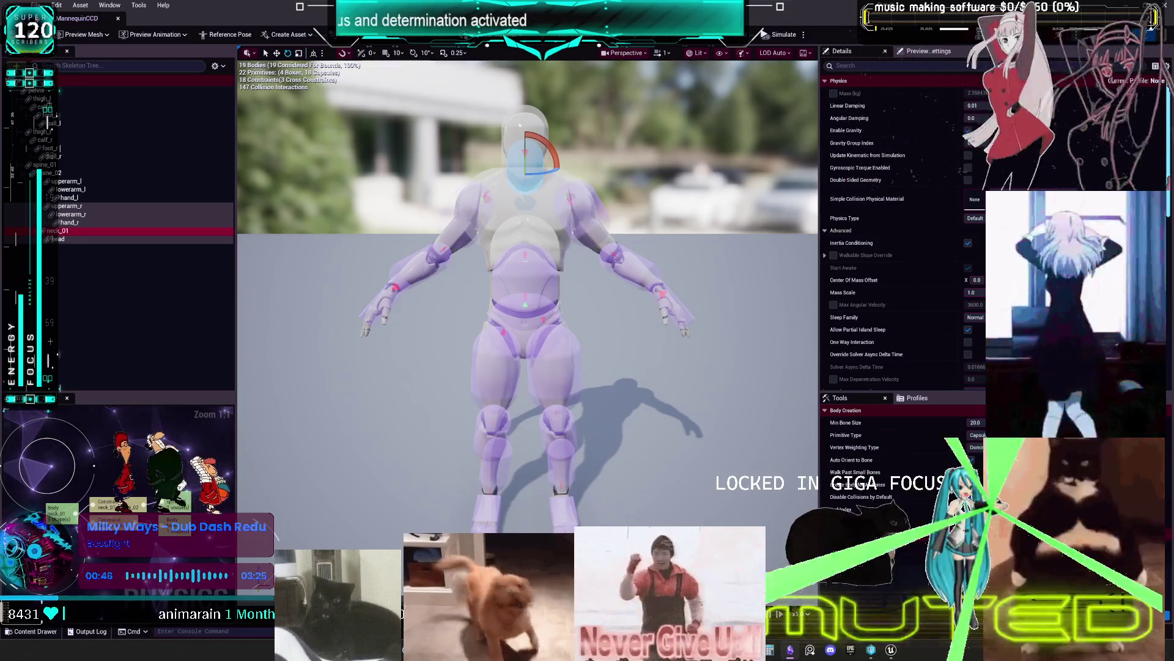
pyautogui.click(74, 222)
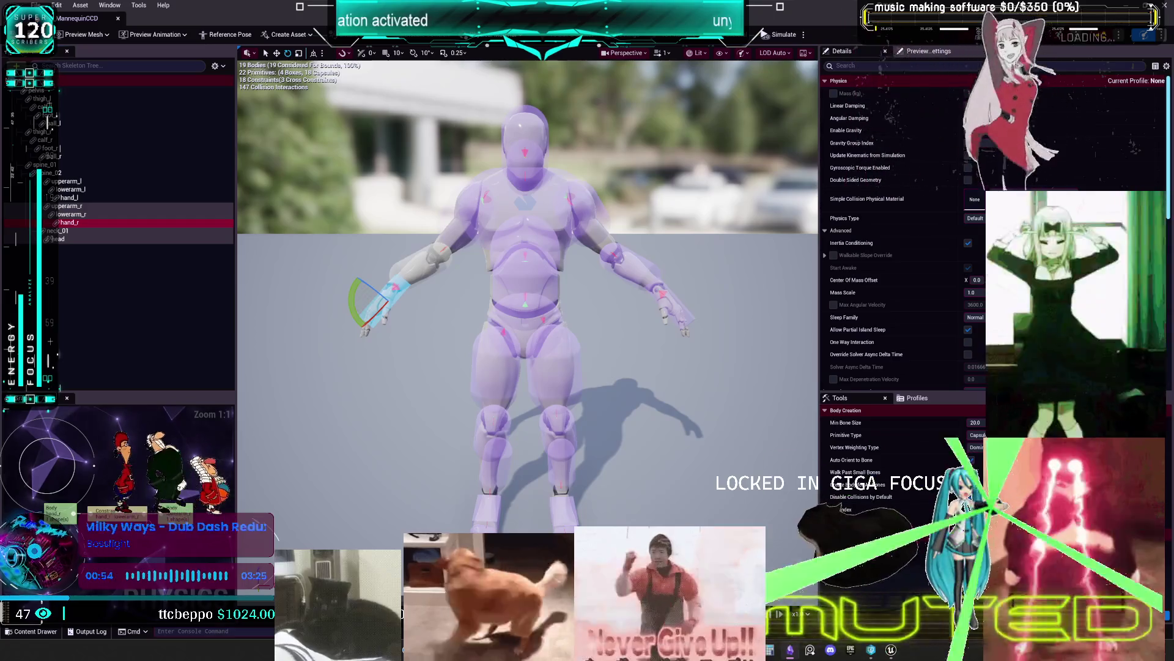
# Inspect the right forearm, right upper arm, left hand and left upper arm bodies
pyautogui.click(70, 214)
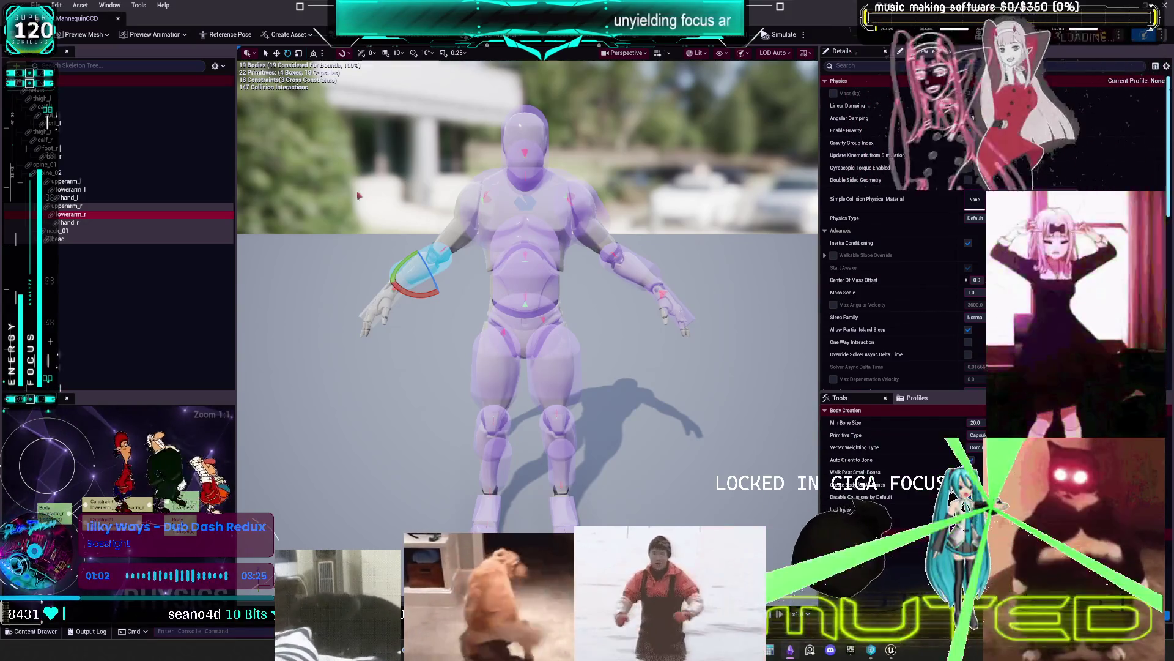
pyautogui.click(78, 207)
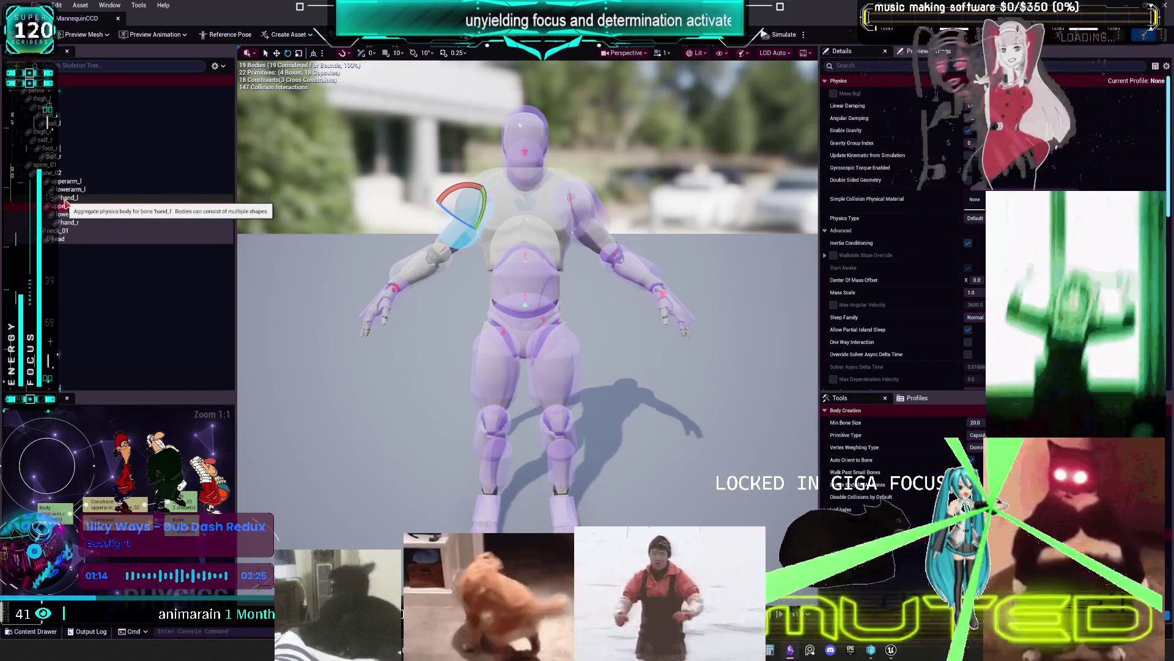
pyautogui.click(66, 197)
pyautogui.click(66, 181)
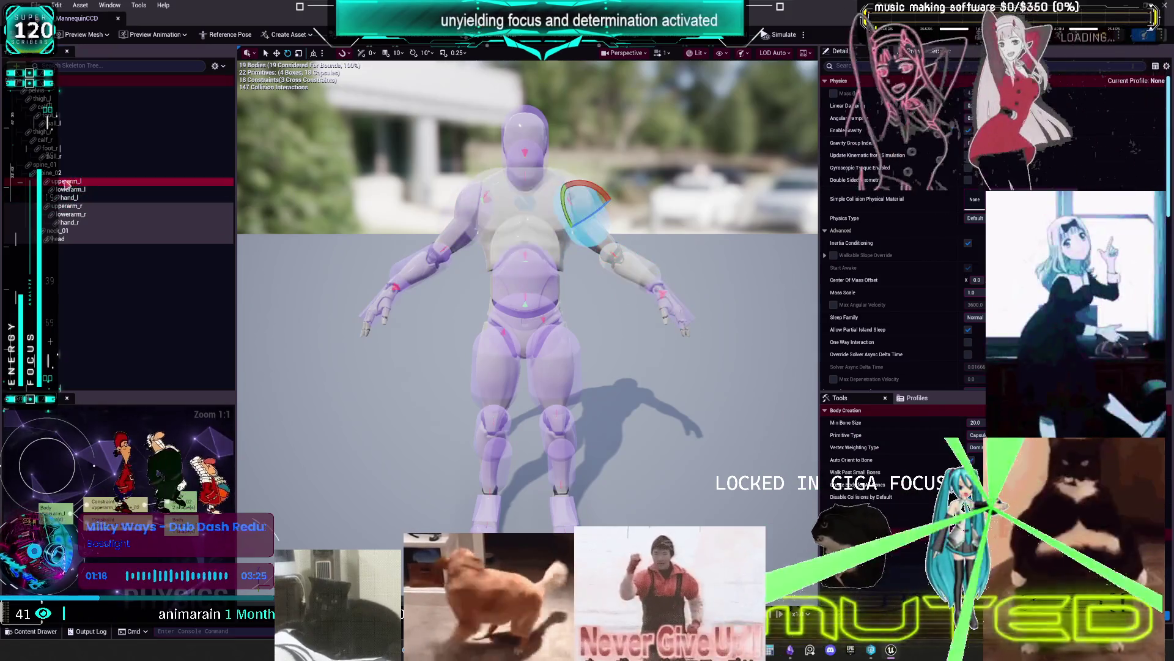
# Inspect the spine_02, spine_01, right foot, calf, thigh and pelvis bodies, then return to the level editor
pyautogui.click(54, 173)
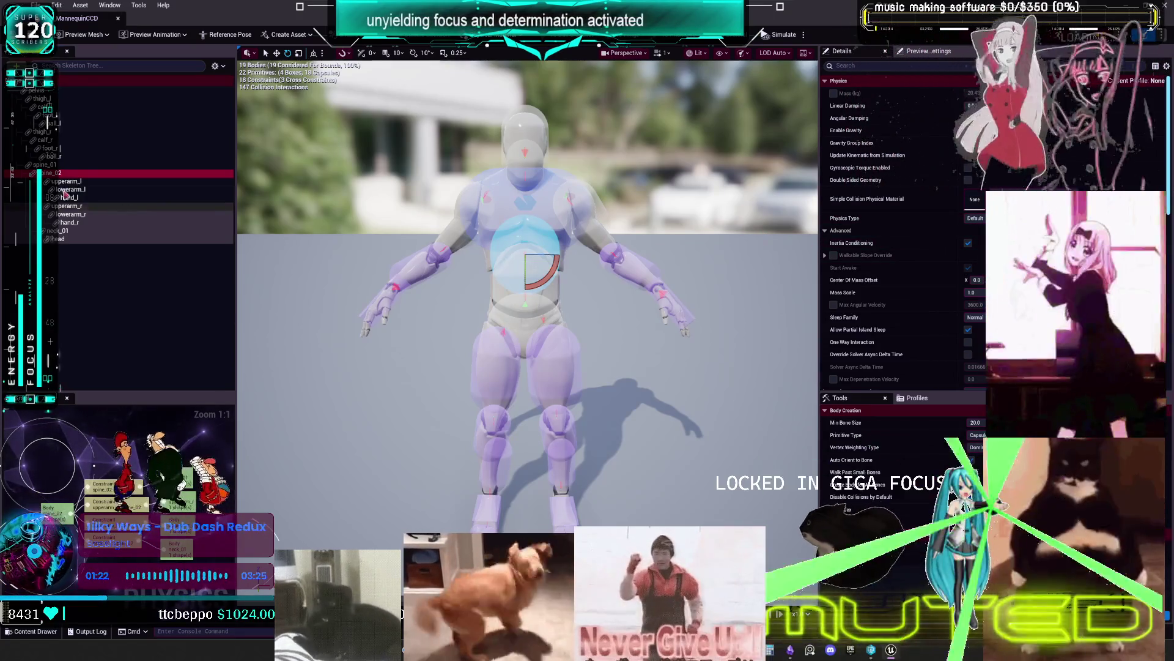
pyautogui.click(48, 165)
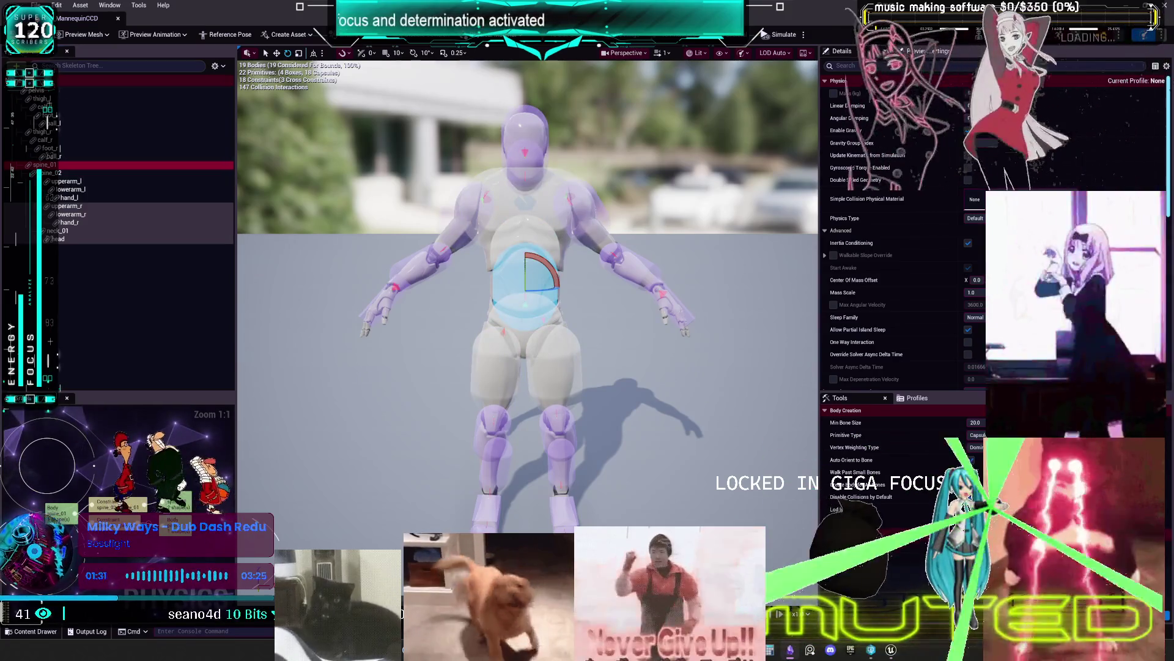
pyautogui.click(69, 149)
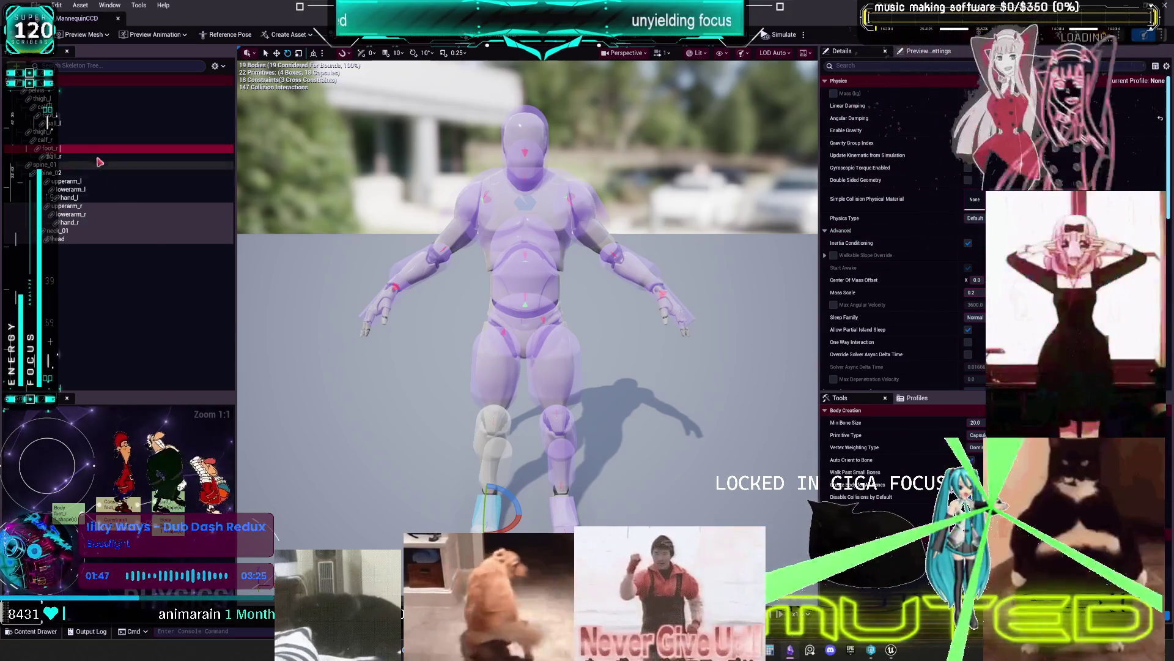
pyautogui.click(45, 140)
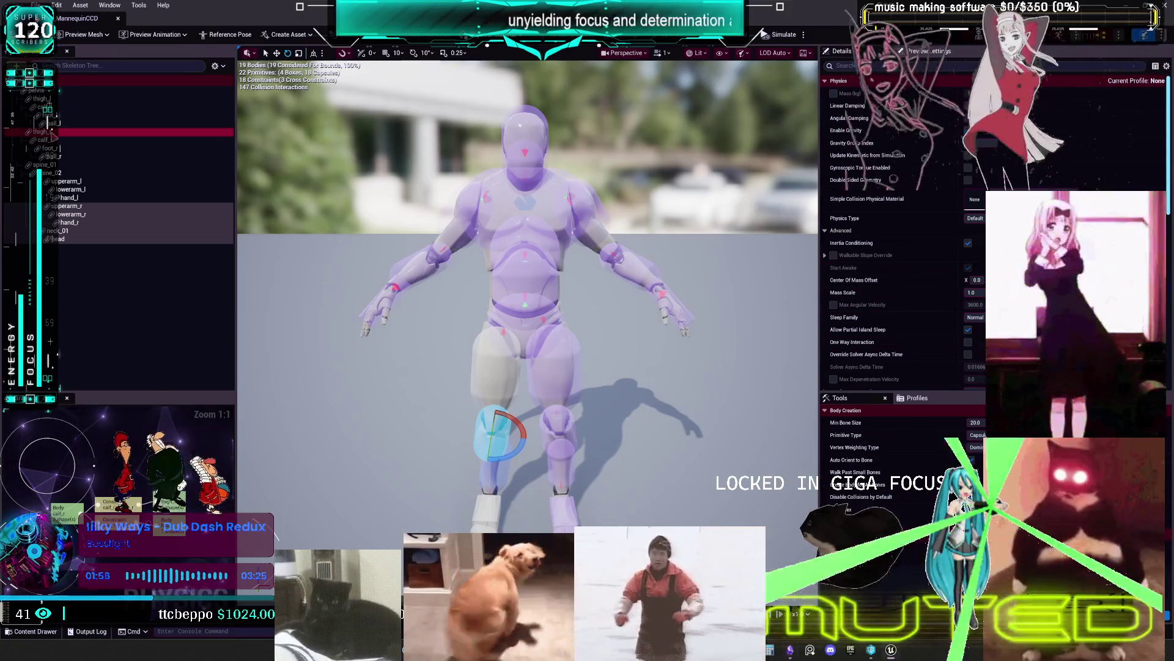
pyautogui.click(98, 131)
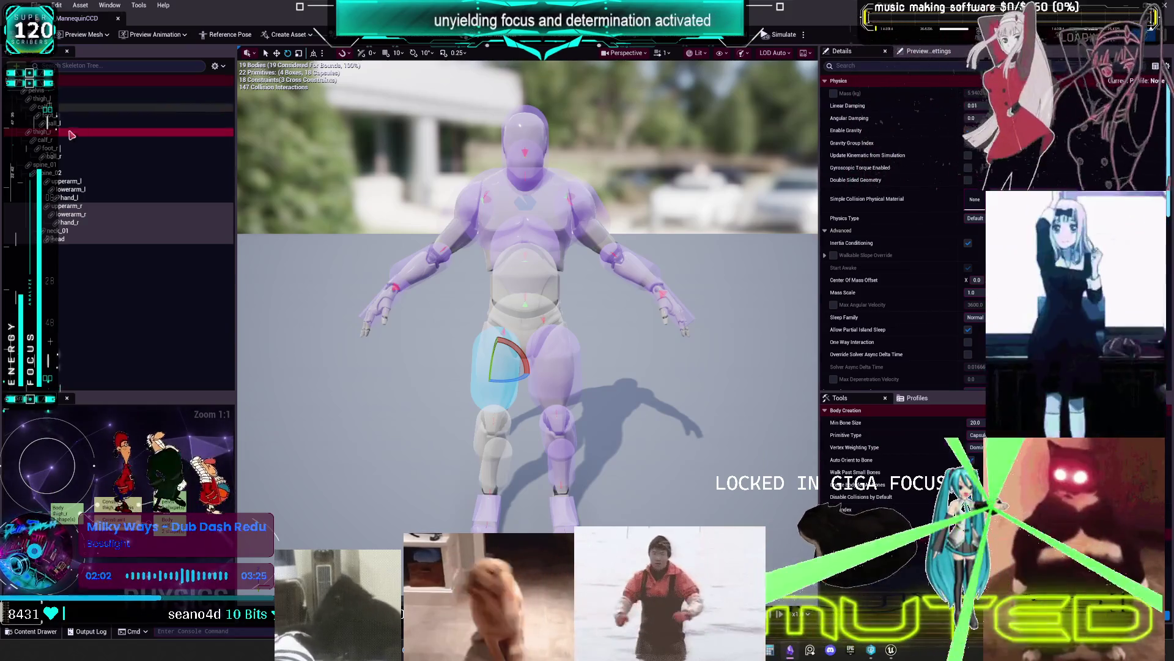
pyautogui.click(38, 90)
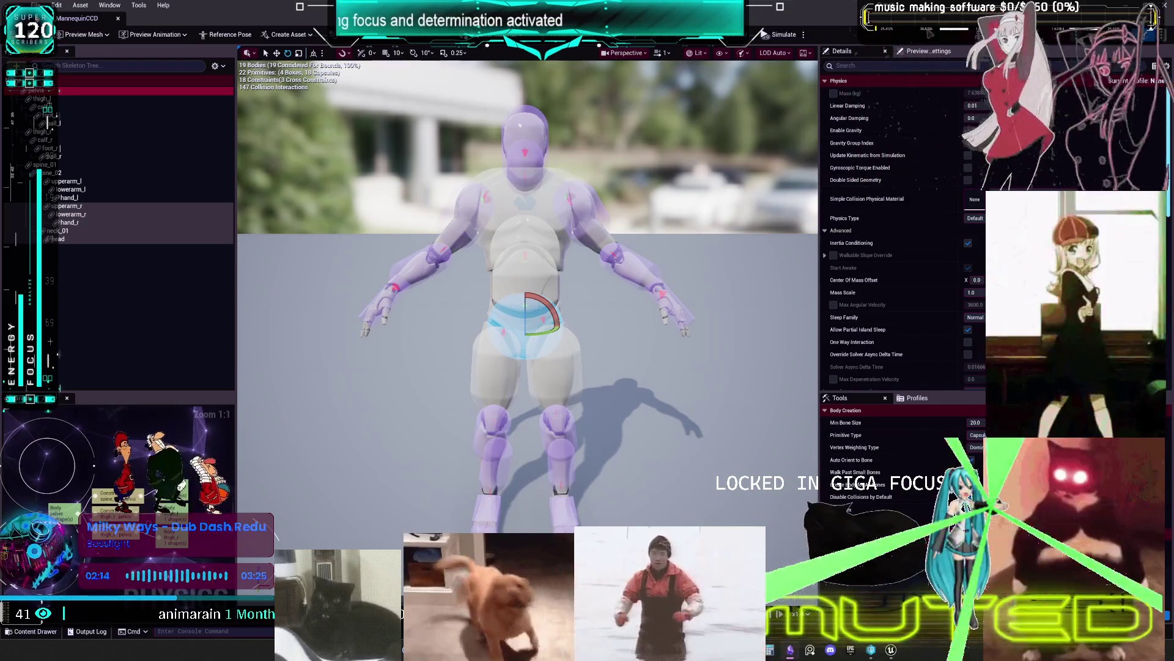
pyautogui.hotkey('alt', 'Tab')
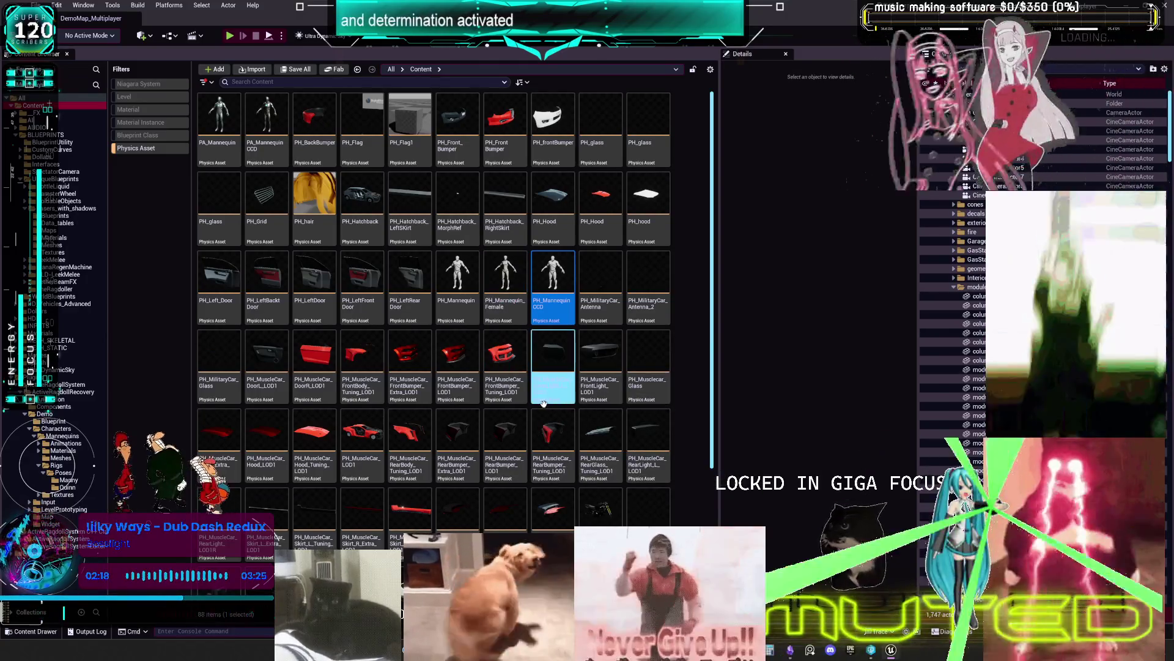
# Open PA_MannequinCCD and PA_Mannequin in the physics asset editor, maximized to full screen
pyautogui.doubleClick(468, 283)
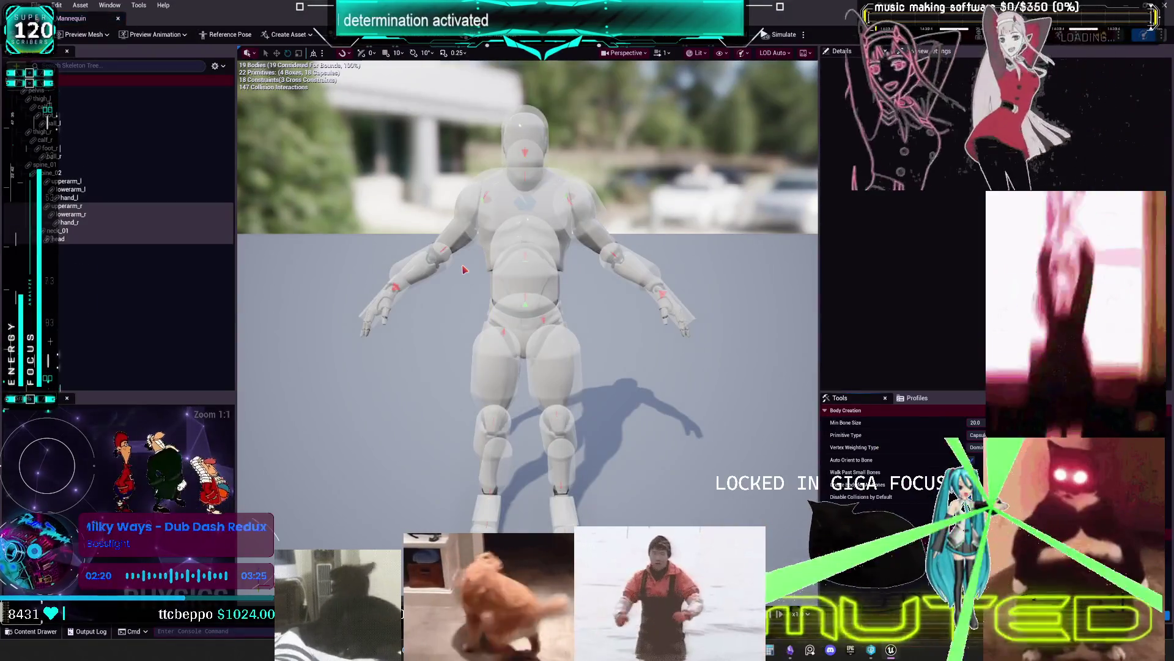
pyautogui.click(118, 18)
pyautogui.scroll(1, 533, 307)
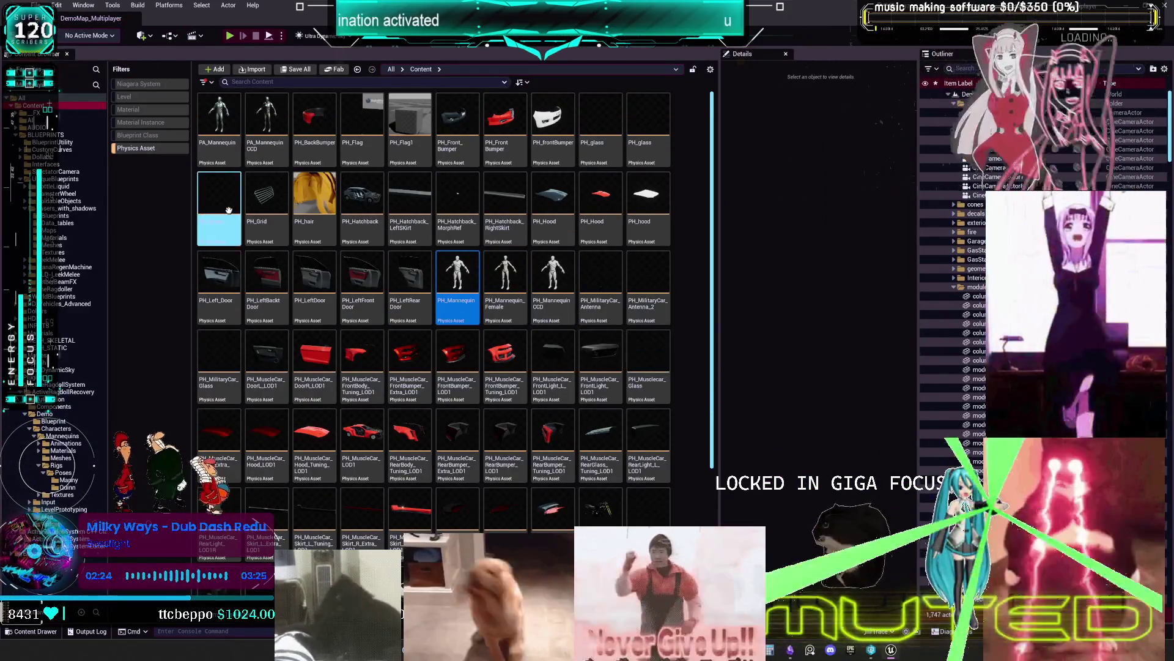
pyautogui.doubleClick(263, 122)
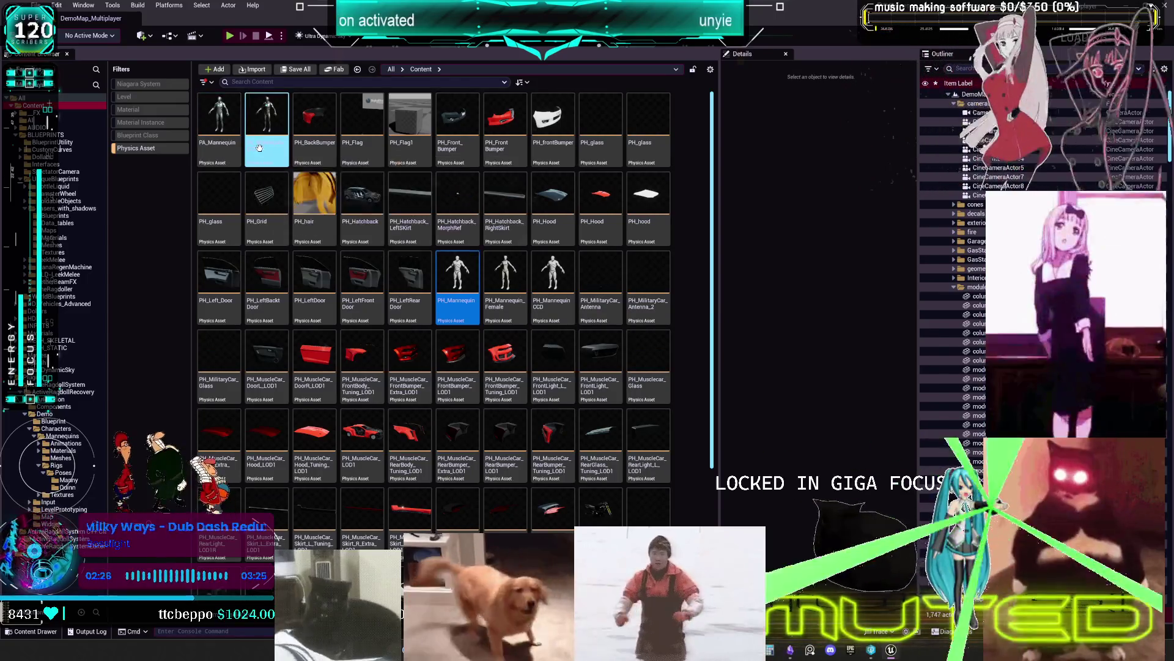
pyautogui.press('super+Down')
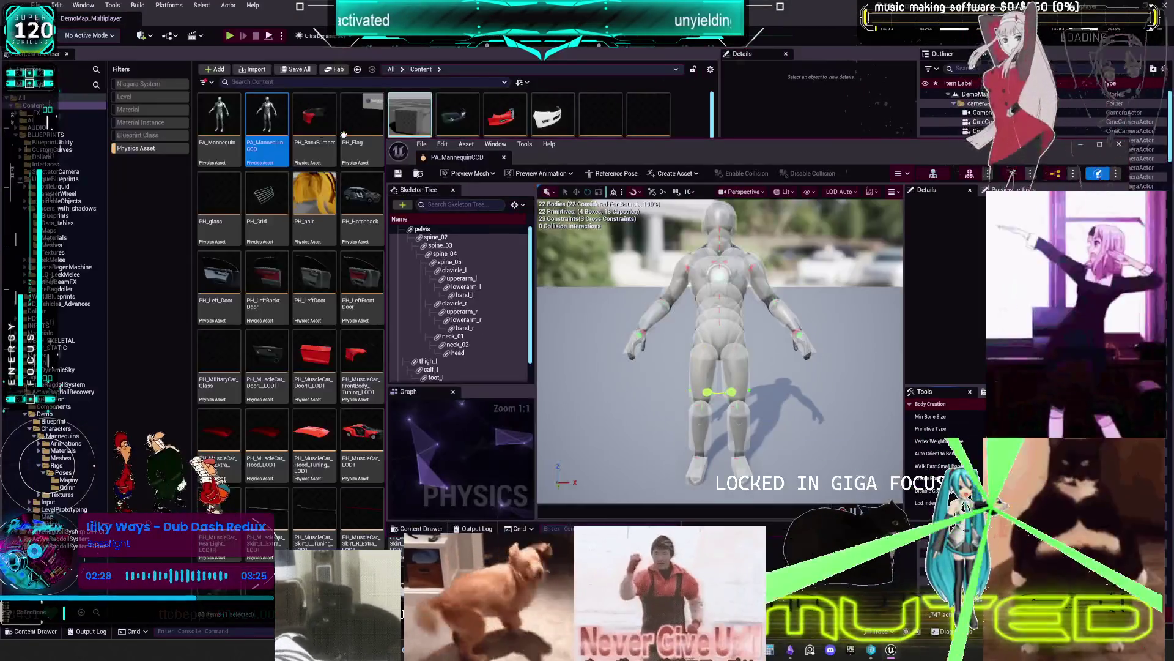
pyautogui.doubleClick(219, 115)
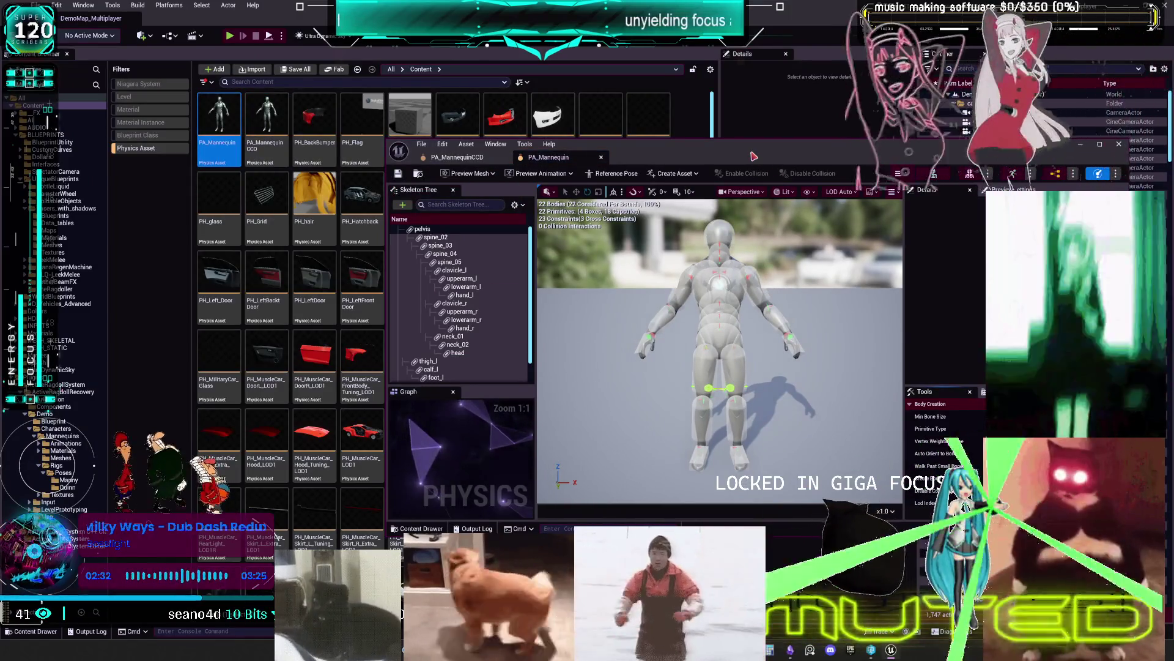
pyautogui.press('super+Up')
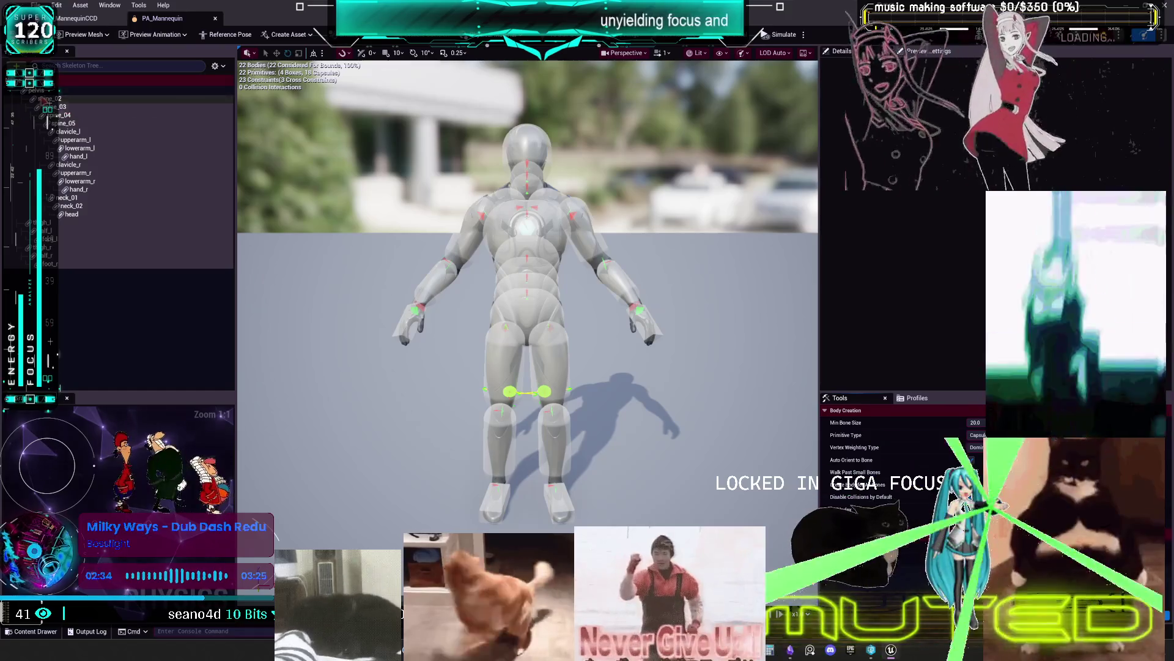
pyautogui.click(46, 91)
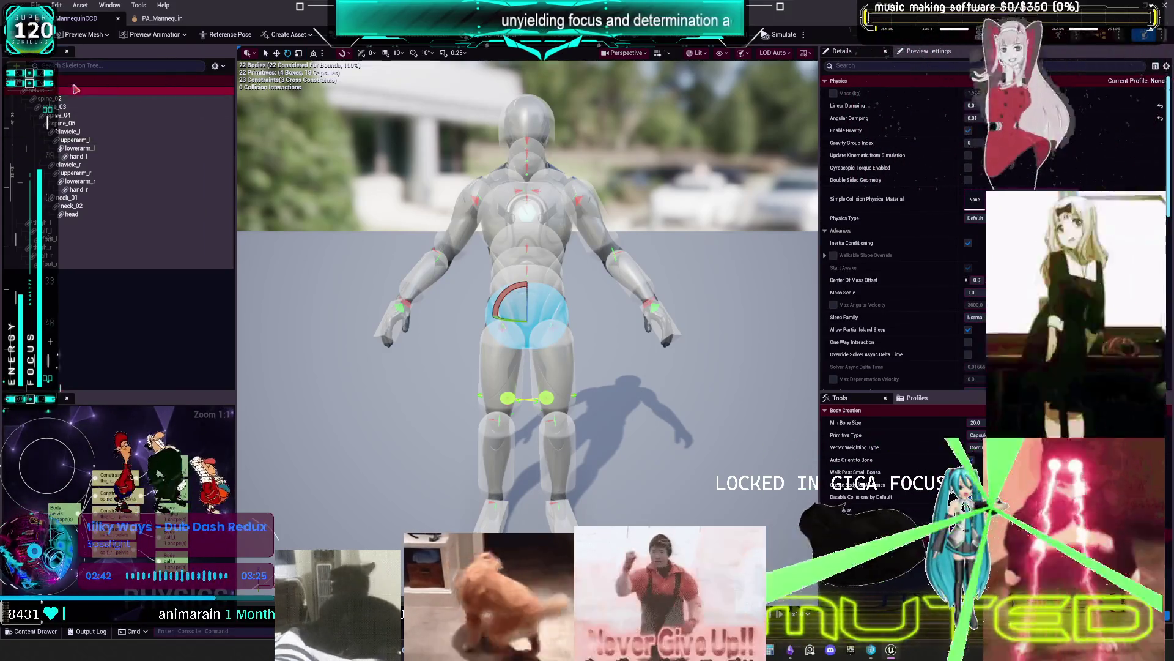
pyautogui.click(122, 99)
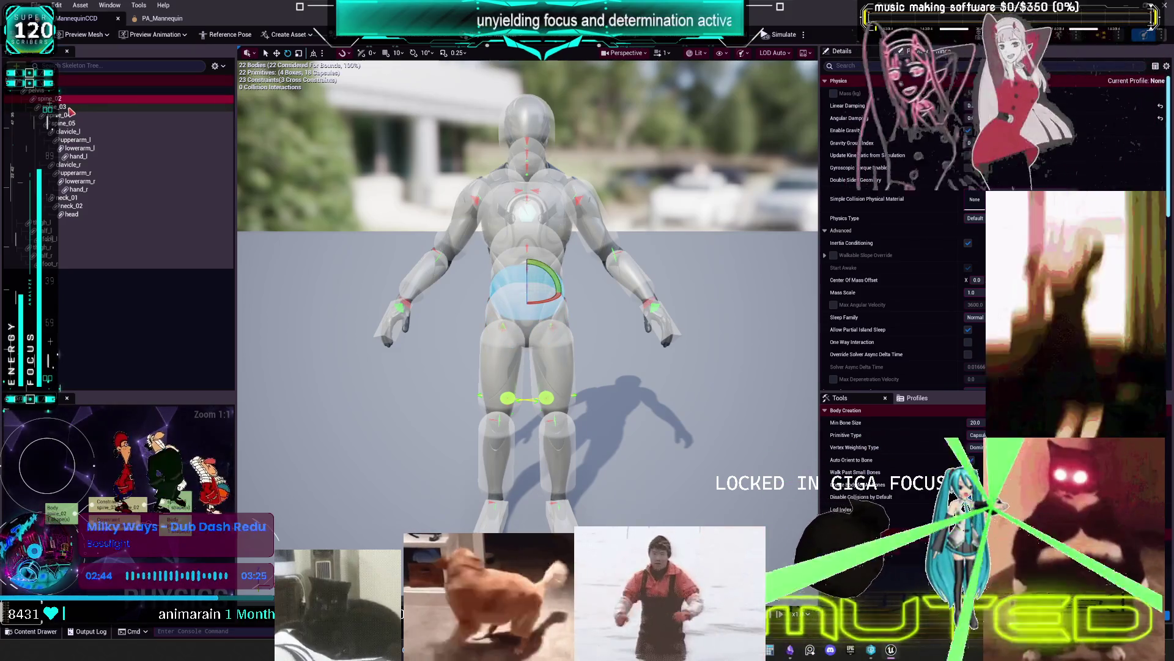
pyautogui.click(69, 107)
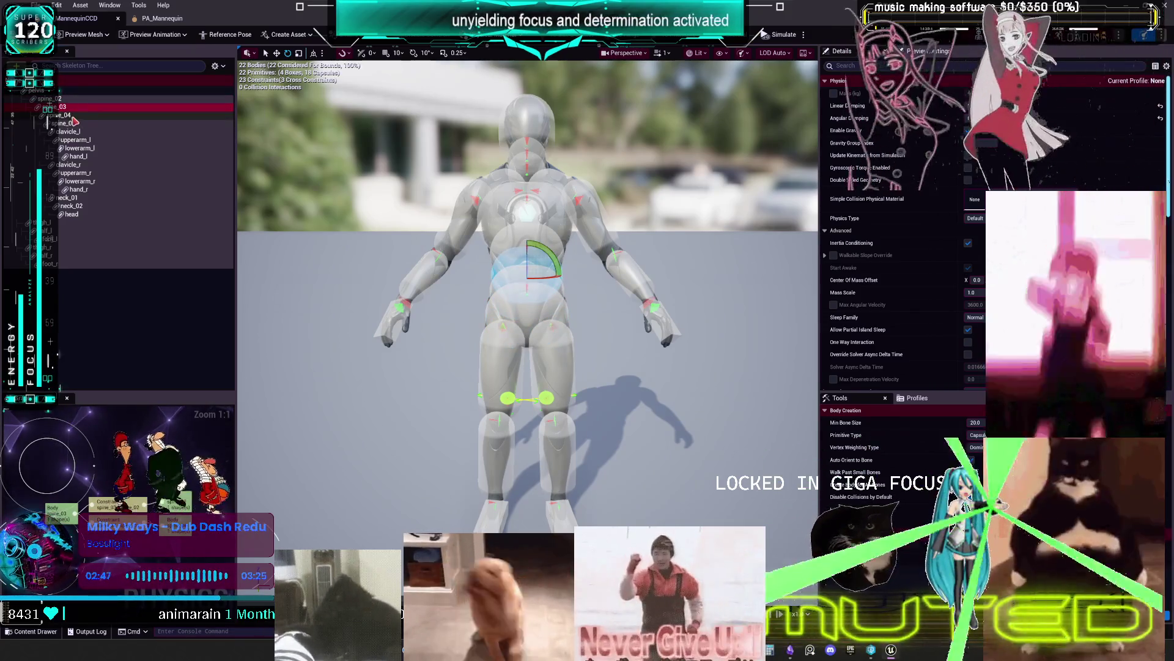
pyautogui.click(73, 117)
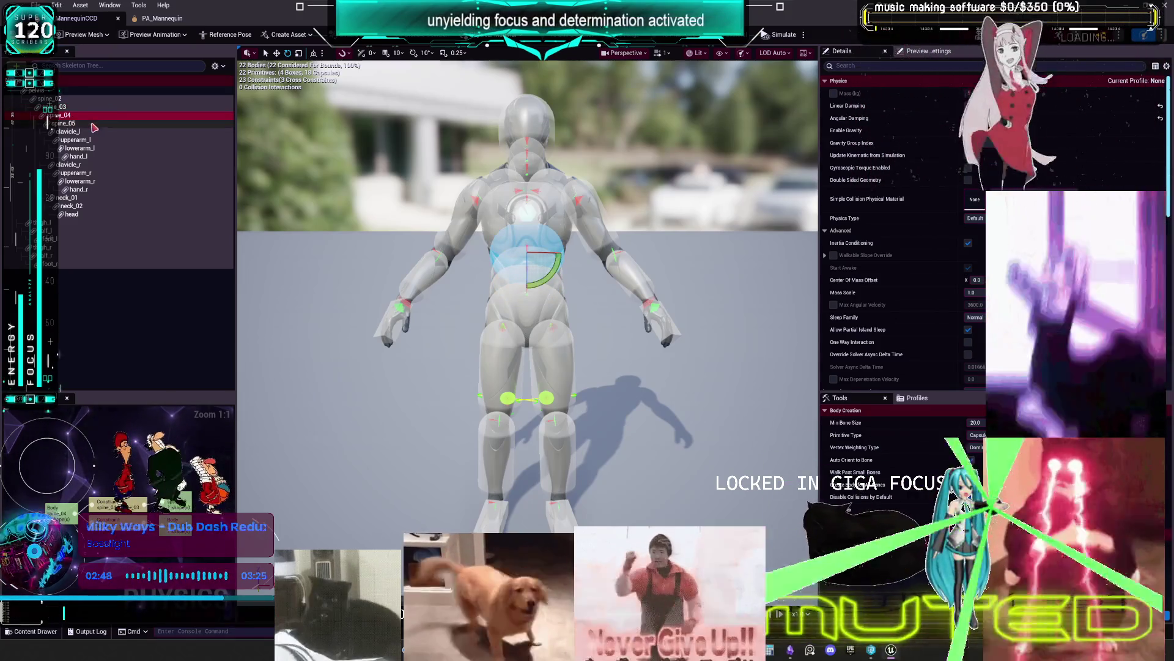
pyautogui.click(93, 125)
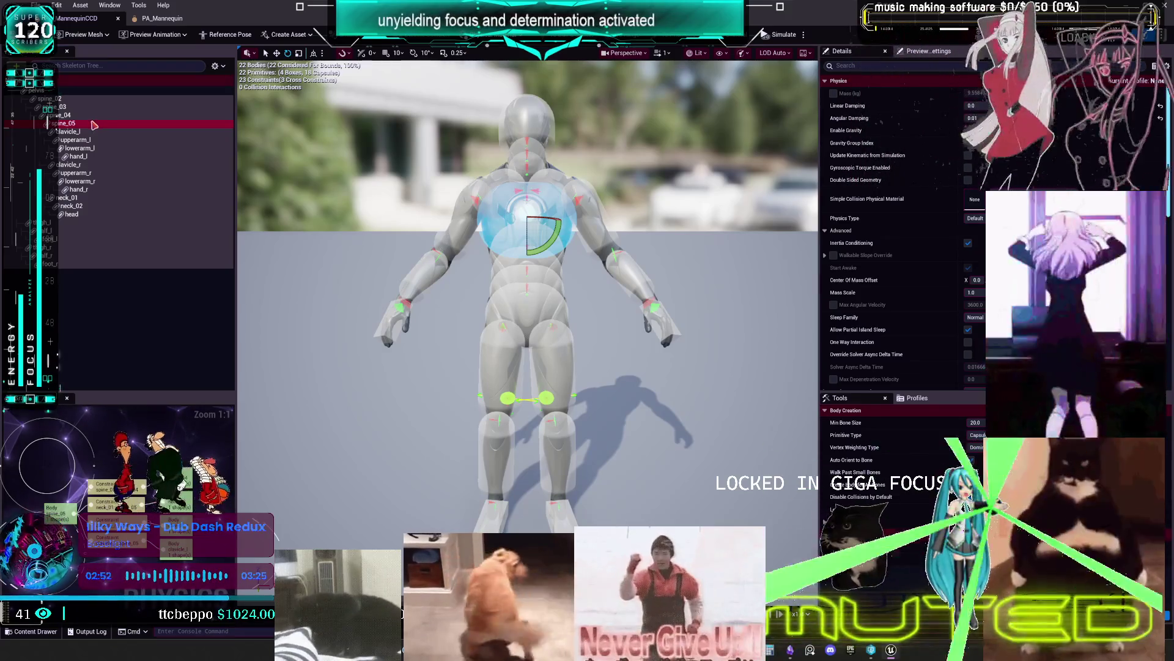
pyautogui.click(86, 132)
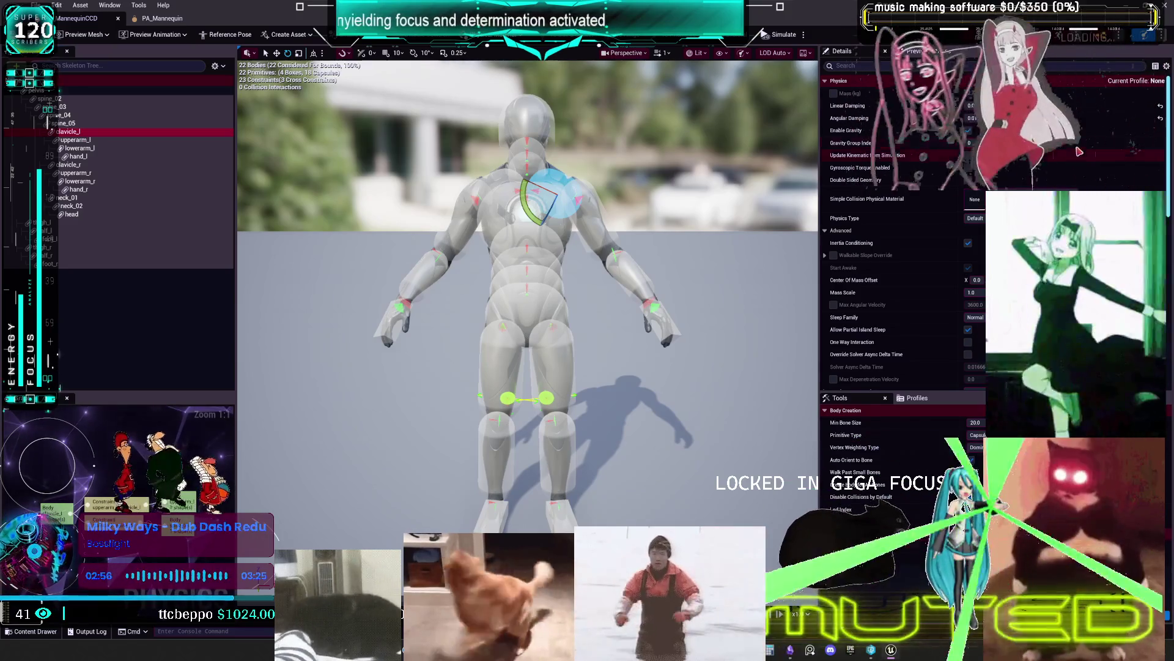
pyautogui.click(73, 140)
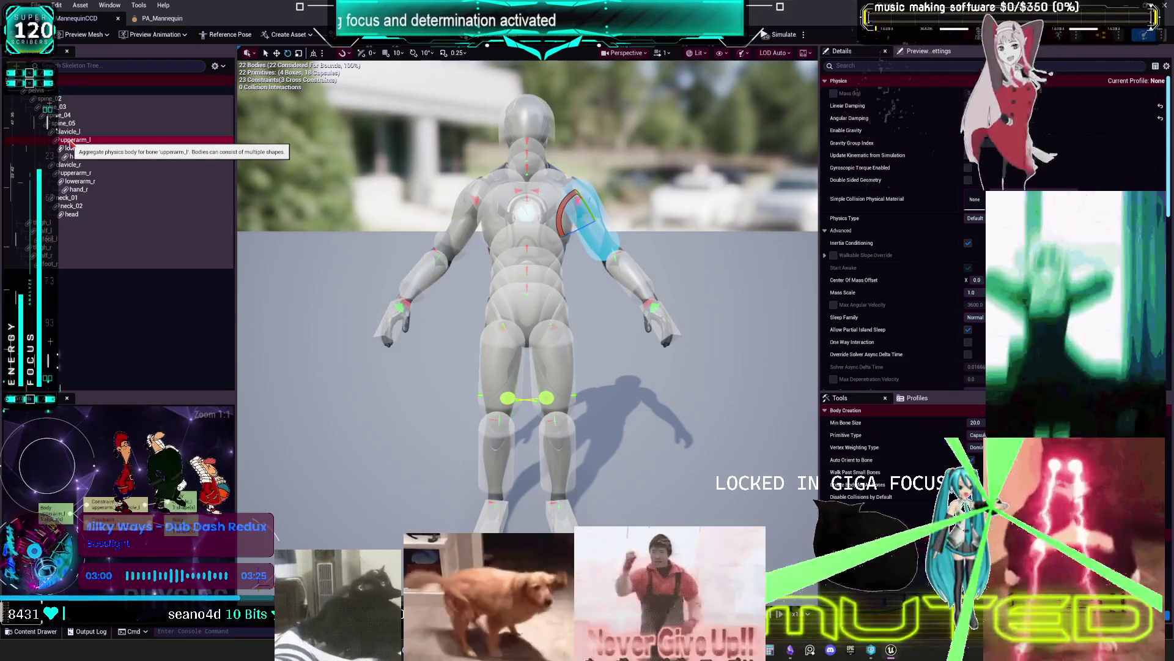
pyautogui.press('Up')
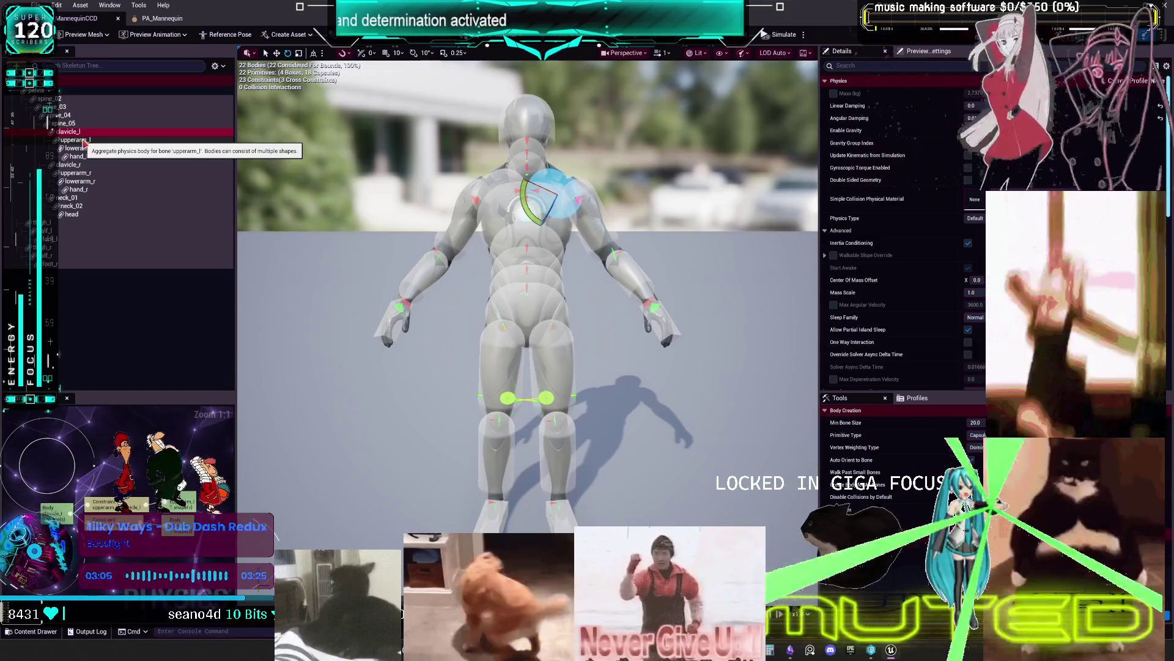
pyautogui.click(84, 140)
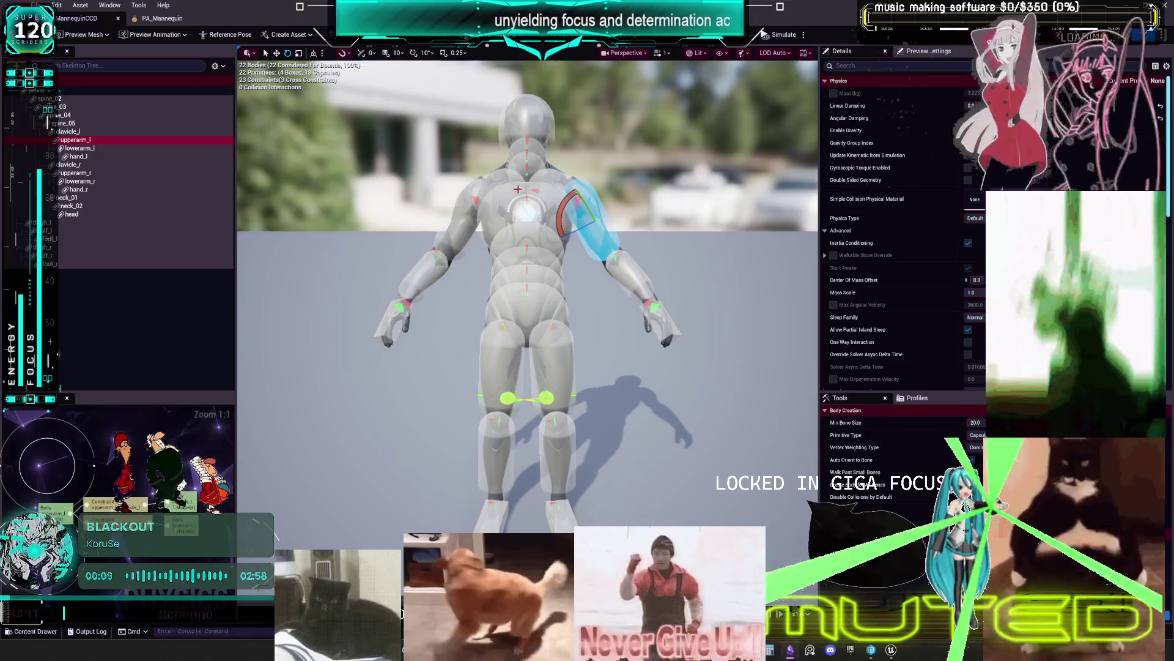
pyautogui.click(557, 179)
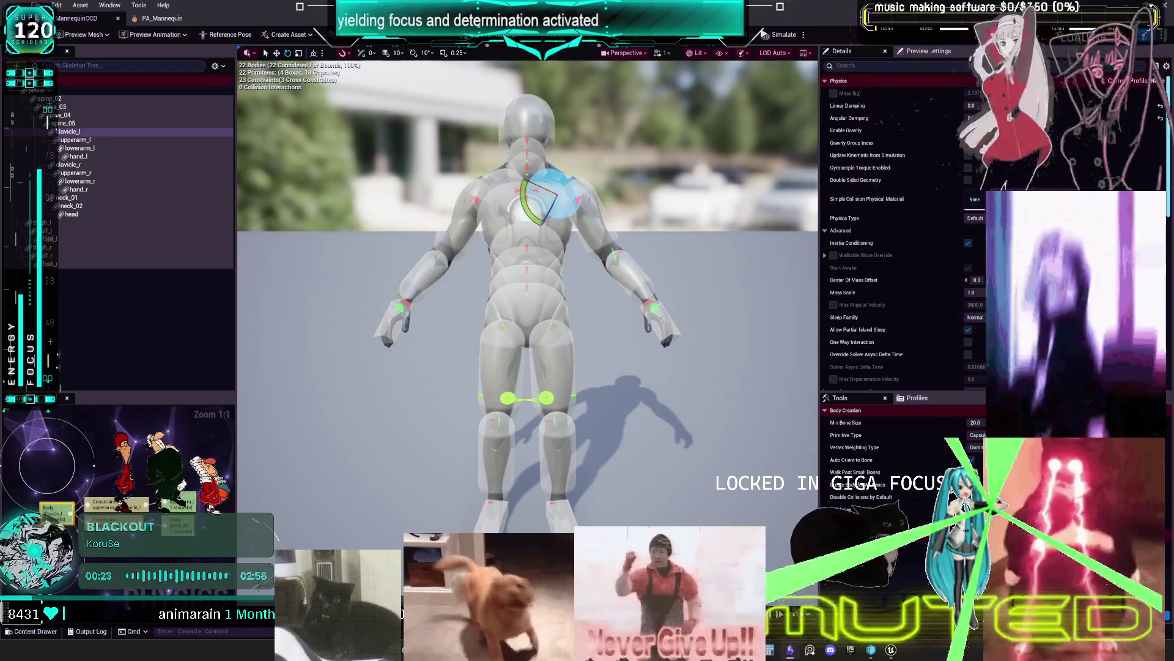
pyautogui.rightClick(80, 141)
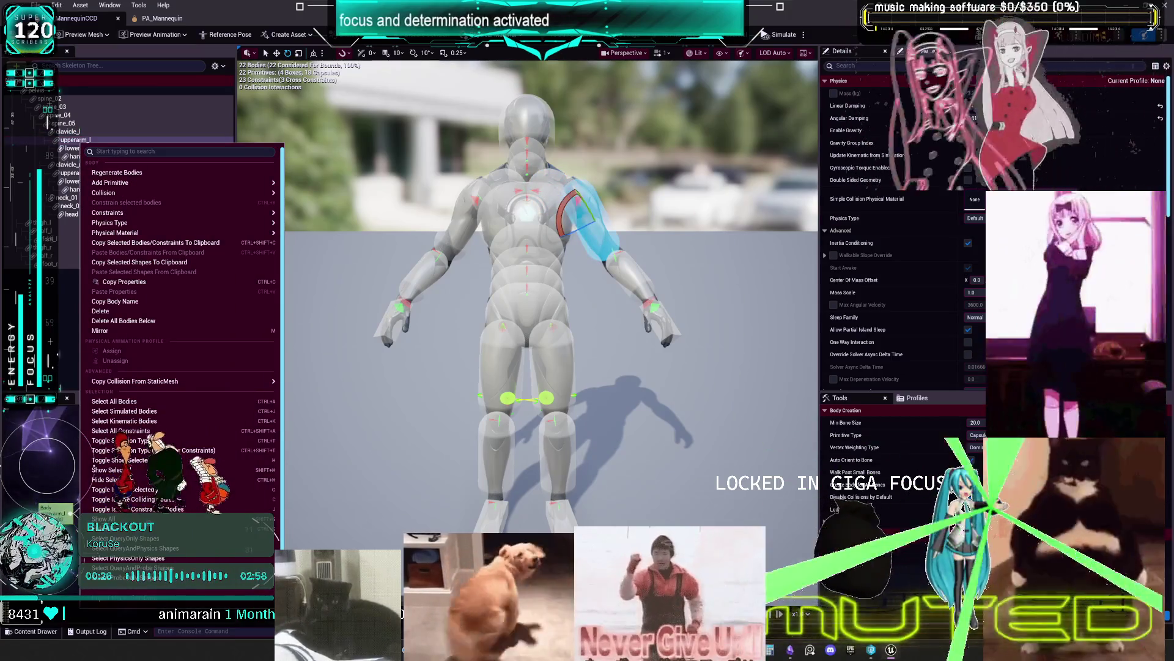
# Inspect the upperarm_l, lowerarm_l, hand_l, clavicle_r, thigh_l and calf_l bodies, then return to the Content Browser
pyautogui.press('Escape')
pyautogui.click(75, 141)
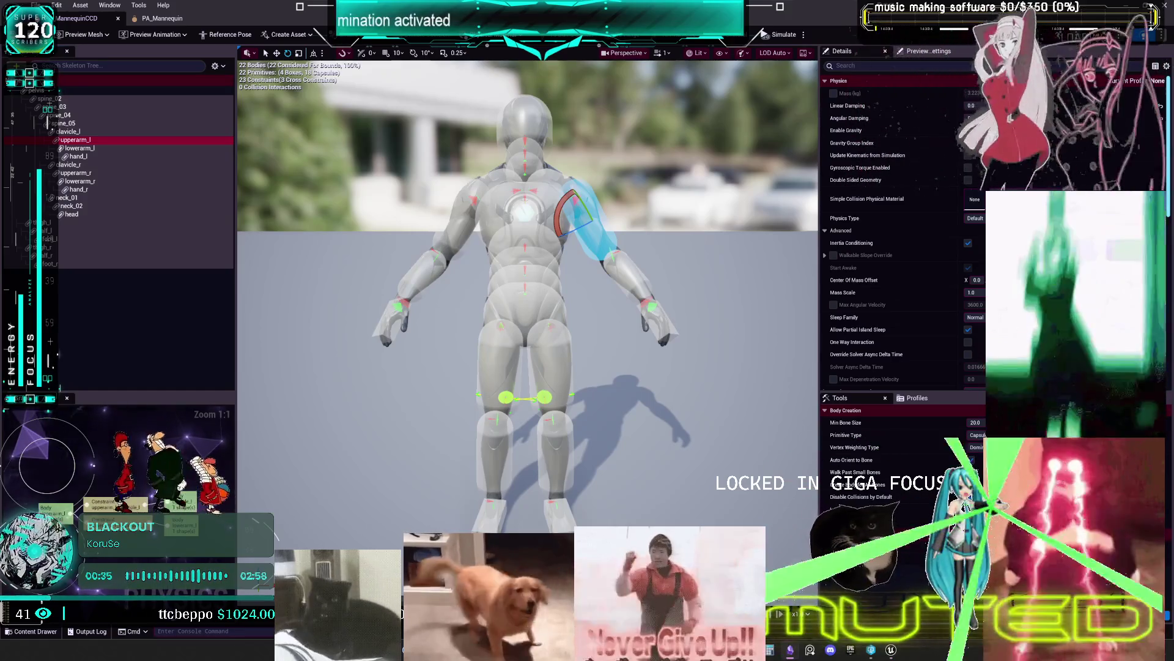
pyautogui.click(86, 149)
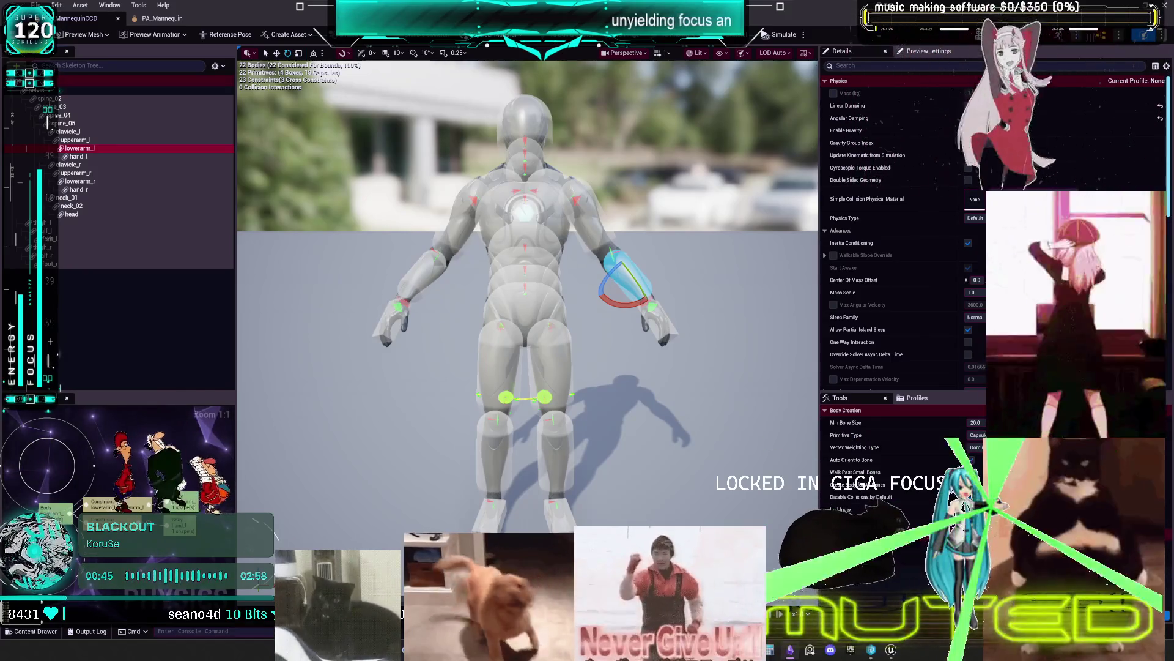
pyautogui.click(95, 157)
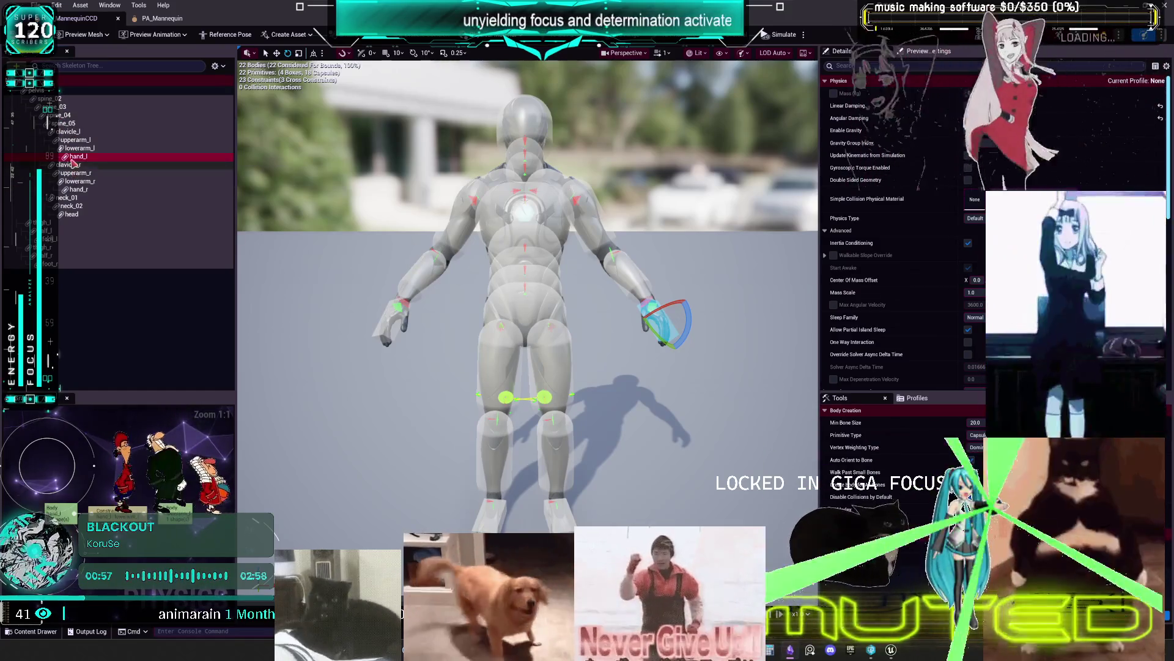
pyautogui.click(72, 165)
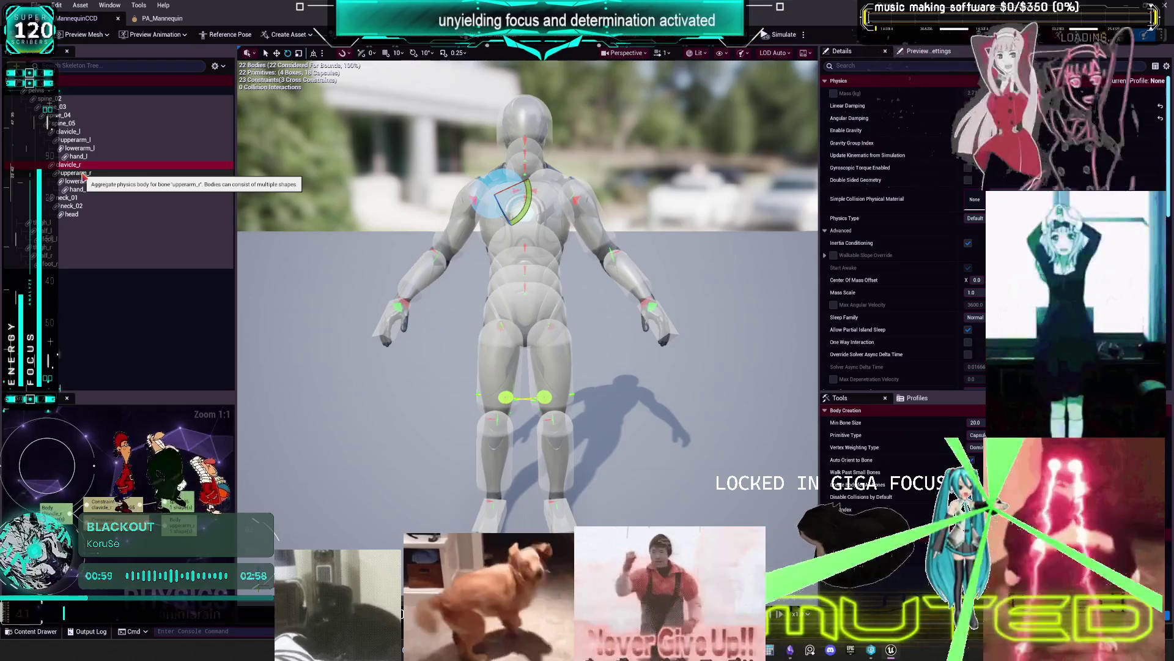
pyautogui.click(63, 223)
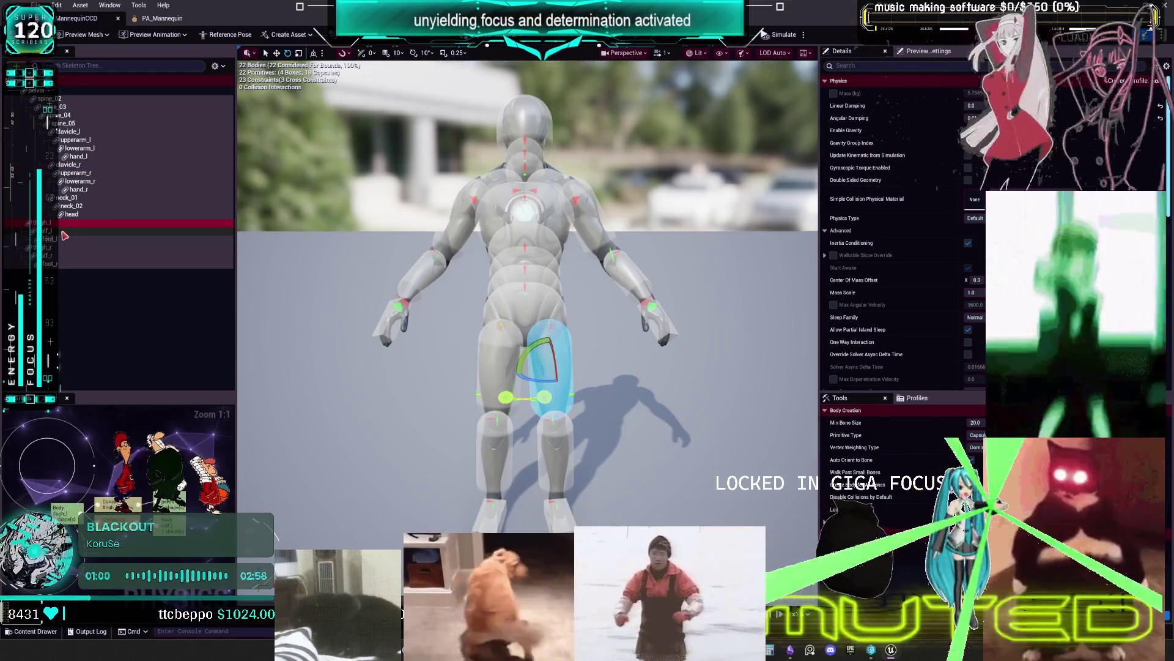
pyautogui.click(65, 234)
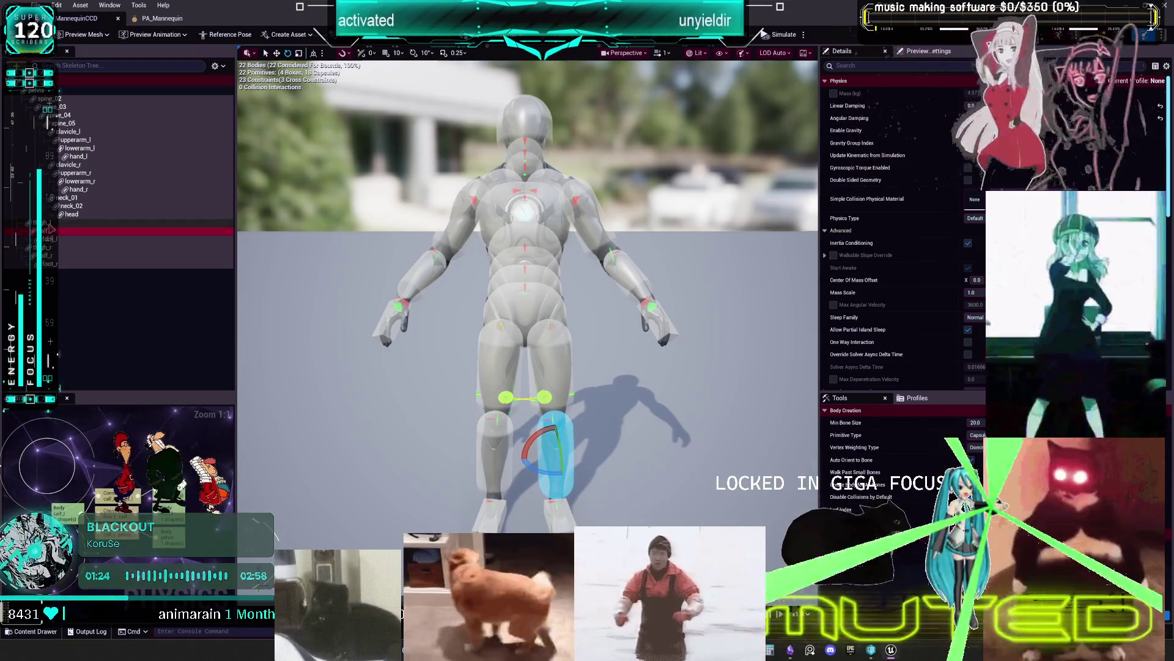
pyautogui.click(69, 223)
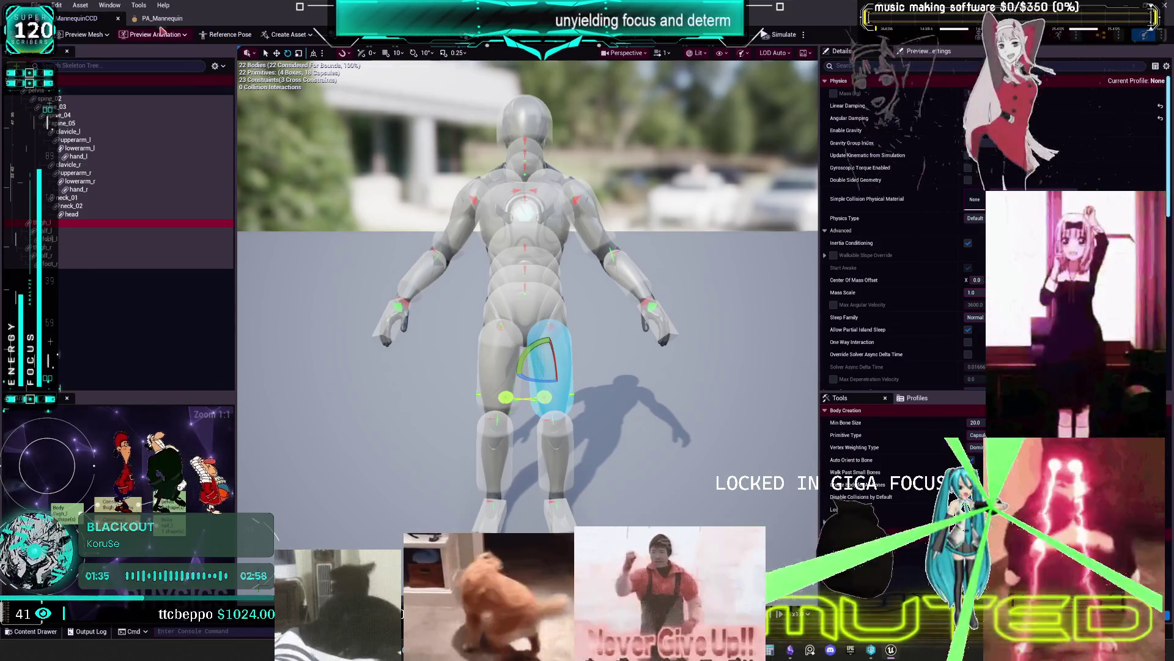
pyautogui.hotkey('ctrl', 'b')
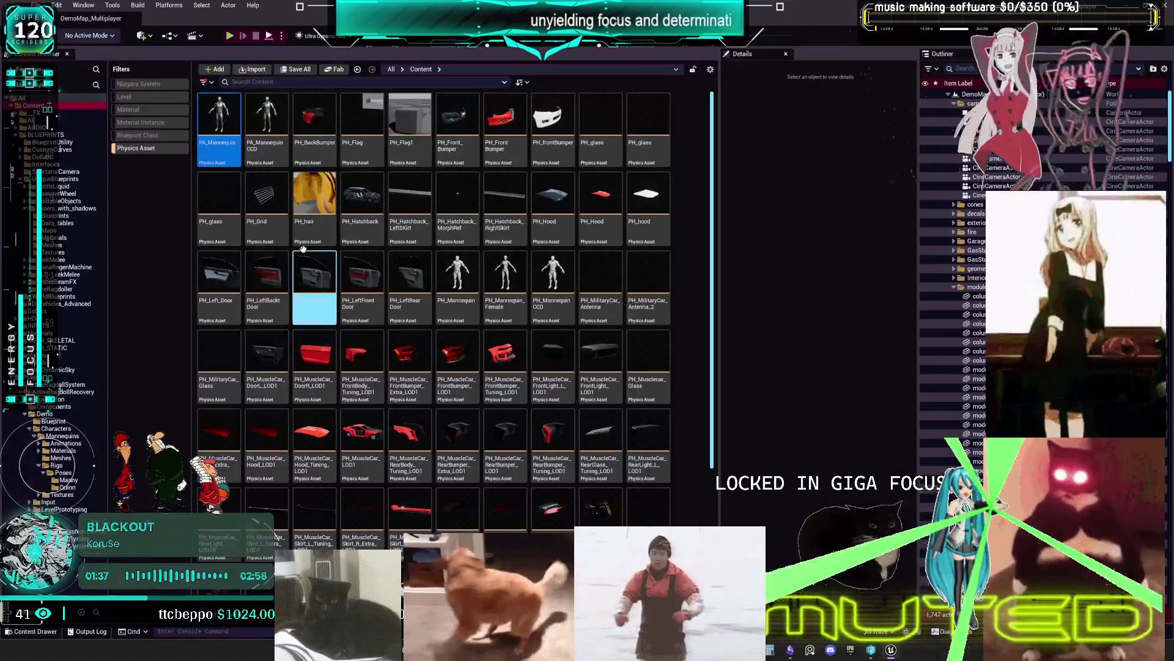
# Turn off the Physics Asset filter and switch to Obsidian's TO DO CHART
pyautogui.scroll(-1, 553, 367)
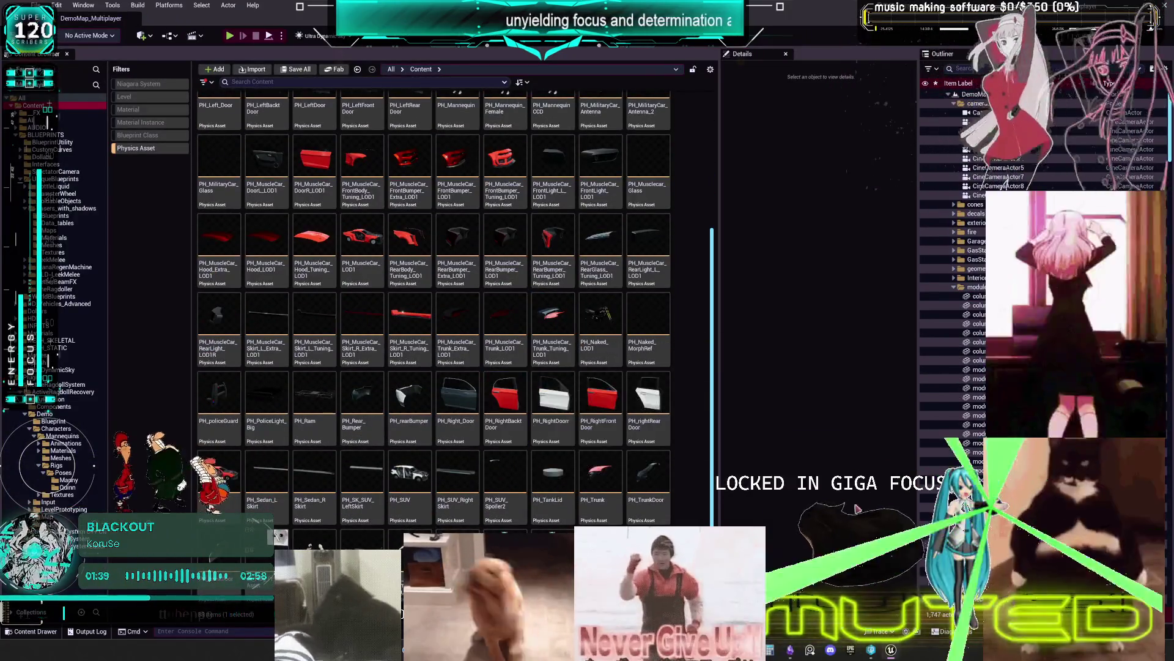
pyautogui.scroll(3, 566, 329)
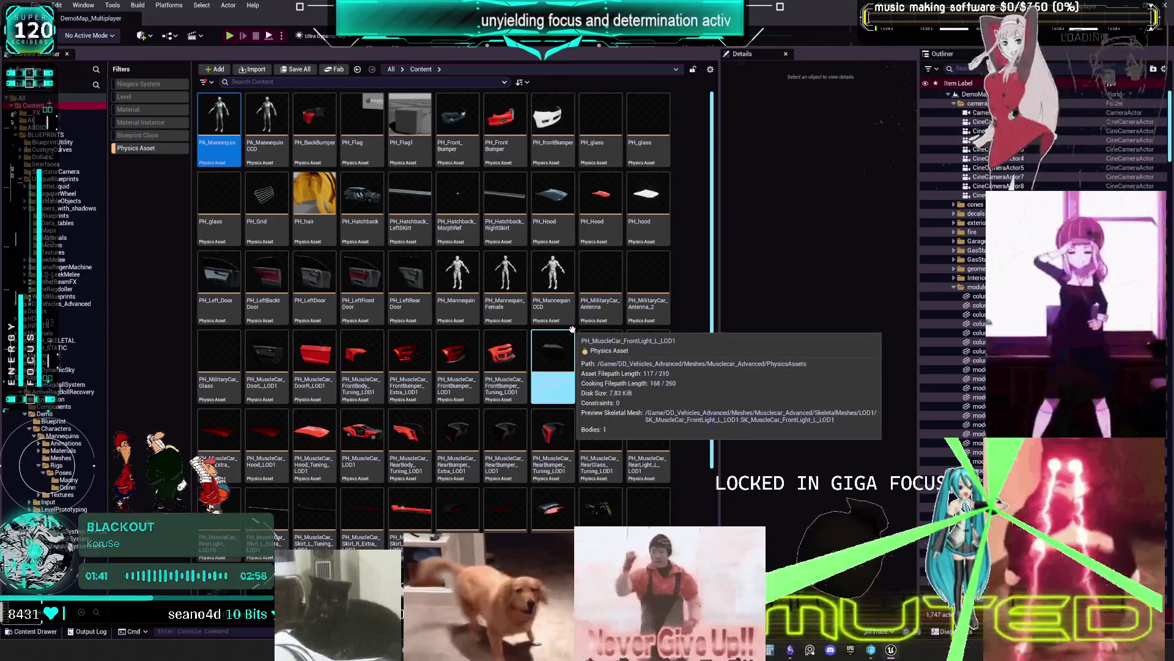
pyautogui.click(145, 148)
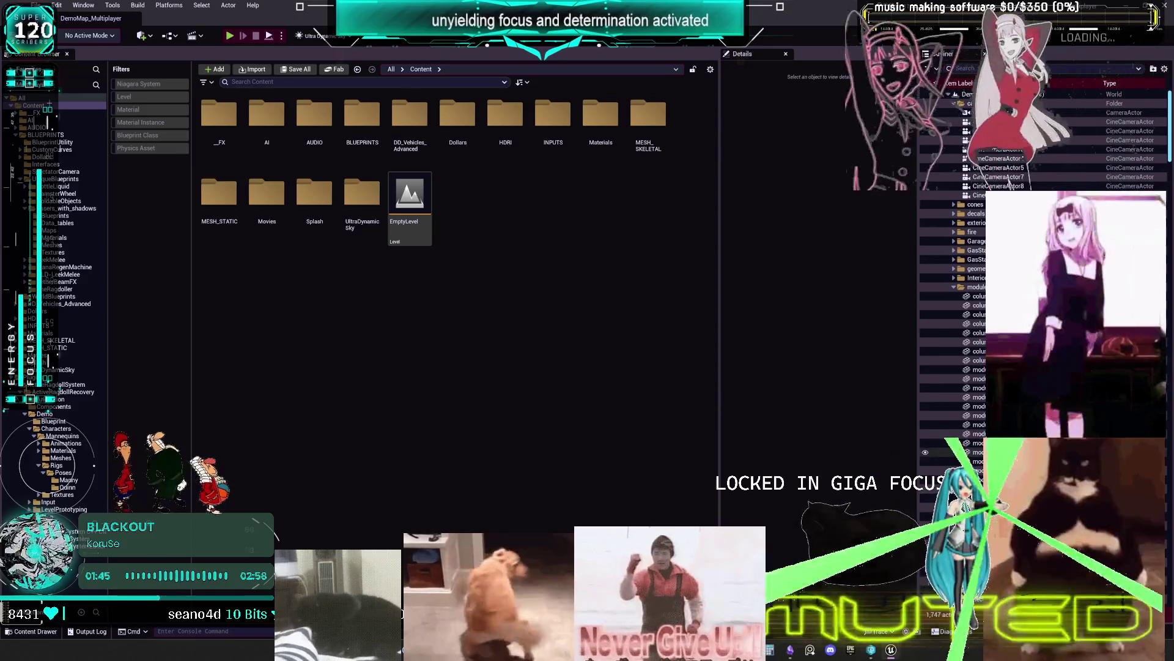
pyautogui.hotkey('alt', 'Tab')
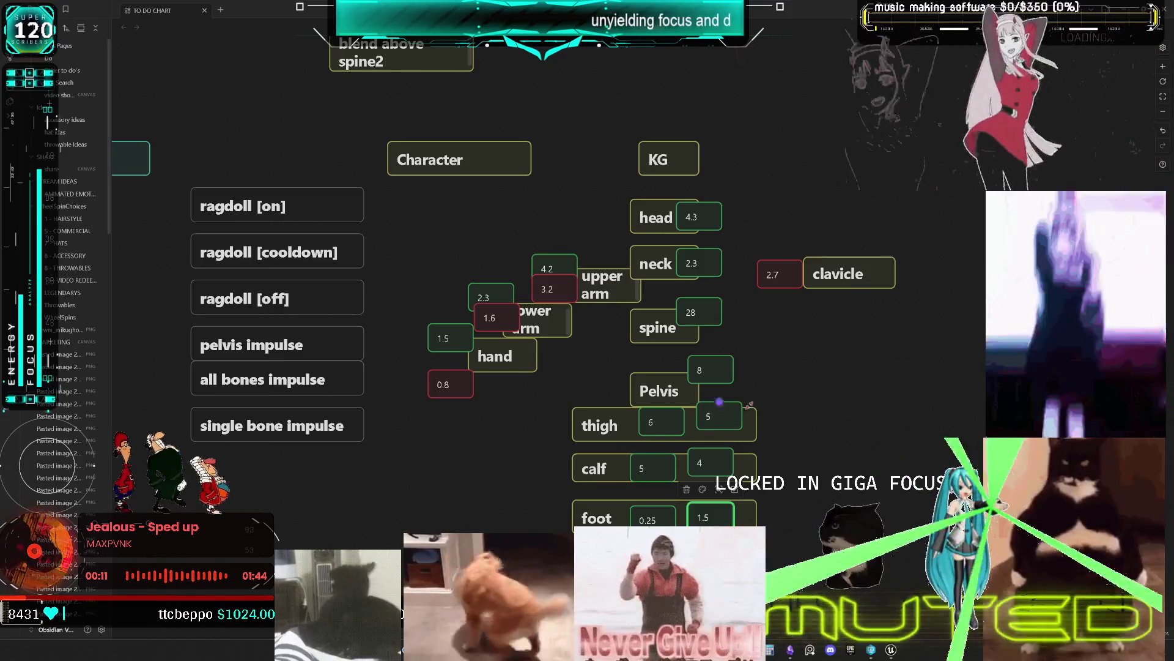
# Duplicate the Pelvis 8 card as a purple 10 card placed beside it
pyautogui.hscroll(3, 719, 397)
pyautogui.moveTo(611, 355)
pyautogui.mouseDown()
pyautogui.moveTo(643, 338)
pyautogui.moveTo(693, 356)
pyautogui.mouseUp()
pyautogui.click(685, 327)
pyautogui.click(726, 348)
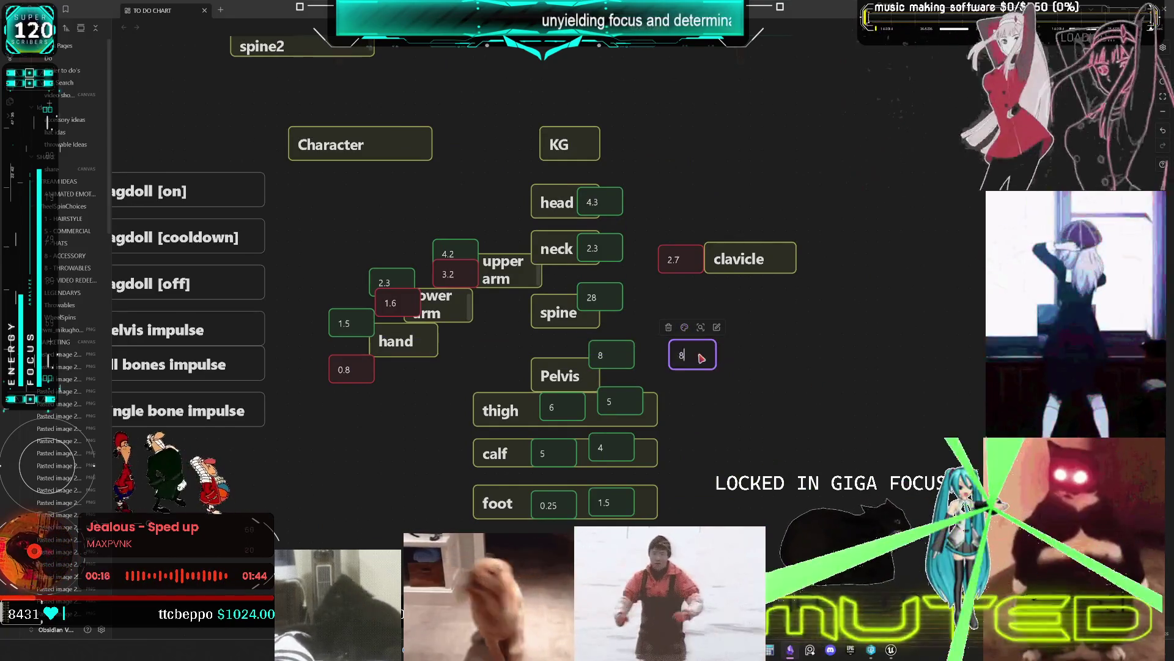
pyautogui.press('Return')
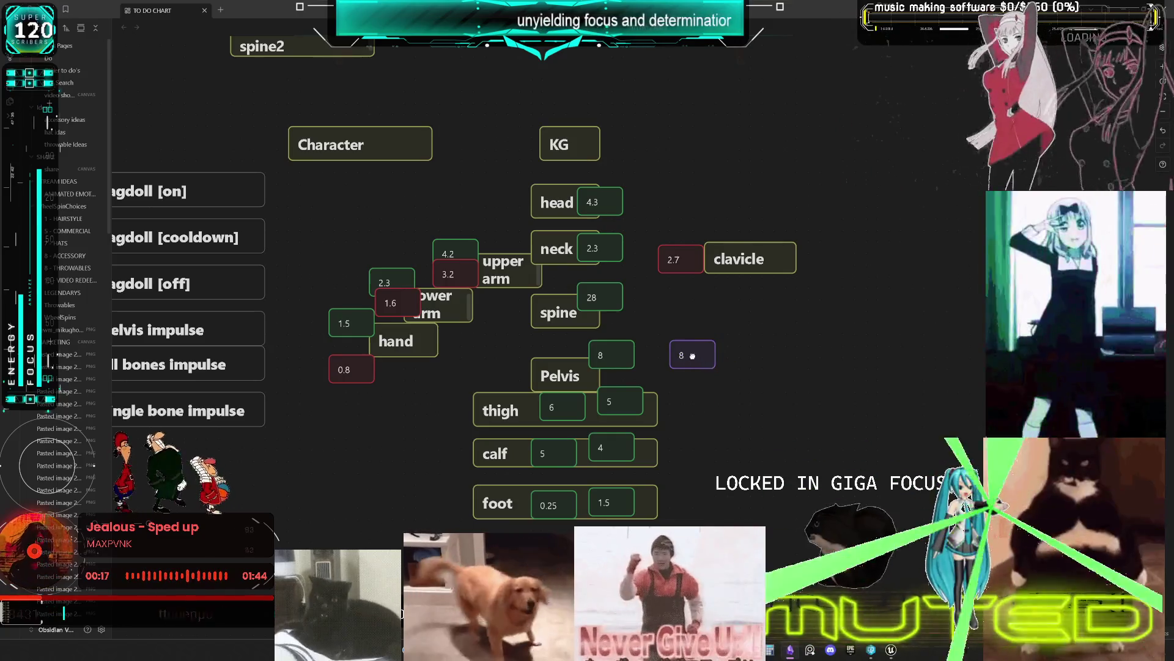
pyautogui.press('BackSpace')
pyautogui.write('10')
pyautogui.press('Return')
pyautogui.press('Escape')
pyautogui.moveTo(712, 365); pyautogui.dragTo(643, 353)
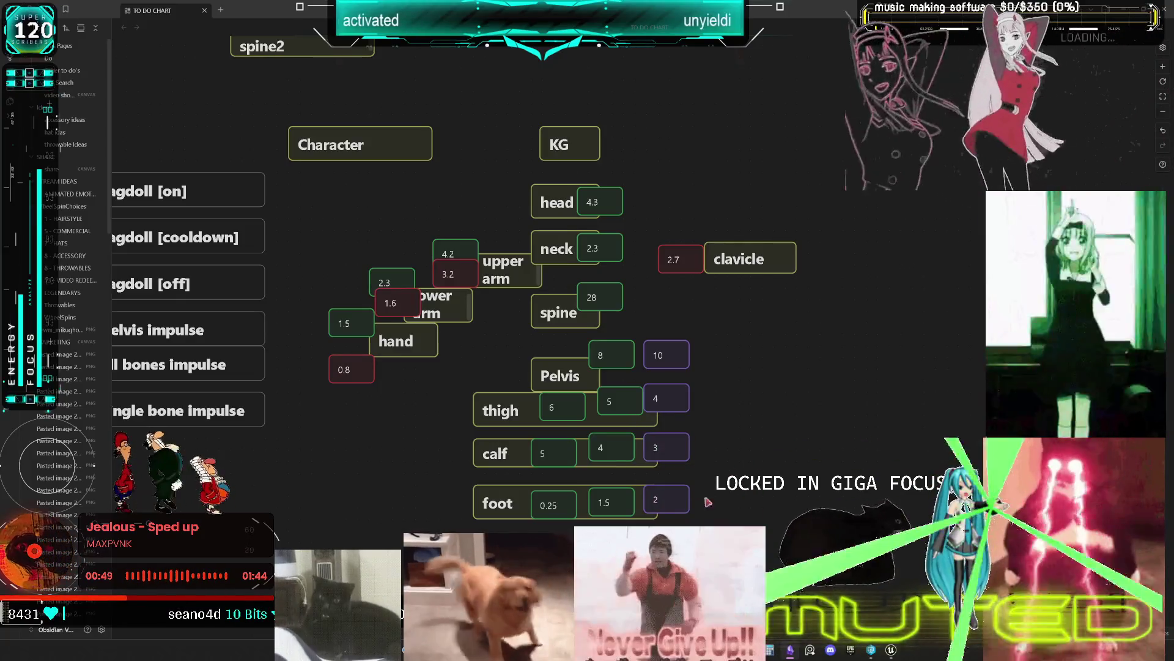
# Change the purple foot card's value from 2 to 1.5
pyautogui.doubleClick(679, 502)
pyautogui.press('BackSpace')
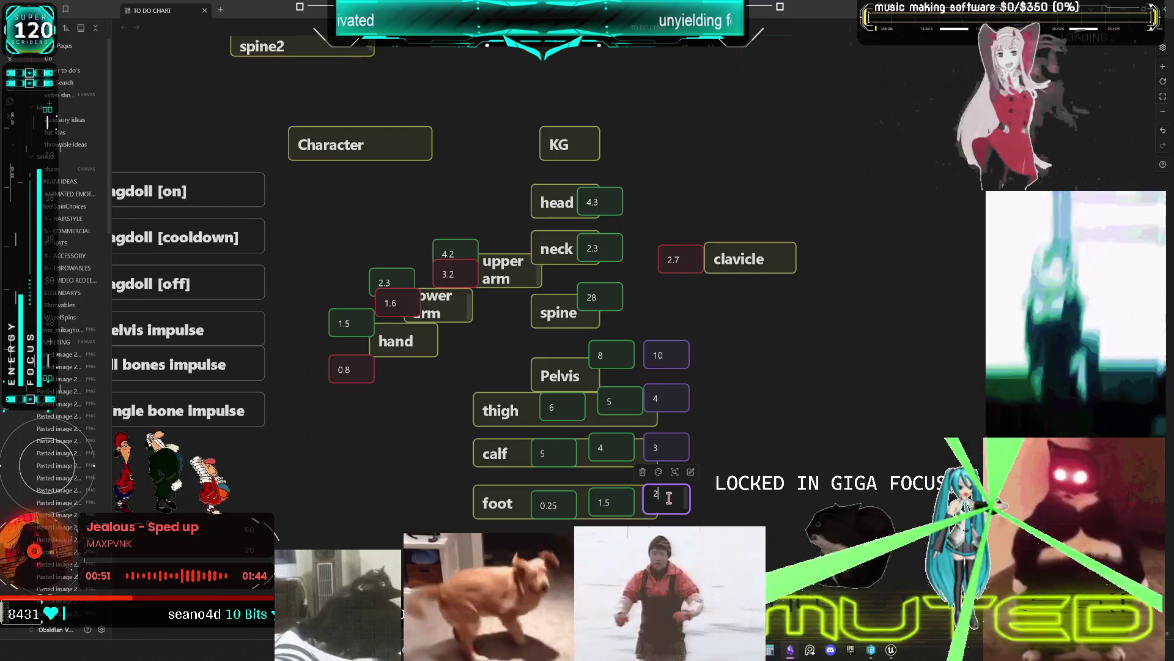
pyautogui.write('1.5')
pyautogui.scroll(-1, 648, 507)
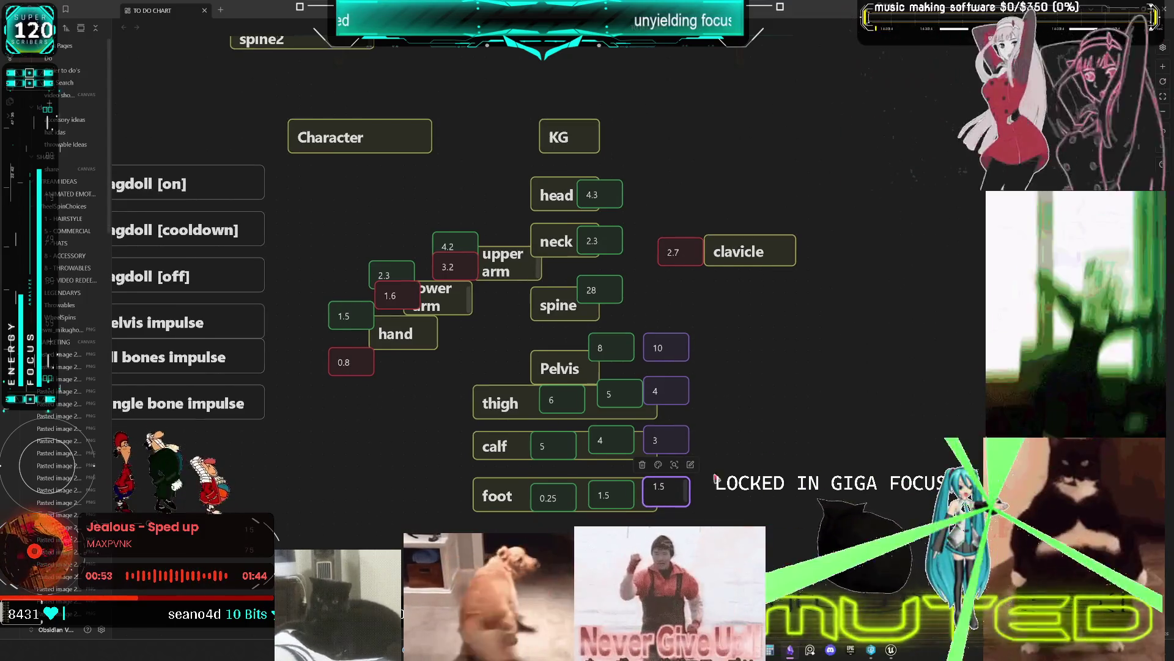
pyautogui.click(710, 483)
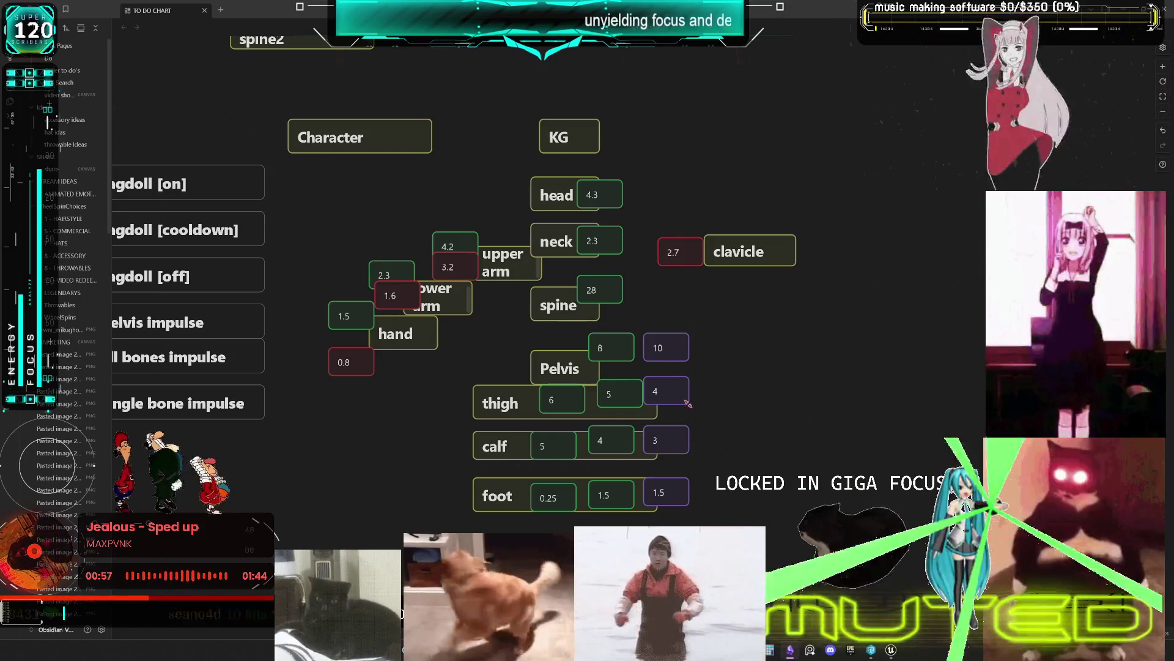
pyautogui.press('XF86Calculator')
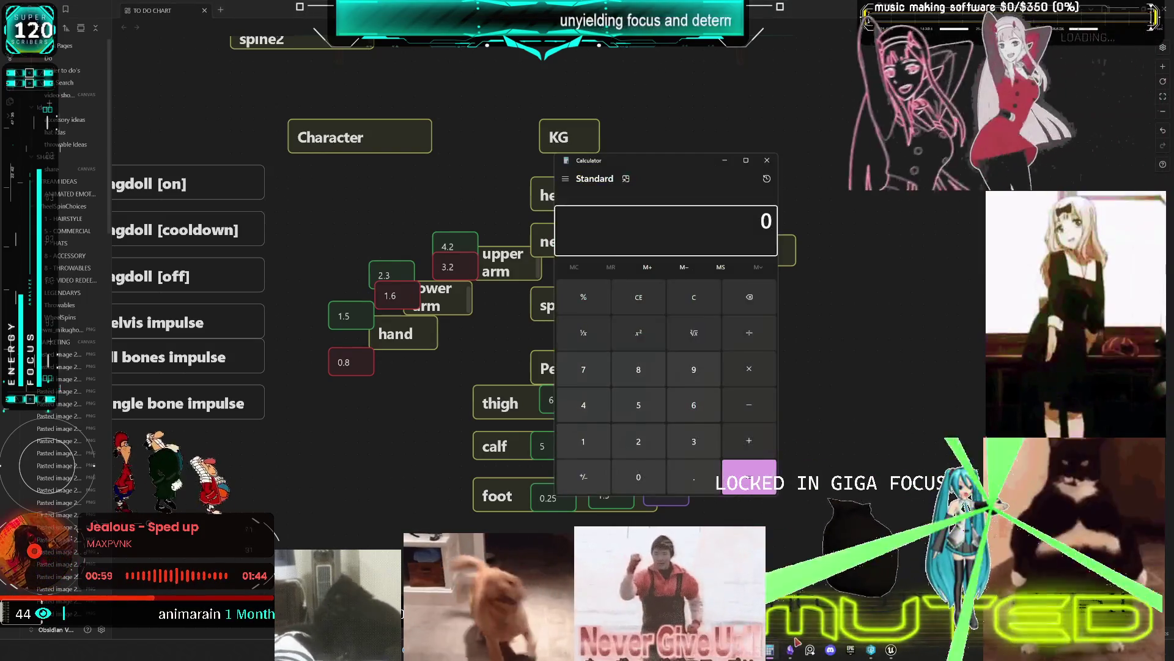
# Add 4+4+6+3 in Calculator to get 17
pyautogui.write('4+4+6+3')
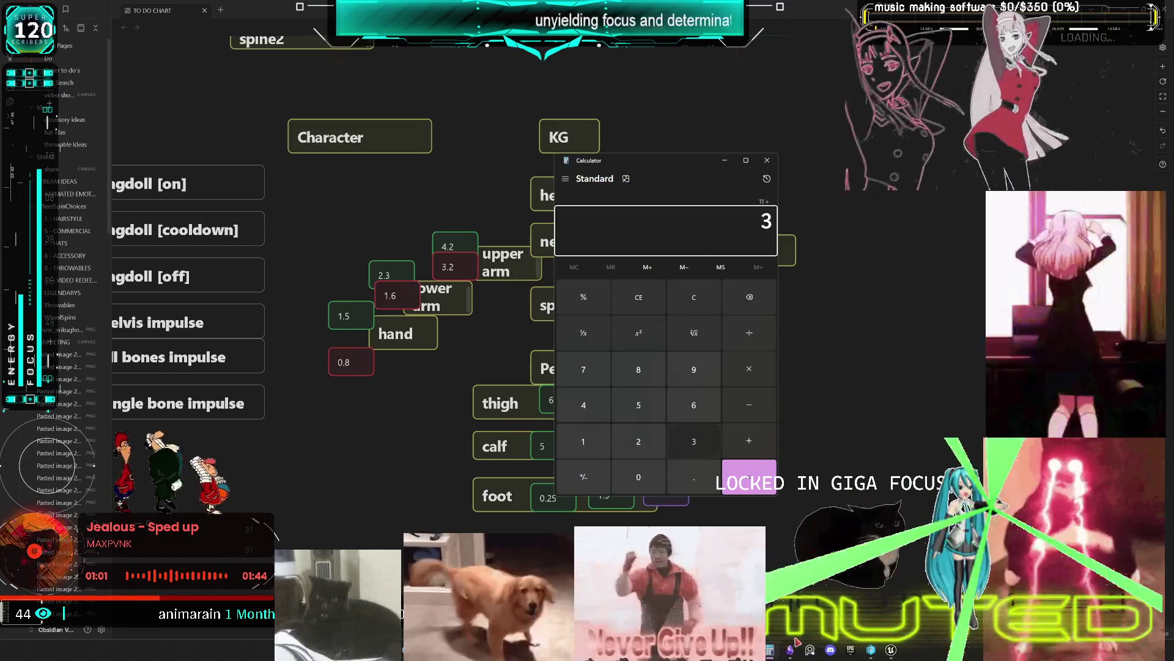
pyautogui.press('Return')
pyautogui.click(767, 160)
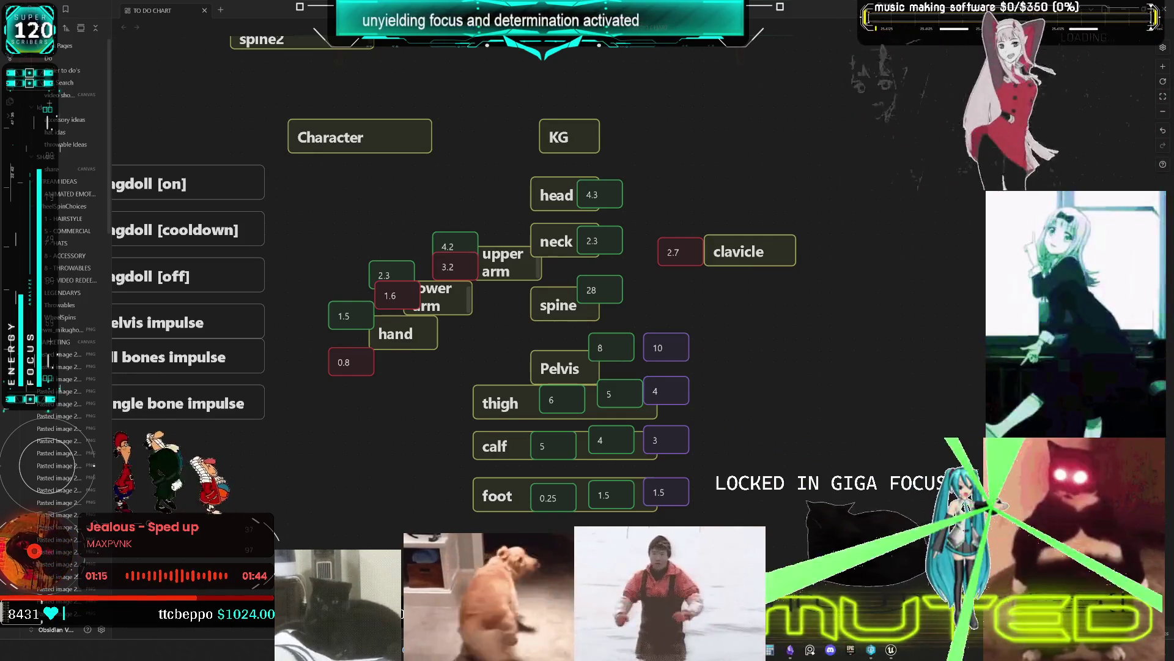
# Reopen Calculator beside the chart and compute another result
pyautogui.press('XF86Calculator')
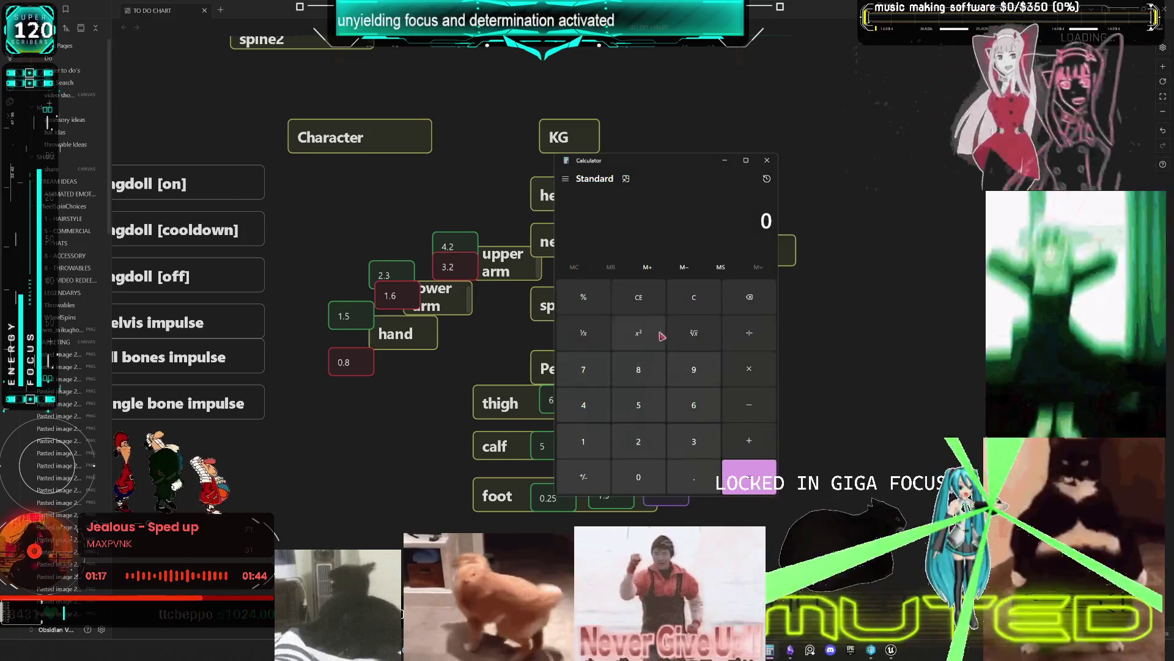
pyautogui.moveTo(675, 164); pyautogui.dragTo(928, 151)
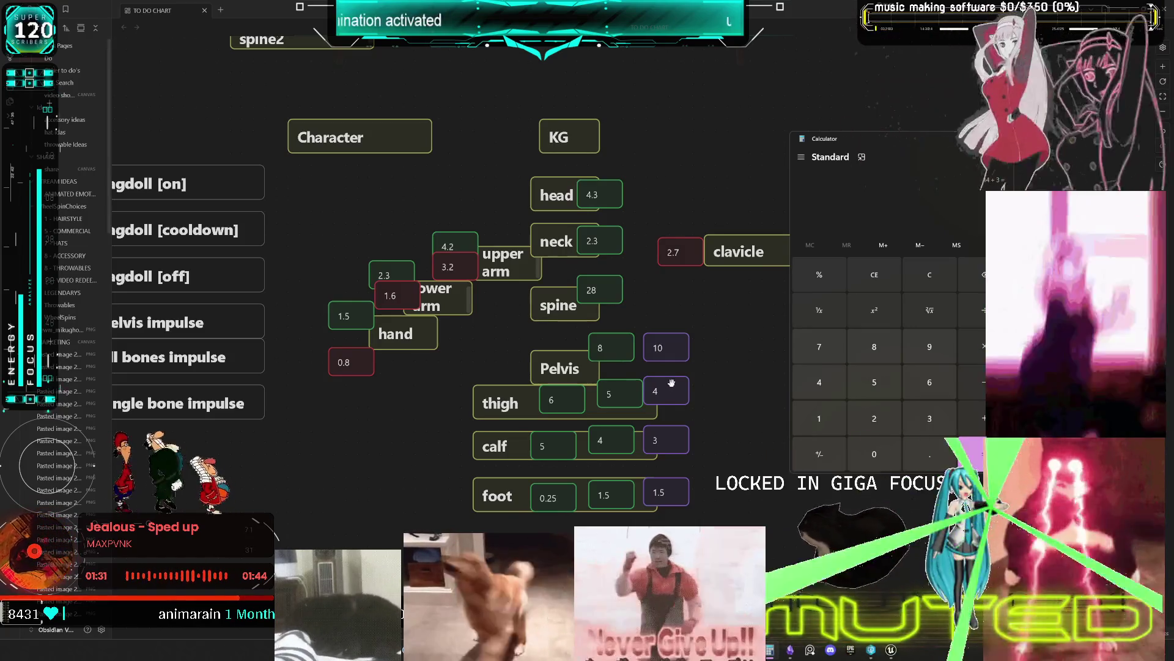
pyautogui.press('Return')
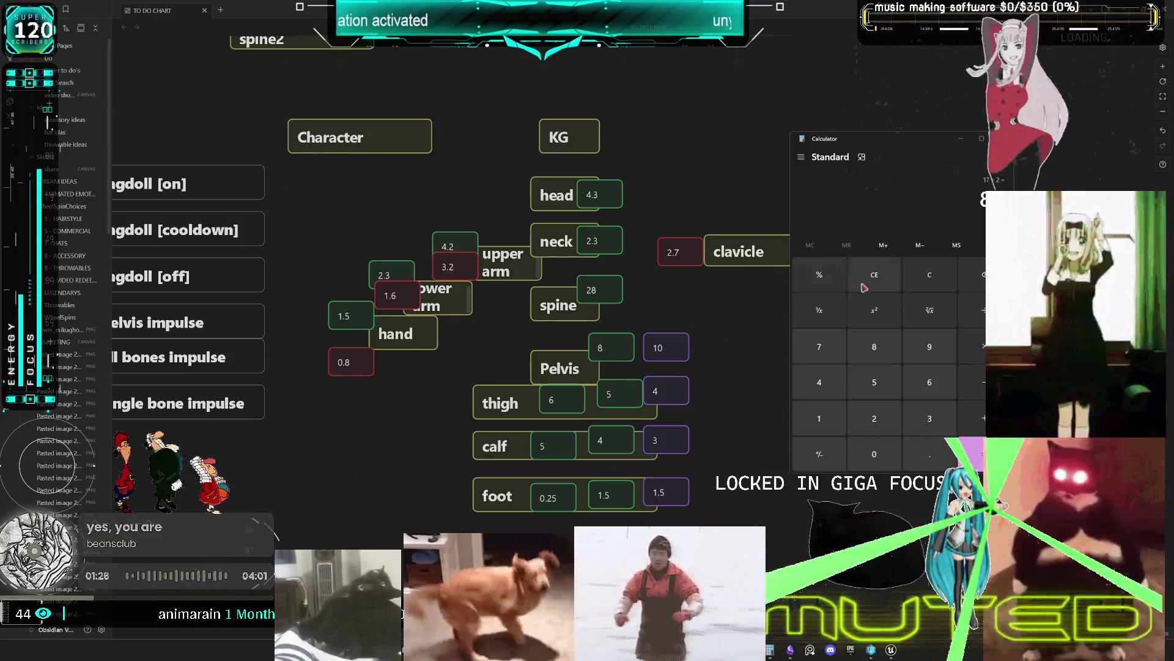
# Close the Calculator window and pan the TO DO CHART slightly
pyautogui.click(1008, 138)
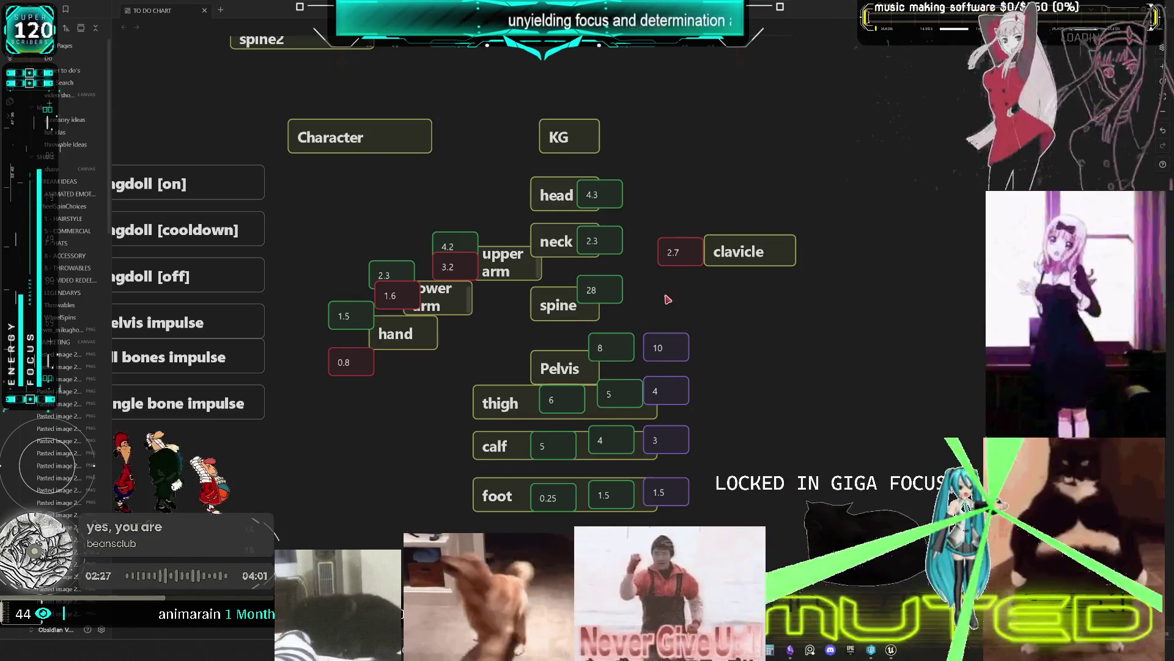
pyautogui.moveTo(667, 300); pyautogui.dragTo(640, 313)
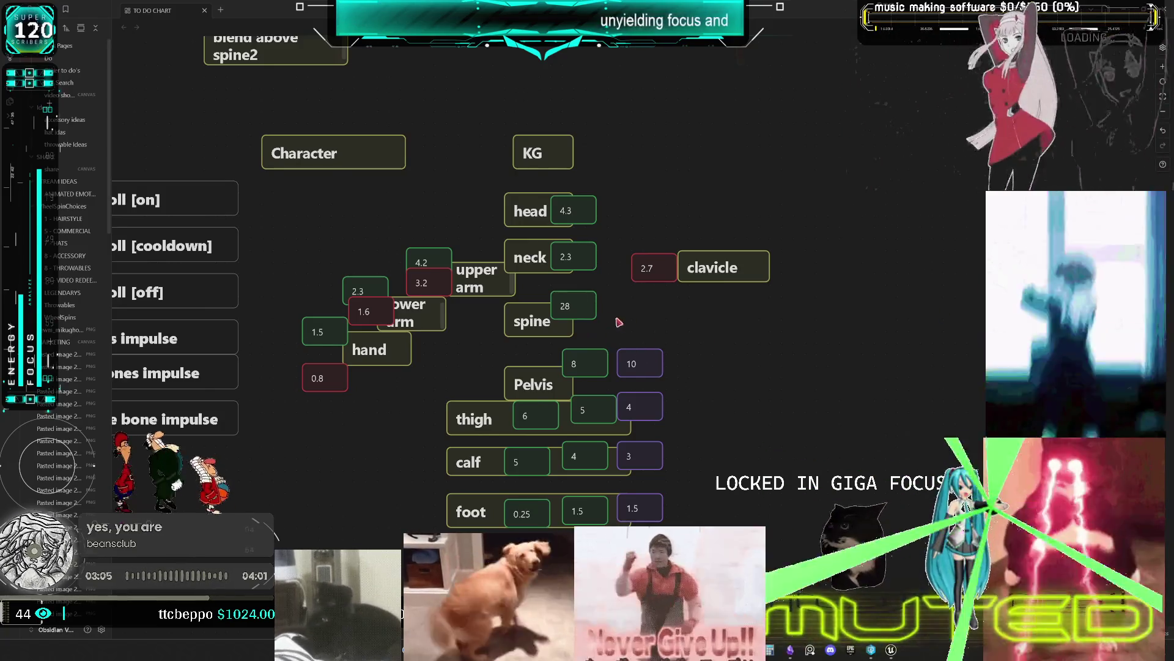
# Change the spine card to '28 (use taper)' and widen it to one line
pyautogui.doubleClick(588, 306)
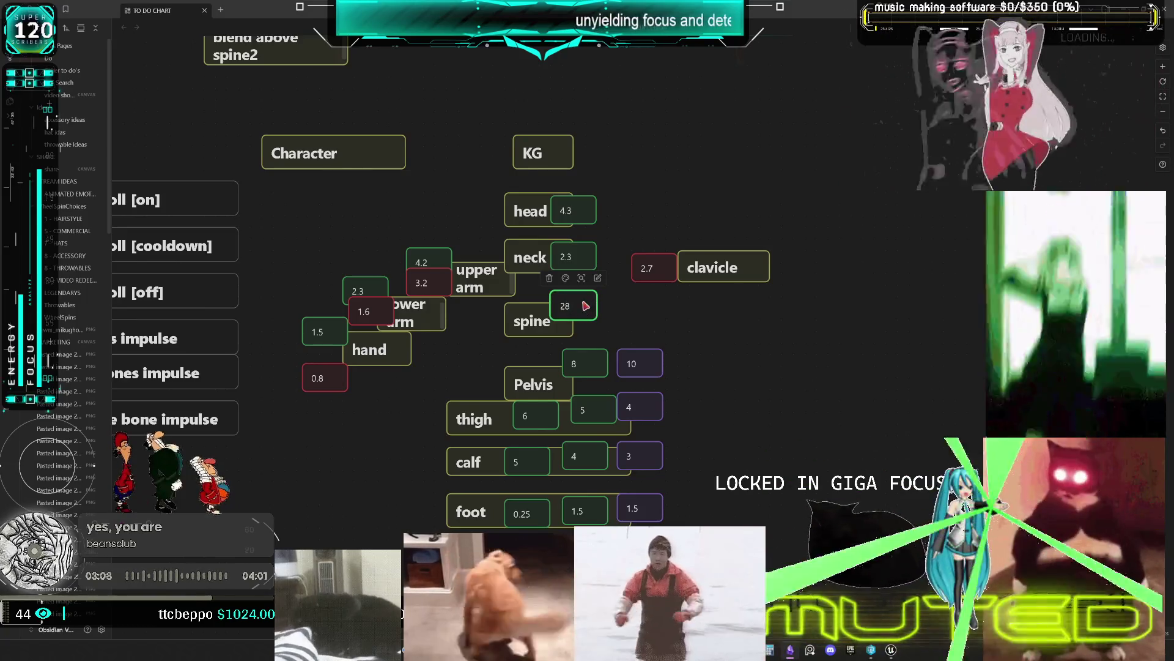
pyautogui.write(' (use')
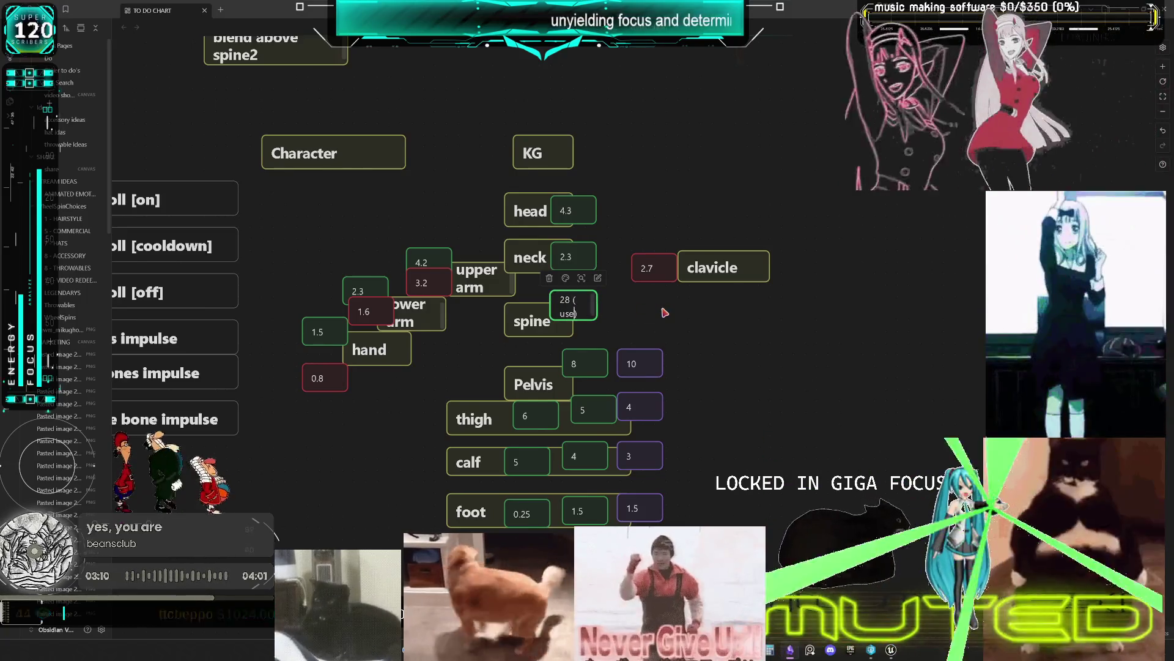
pyautogui.write(' taper')
pyautogui.click(589, 329)
pyautogui.moveTo(596, 309); pyautogui.dragTo(654, 309)
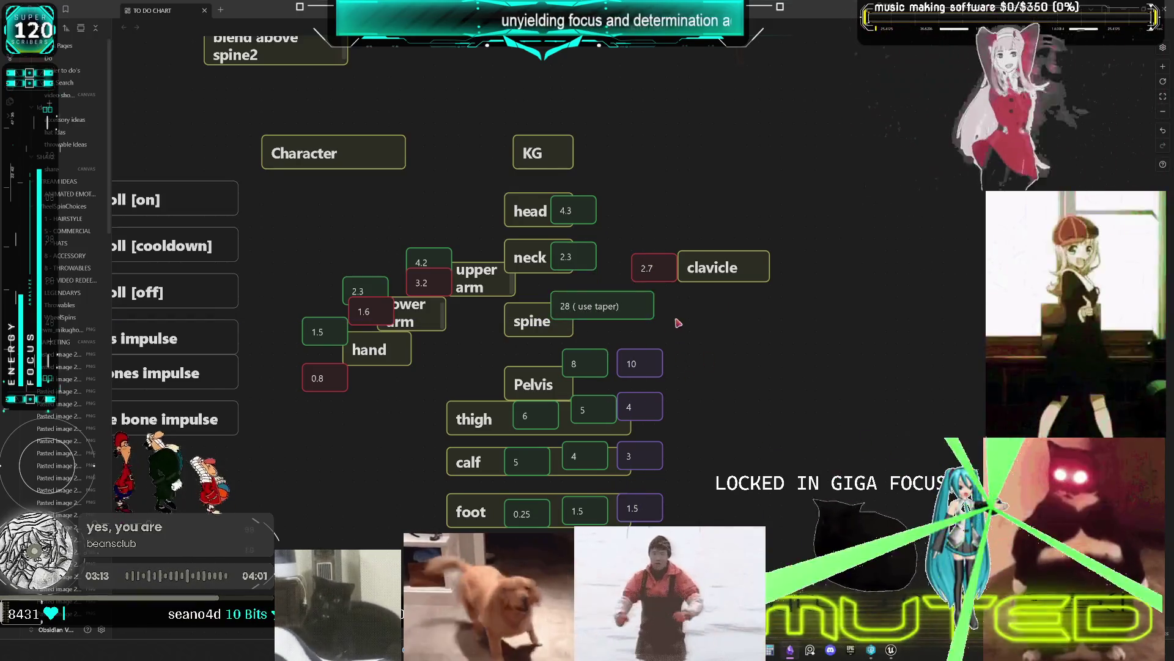
# Add a column of 10 cards below the clavicle row, then return to Unreal Engine
pyautogui.doubleClick(642, 338)
pyautogui.moveTo(632, 335)
pyautogui.mouseDown()
pyautogui.moveTo(692, 308)
pyautogui.moveTo(640, 337)
pyautogui.moveTo(703, 366)
pyautogui.mouseUp()
pyautogui.moveTo(634, 337)
pyautogui.mouseDown()
pyautogui.moveTo(723, 389)
pyautogui.moveTo(713, 392)
pyautogui.mouseUp()
pyautogui.hotkey('ctrl', 'v')
pyautogui.moveTo(634, 338)
pyautogui.mouseDown()
pyautogui.moveTo(709, 395)
pyautogui.moveTo(713, 421)
pyautogui.mouseUp()
pyautogui.hotkey('alt', 'Tab')
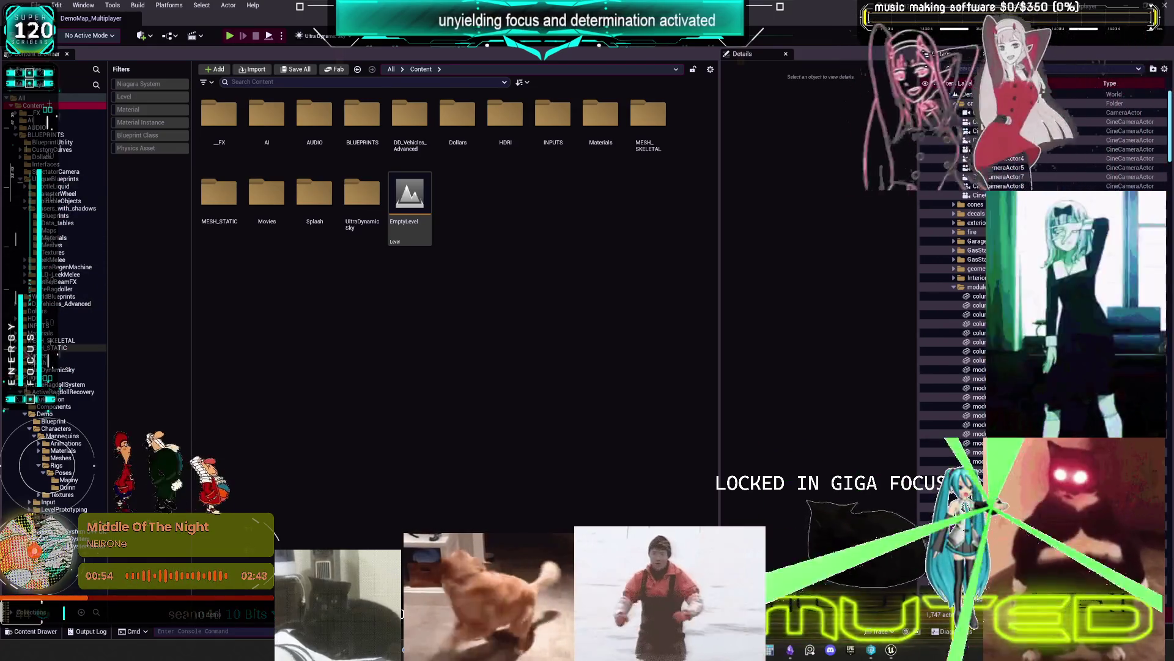
# Open the MESH_SKELETAL MikuRacer folder and browse SKM_MikuracerSimple's Create menu
pyautogui.click(24, 340)
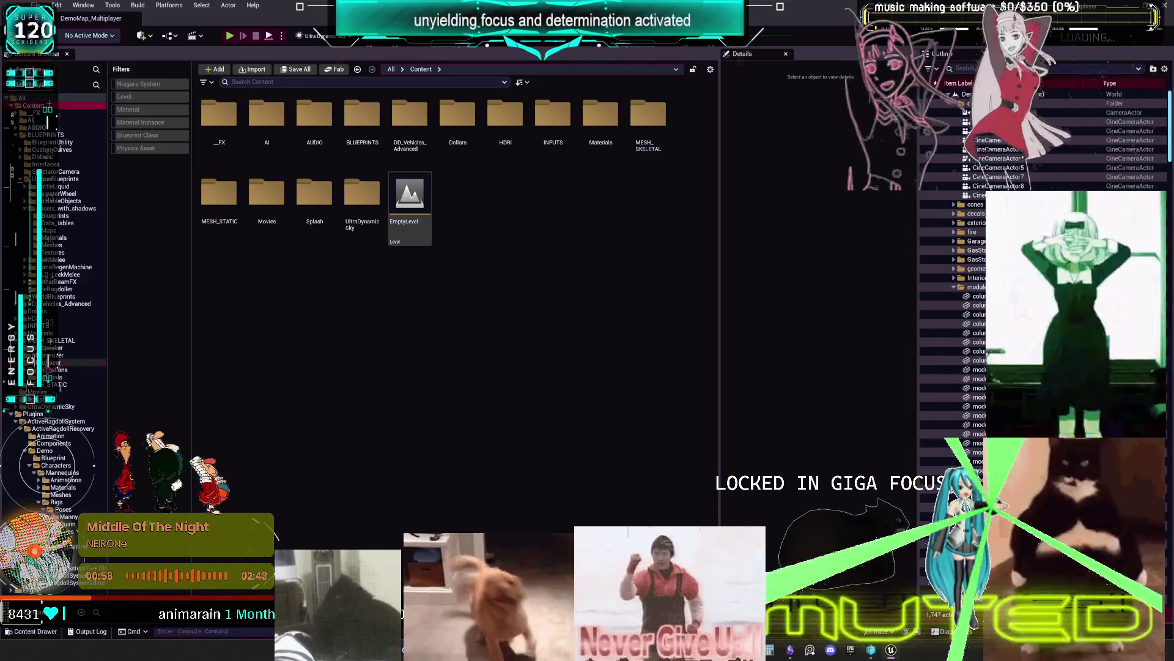
pyautogui.click(52, 362)
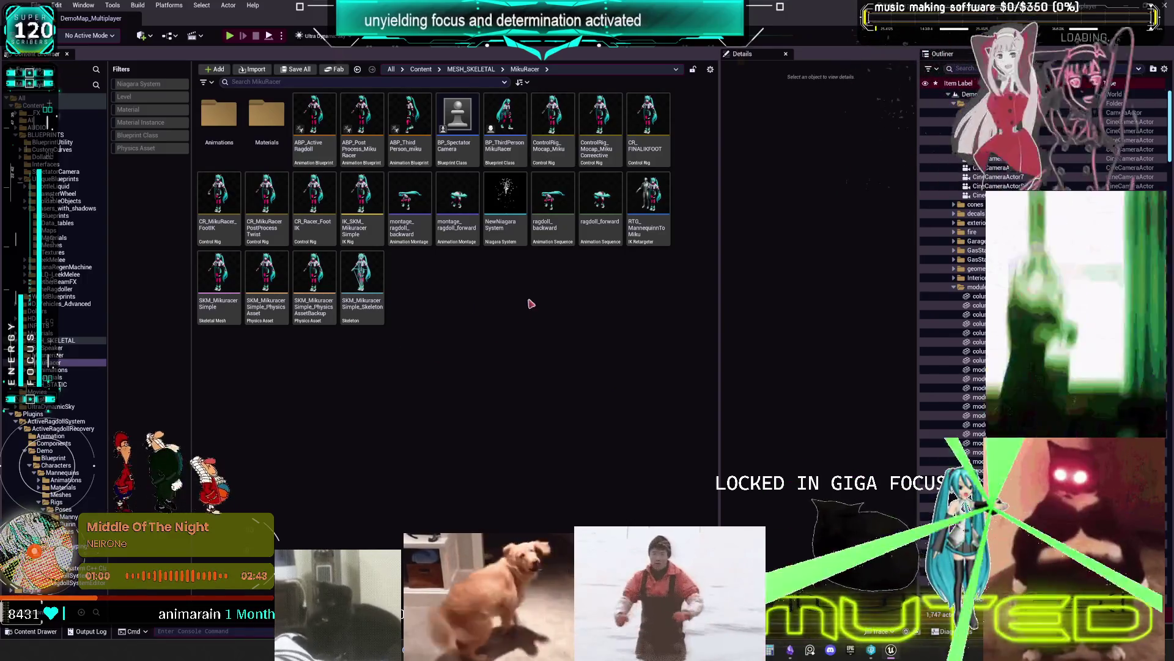
pyautogui.rightClick(220, 275)
pyautogui.moveTo(229, 280)
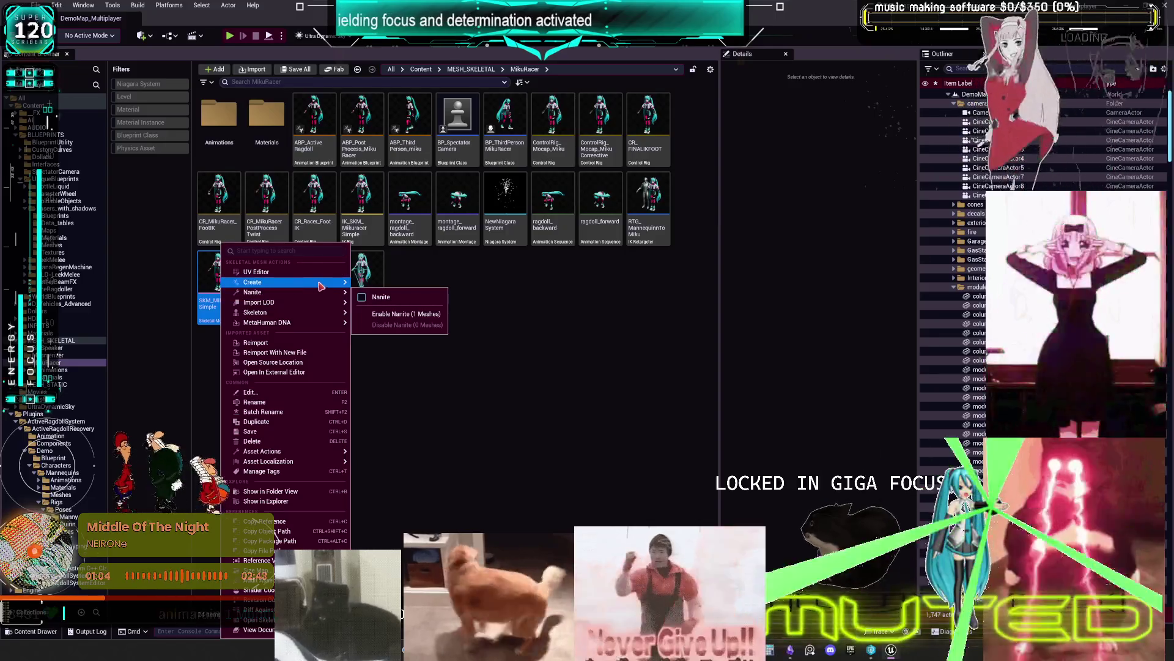
pyautogui.moveTo(404, 309)
pyautogui.click(459, 311)
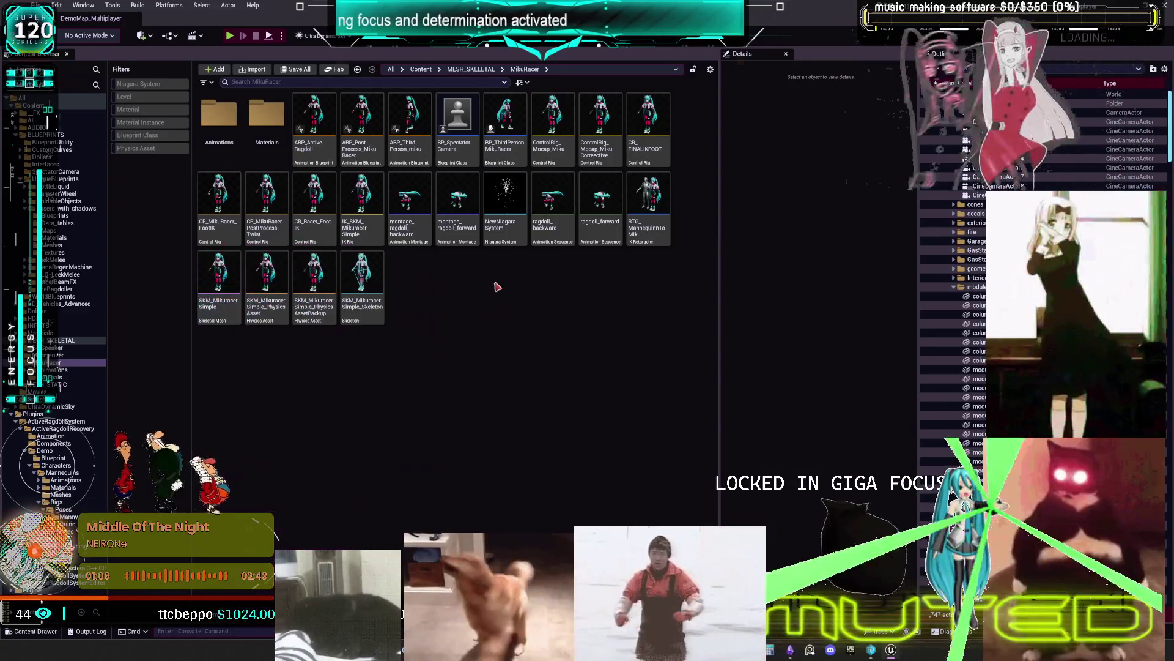
# Start creating a physics asset from SKM_MikuracerSimple via Create > Physics Asset
pyautogui.rightClick(231, 272)
pyautogui.moveTo(281, 282)
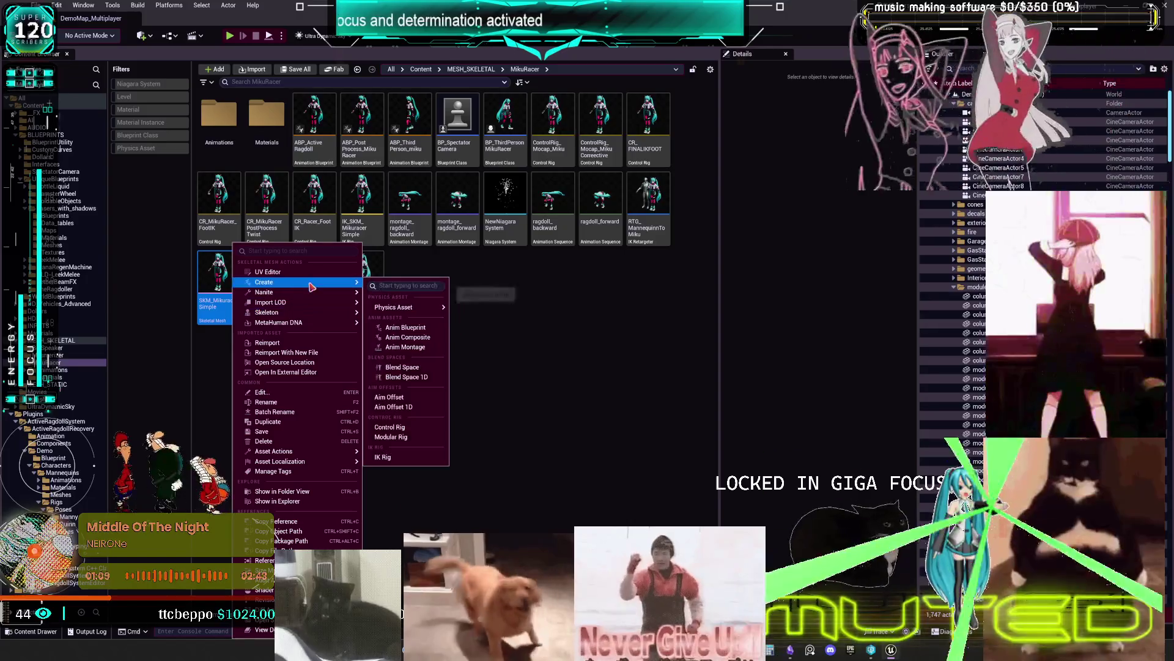
pyautogui.moveTo(404, 307)
pyautogui.click(493, 313)
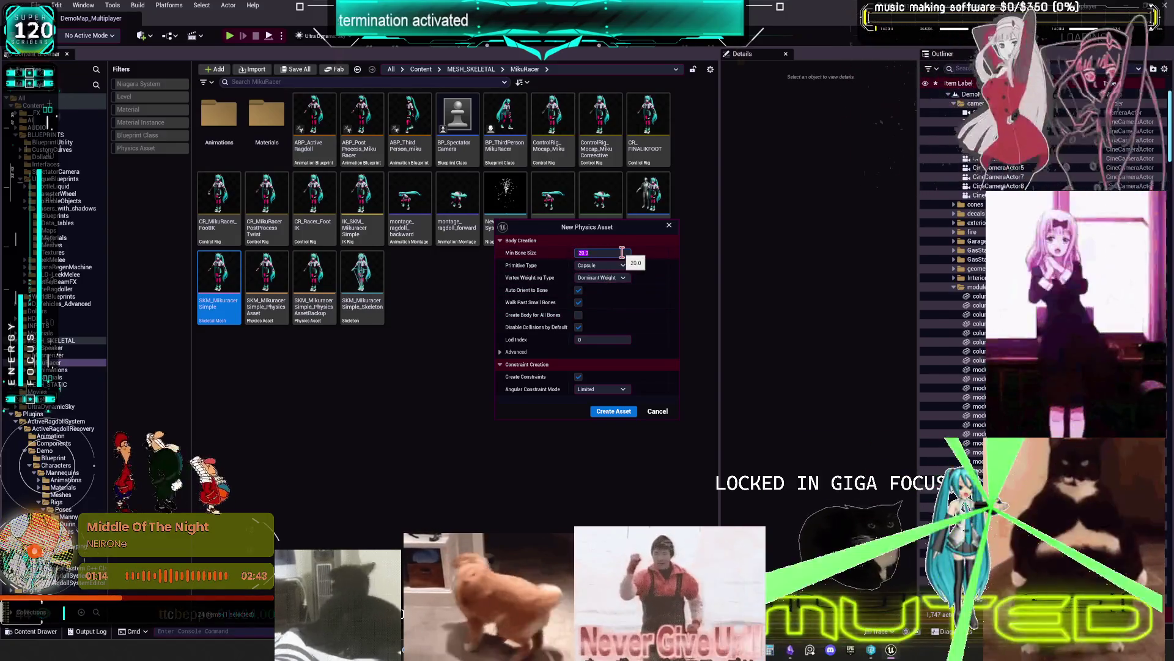
# Set minimum bone size to 0.1, toggle walking past small bones, then cancel the dialog
pyautogui.write('0.1')
pyautogui.press('Return')
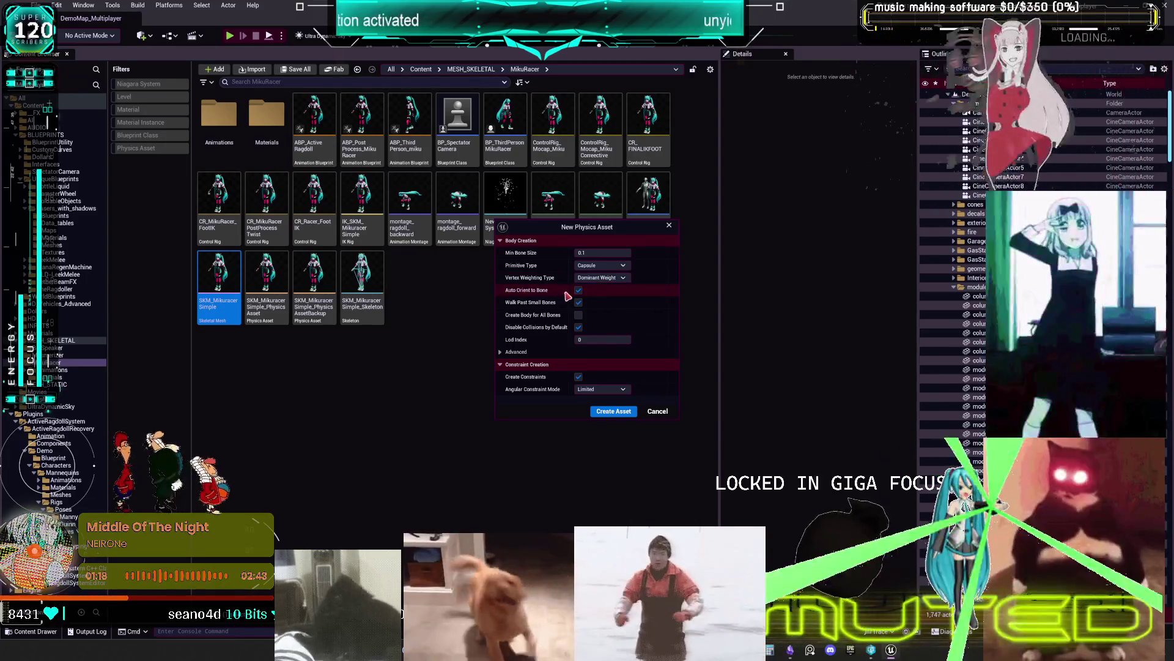
pyautogui.click(579, 302)
pyautogui.click(578, 302)
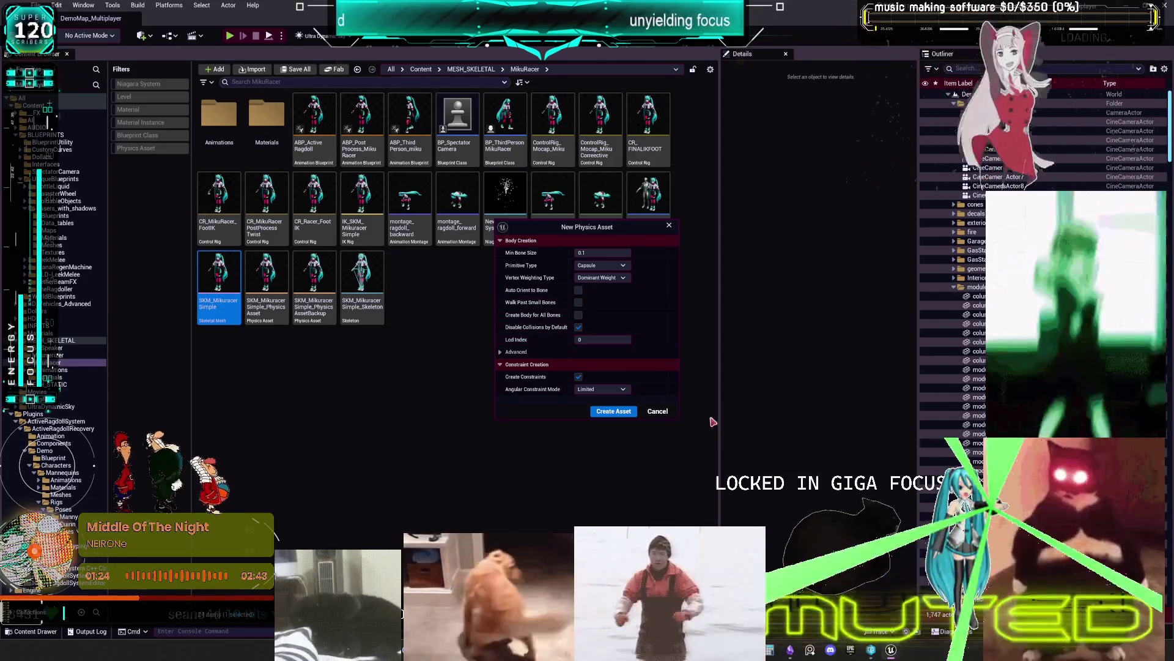
pyautogui.click(665, 416)
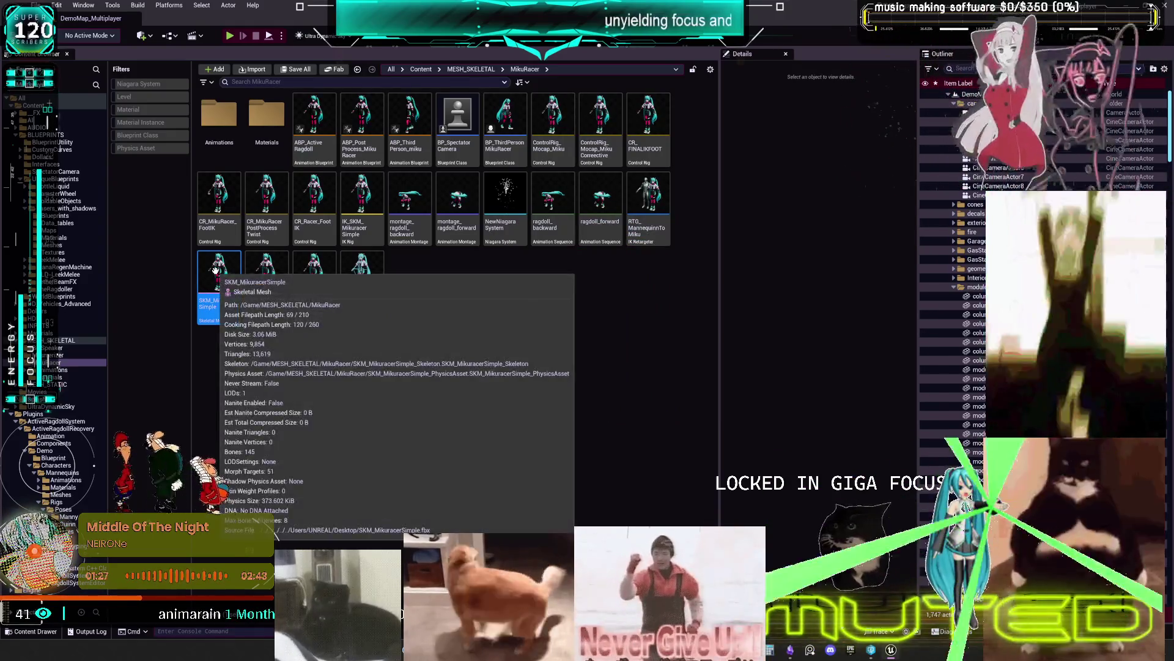
# Create a new physics asset from the SKM_MikuracerSimple skeletal mesh
pyautogui.rightClick(216, 271)
pyautogui.moveTo(288, 298)
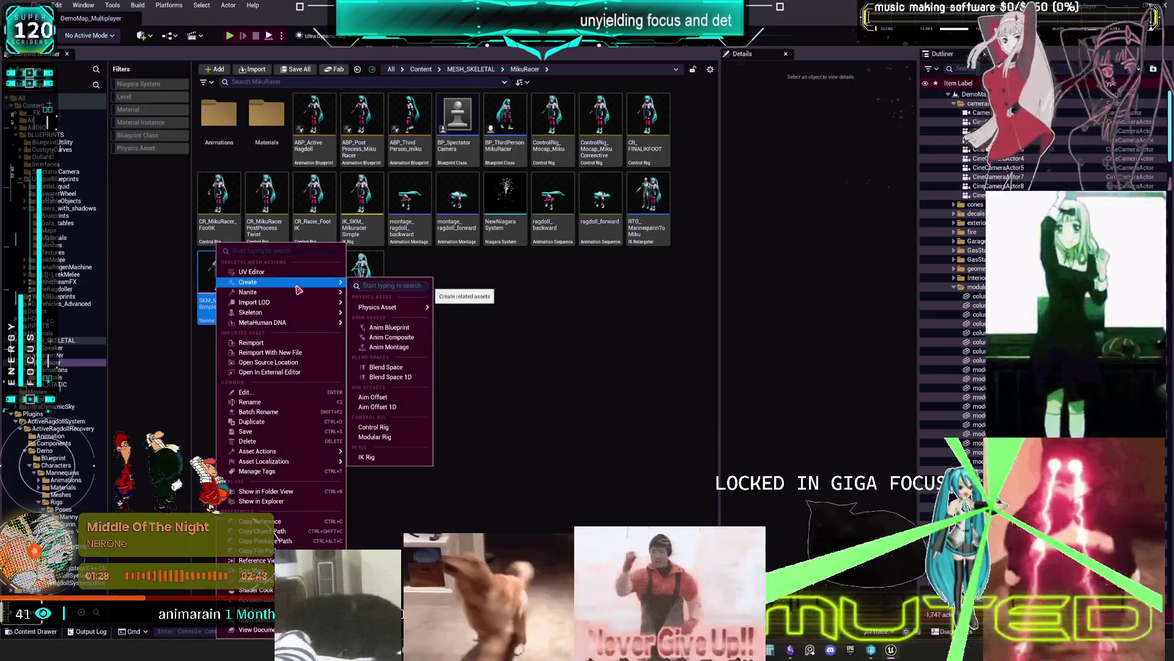
pyautogui.moveTo(411, 309)
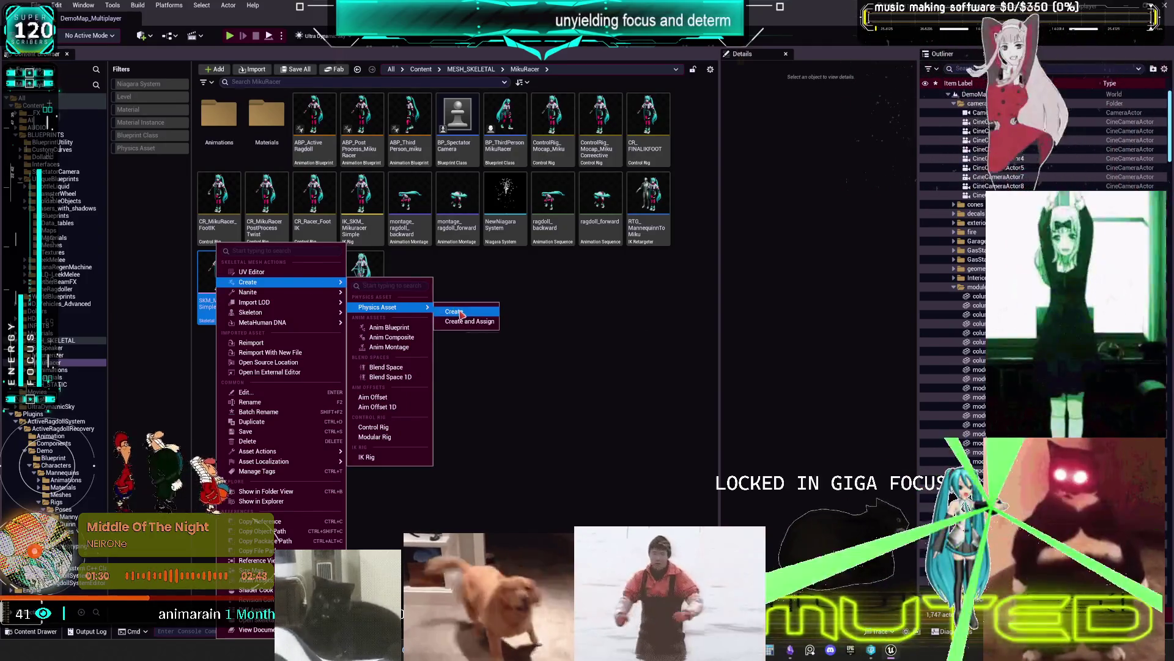
pyautogui.click(454, 311)
pyautogui.click(614, 412)
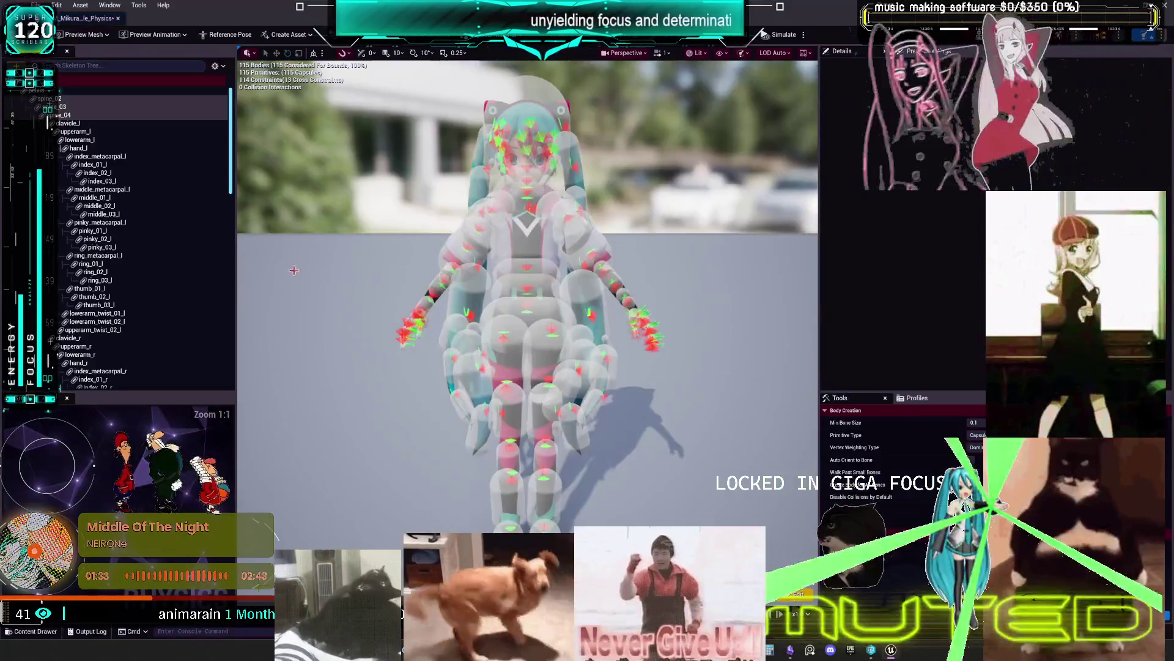
# Select all automatically generated bodies in the skeleton tree and delete them
pyautogui.click(167, 213)
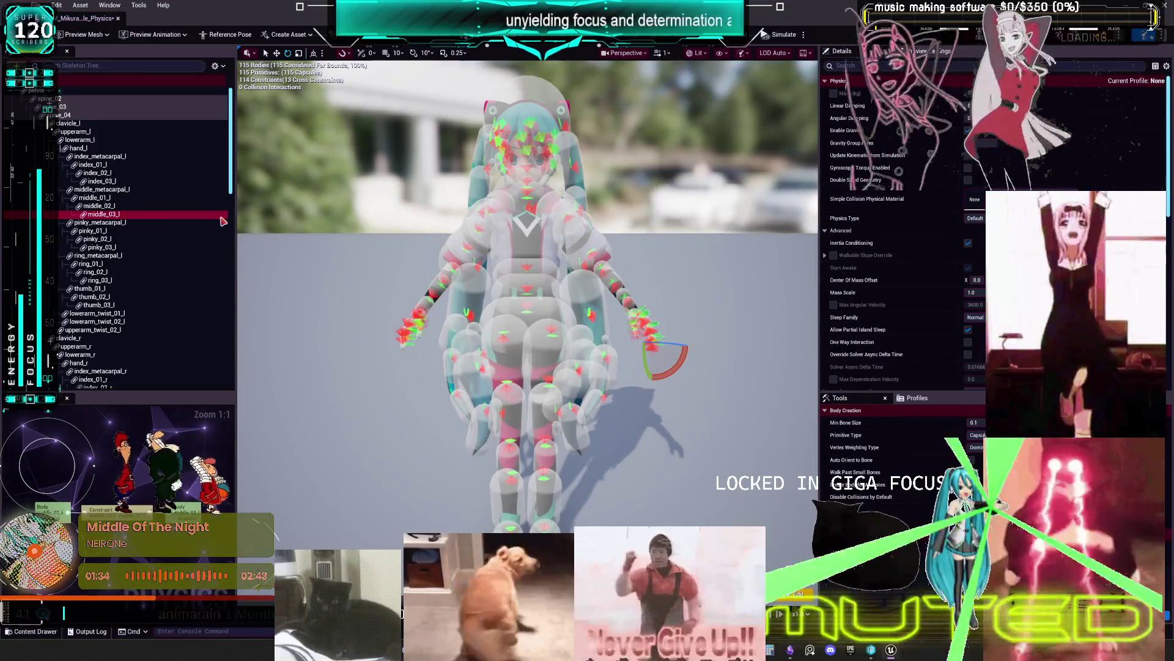
pyautogui.hotkey('ctrl', 'a')
pyautogui.press('Delete')
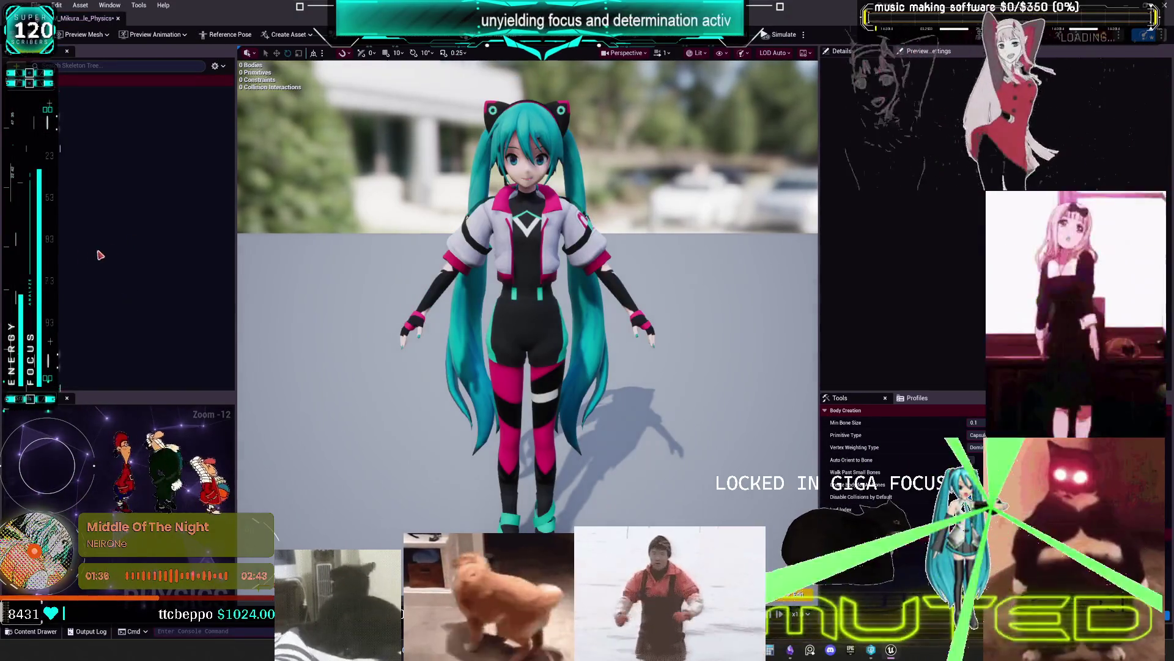
# Show all bones in the skeleton tree, then select spine_02 and pelvis
pyautogui.click(215, 66)
pyautogui.click(276, 283)
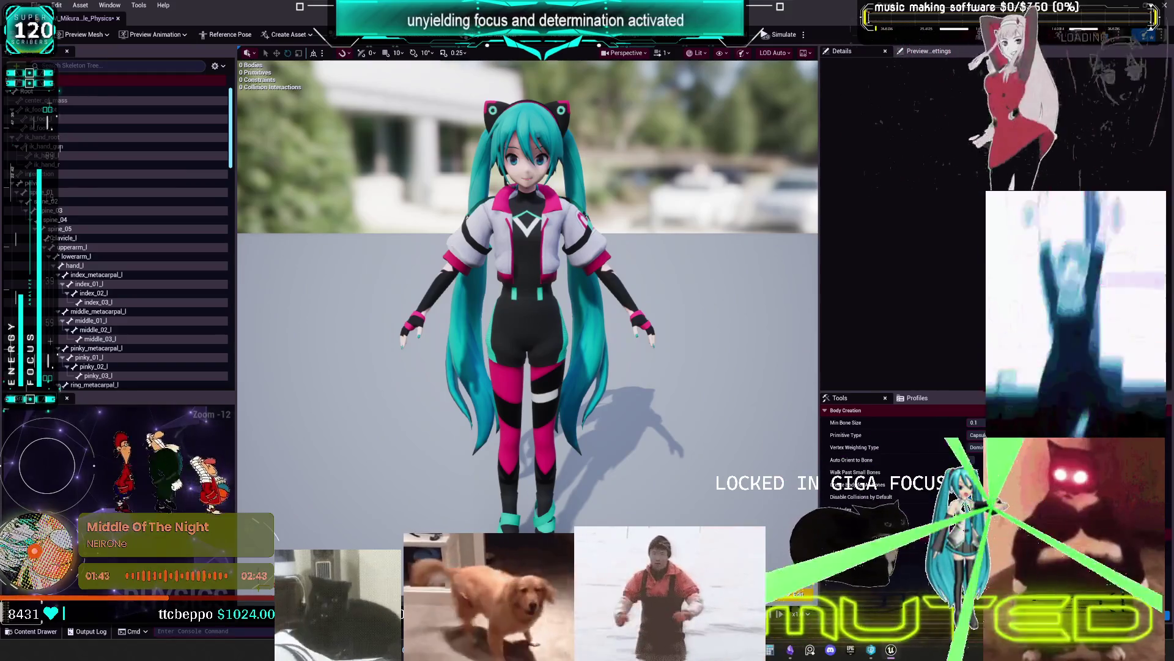
pyautogui.click(69, 202)
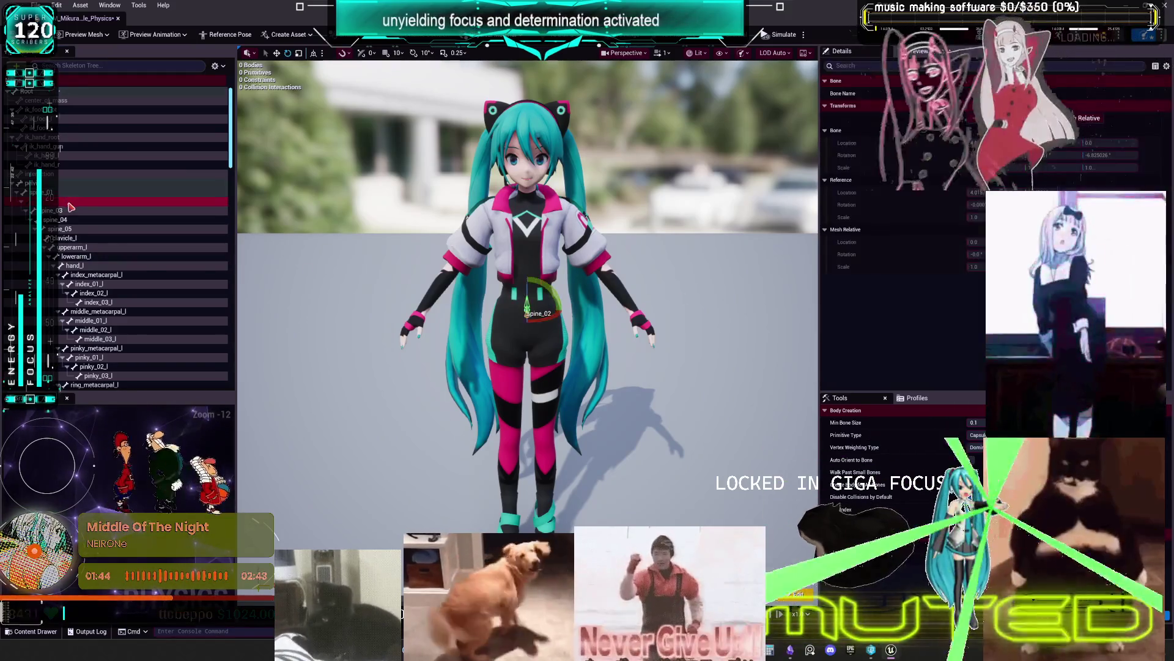
pyautogui.keyDown('ctrl'); pyautogui.click(61, 182); pyautogui.keyUp('ctrl')
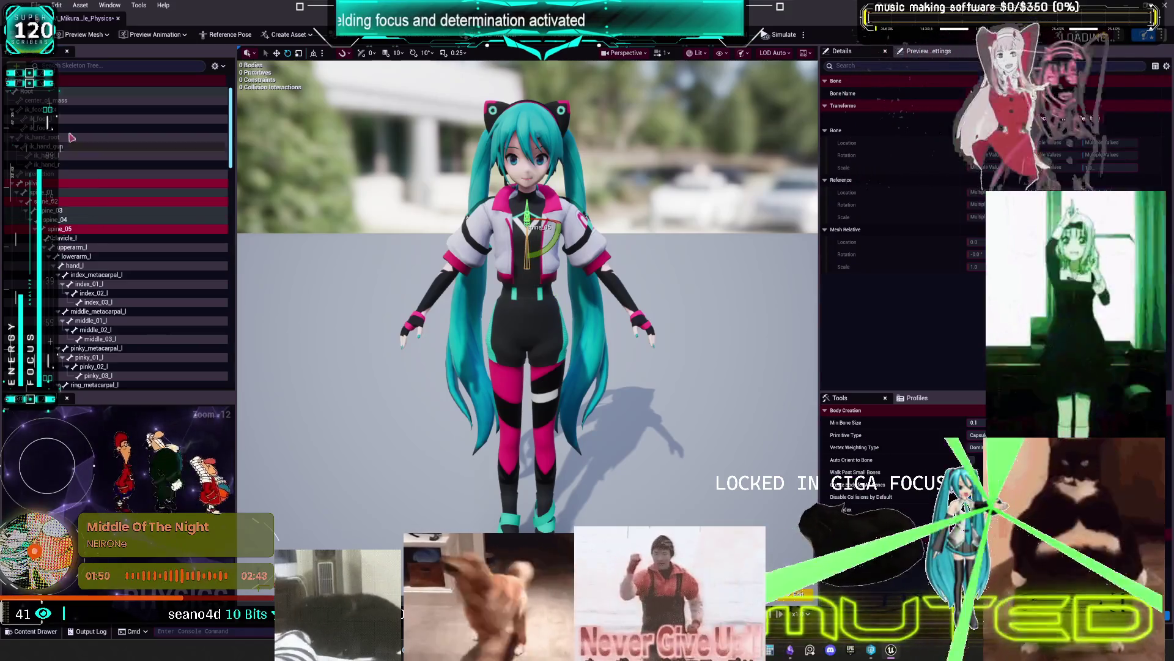
# Add upperarm, lowerarm and hand bones on both sides to the selection
pyautogui.scroll(-3, 86, 201)
pyautogui.keyDown('ctrl'); pyautogui.click(86, 201); pyautogui.keyUp('ctrl')
pyautogui.keyDown('ctrl'); pyautogui.click(90, 213); pyautogui.keyUp('ctrl')
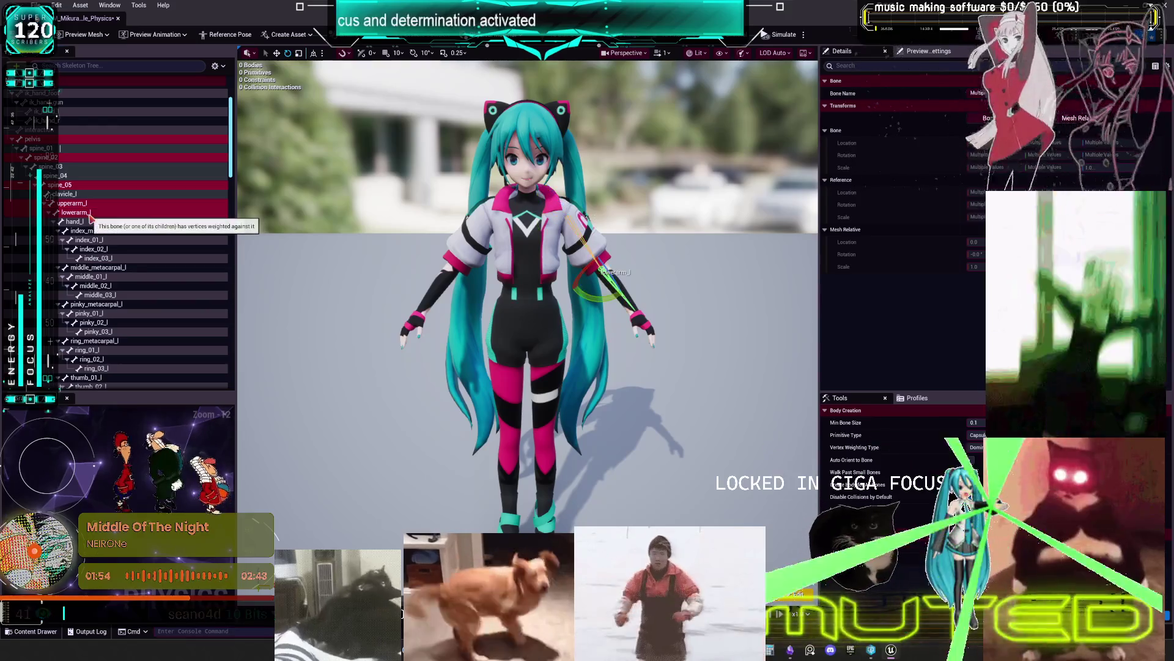
pyautogui.keyDown('ctrl'); pyautogui.click(86, 222); pyautogui.keyUp('ctrl')
pyautogui.scroll(-4, 98, 256)
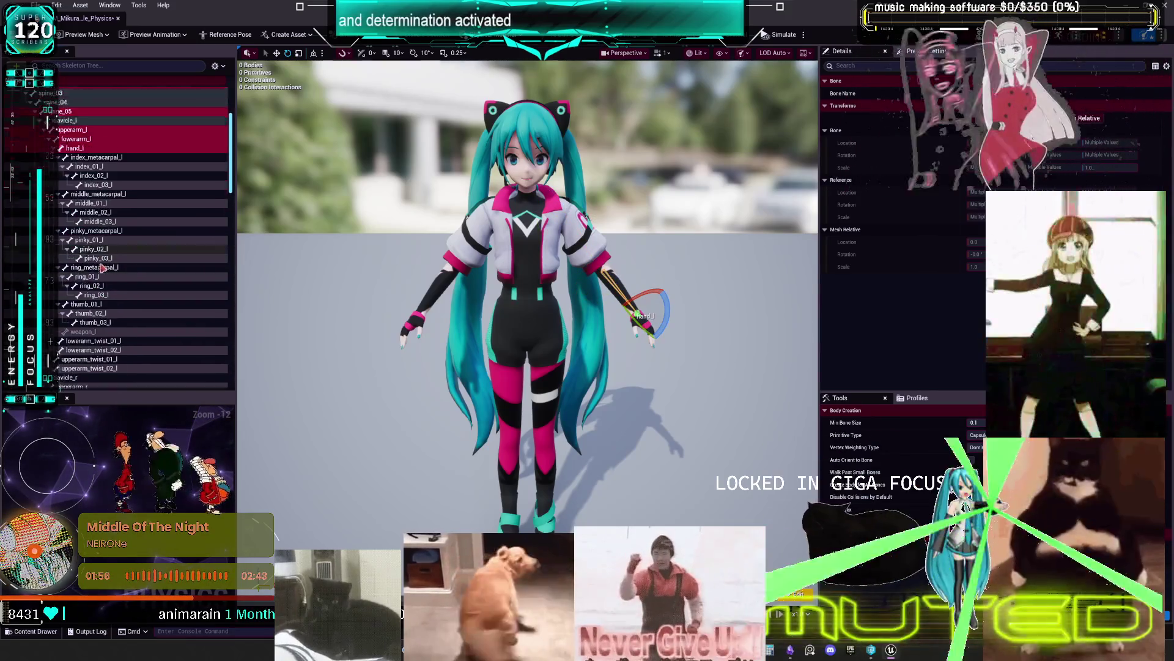
pyautogui.scroll(-10, 102, 266)
pyautogui.keyDown('ctrl'); pyautogui.click(89, 256); pyautogui.keyUp('ctrl')
pyautogui.keyDown('ctrl'); pyautogui.click(76, 264); pyautogui.keyUp('ctrl')
pyautogui.keyDown('ctrl'); pyautogui.click(75, 273); pyautogui.keyUp('ctrl')
# Add the head bone, thigh_r and three more leg bones to the selection
pyautogui.scroll(-13, 152, 291)
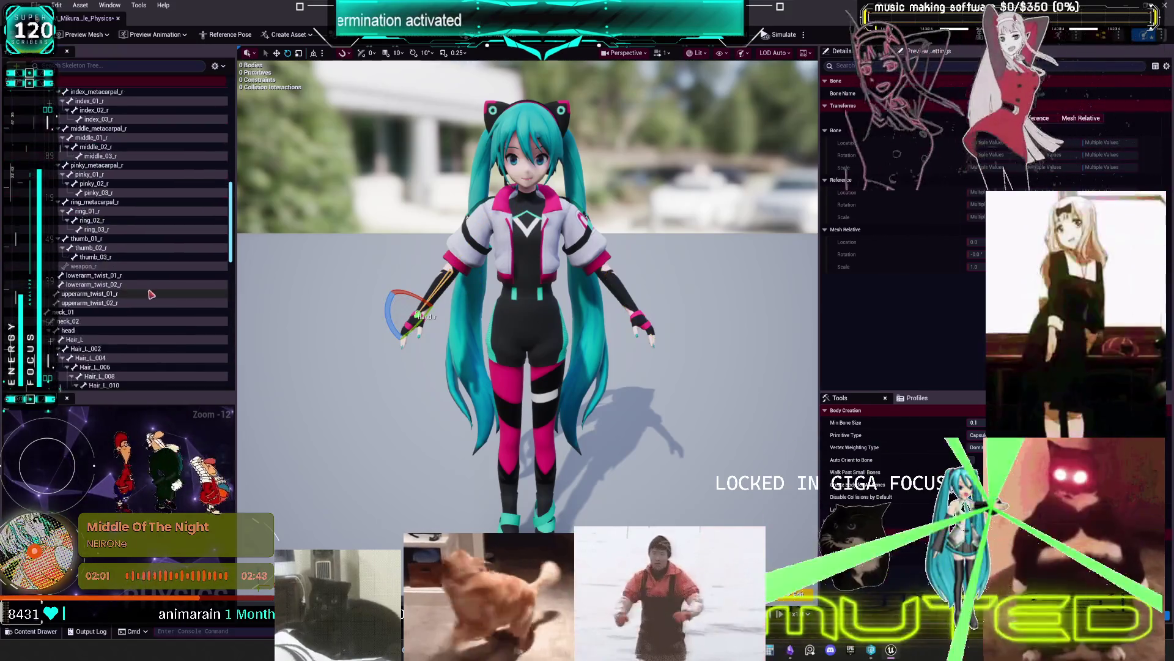
pyautogui.scroll(-11, 152, 294)
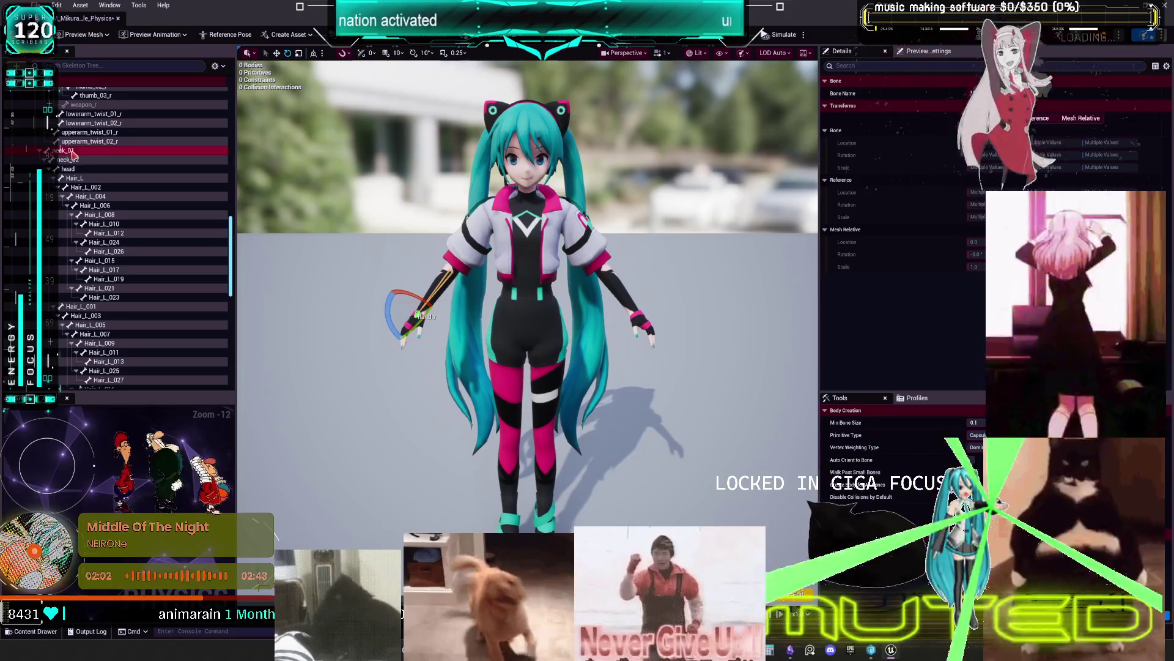
pyautogui.keyDown('ctrl'); pyautogui.click(68, 169); pyautogui.keyUp('ctrl')
pyautogui.scroll(-3, 114, 197)
pyautogui.scroll(-1, 113, 197)
pyautogui.scroll(3, 109, 205)
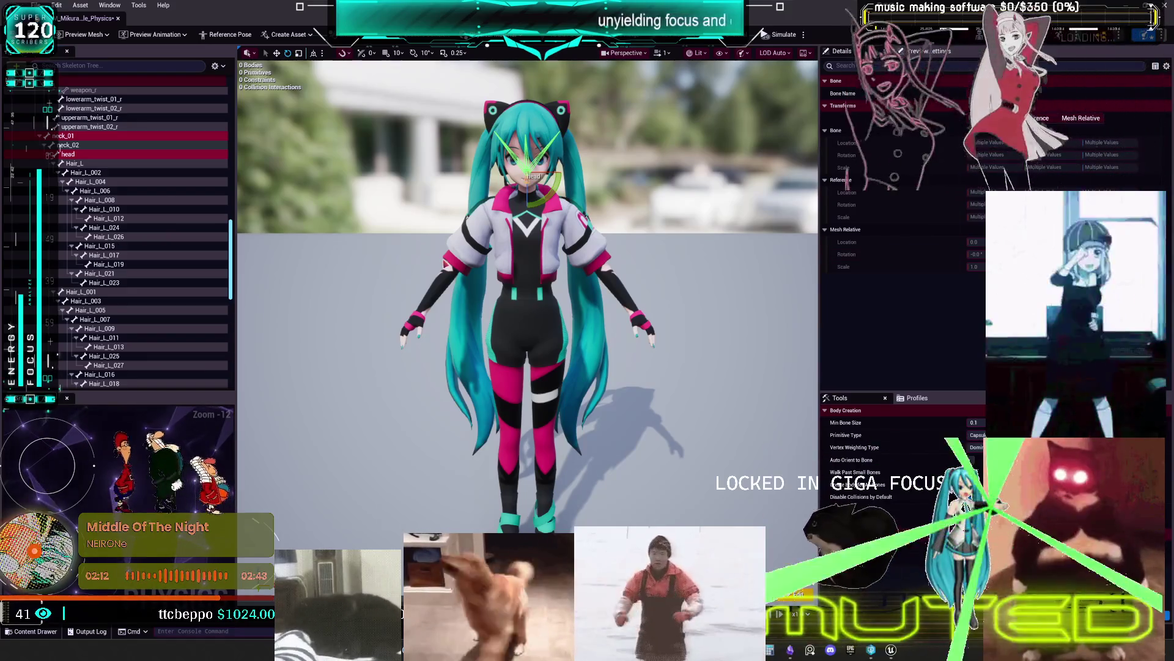
pyautogui.scroll(-10, 132, 244)
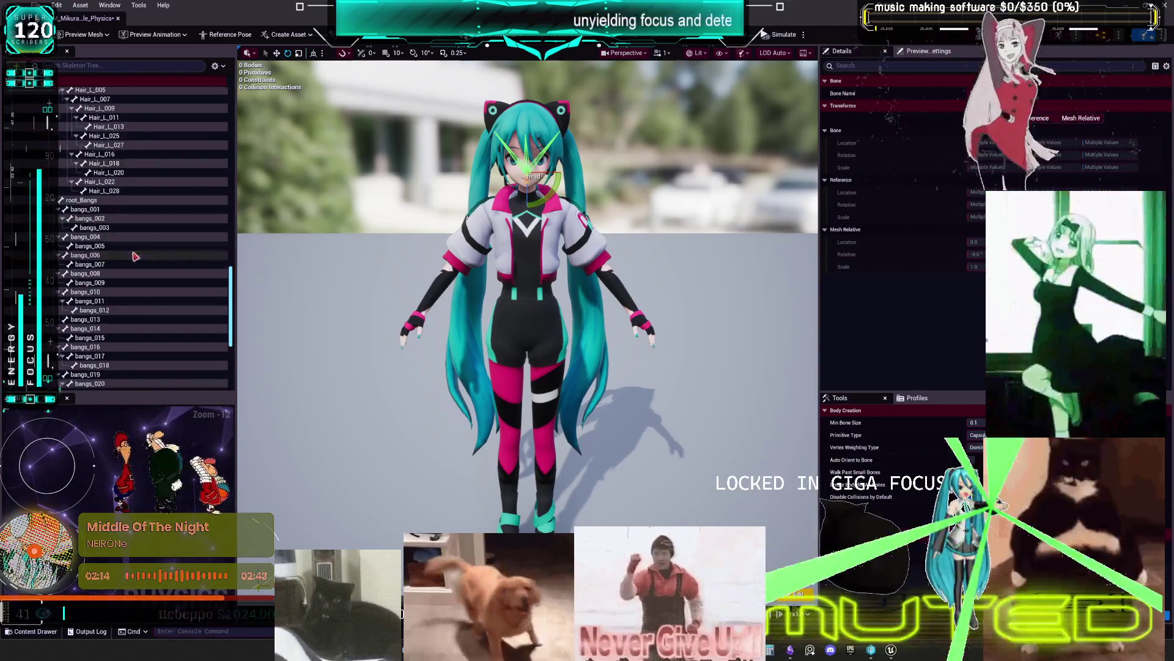
pyautogui.scroll(-3, 128, 252)
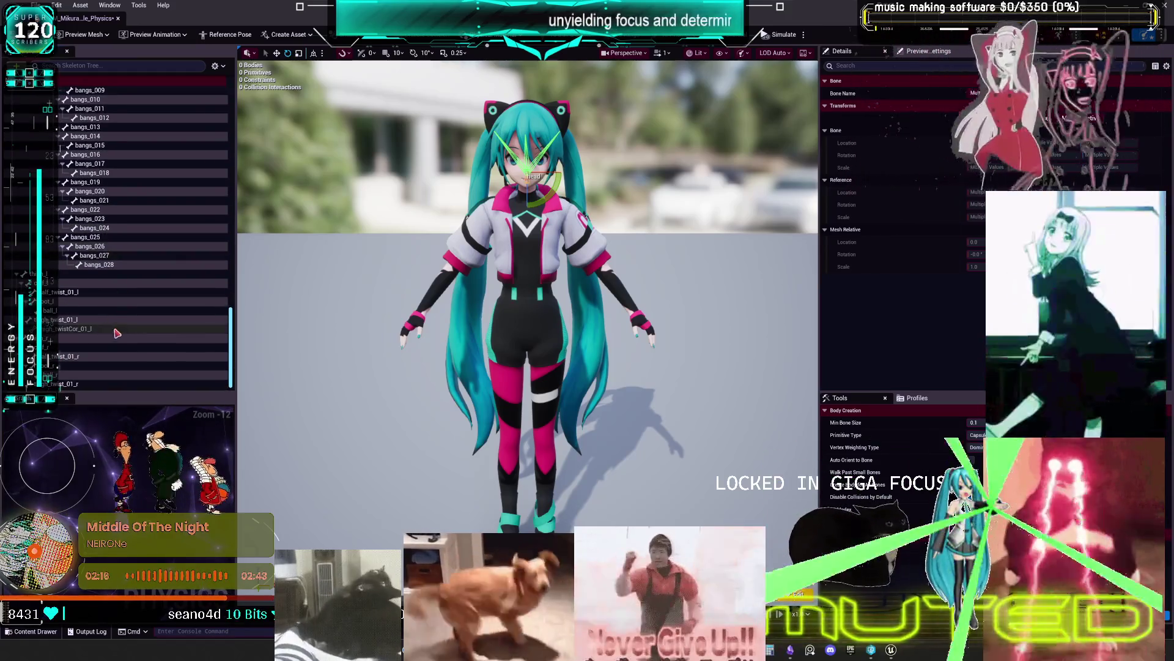
pyautogui.click(53, 339)
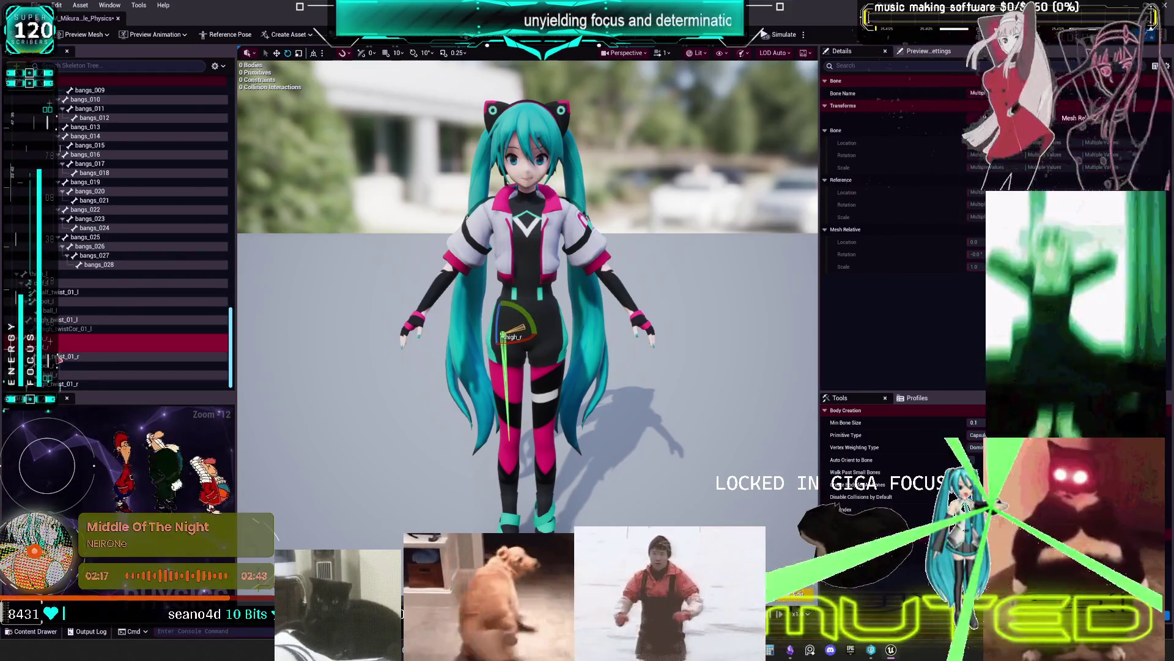
pyautogui.keyDown('ctrl'); pyautogui.click(59, 366); pyautogui.keyUp('ctrl')
pyautogui.keyDown('ctrl'); pyautogui.click(55, 278); pyautogui.keyUp('ctrl')
pyautogui.keyDown('ctrl'); pyautogui.click(54, 301); pyautogui.keyUp('ctrl')
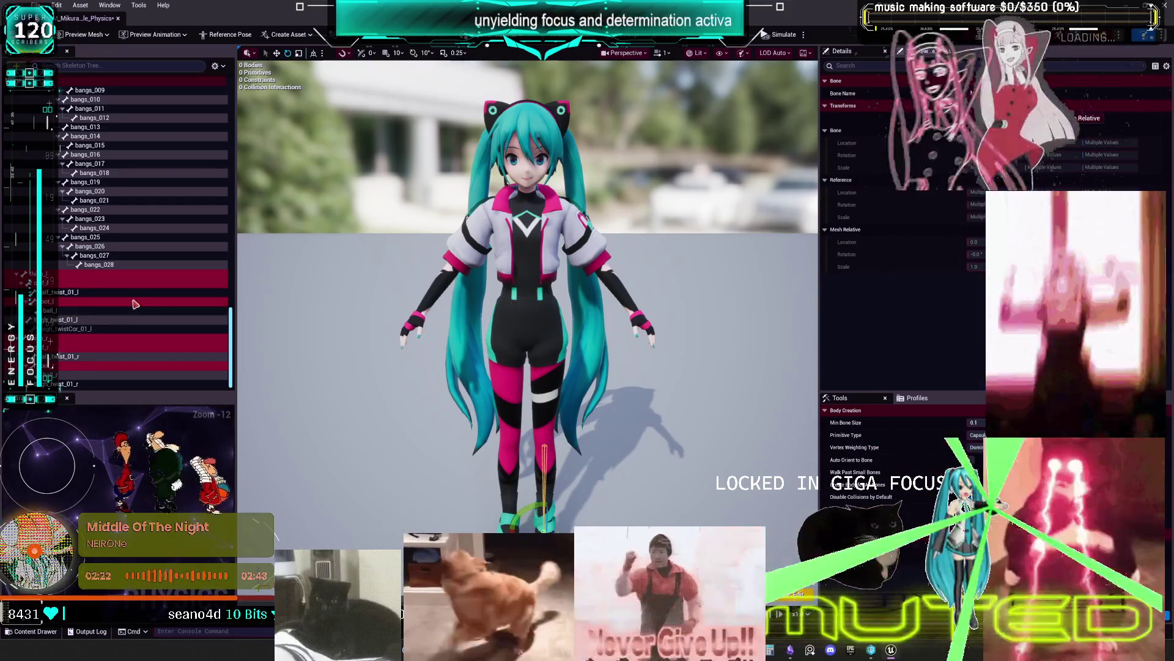
# Add the first hair bone, Hair_L_023, to the selection
pyautogui.scroll(10, 138, 300)
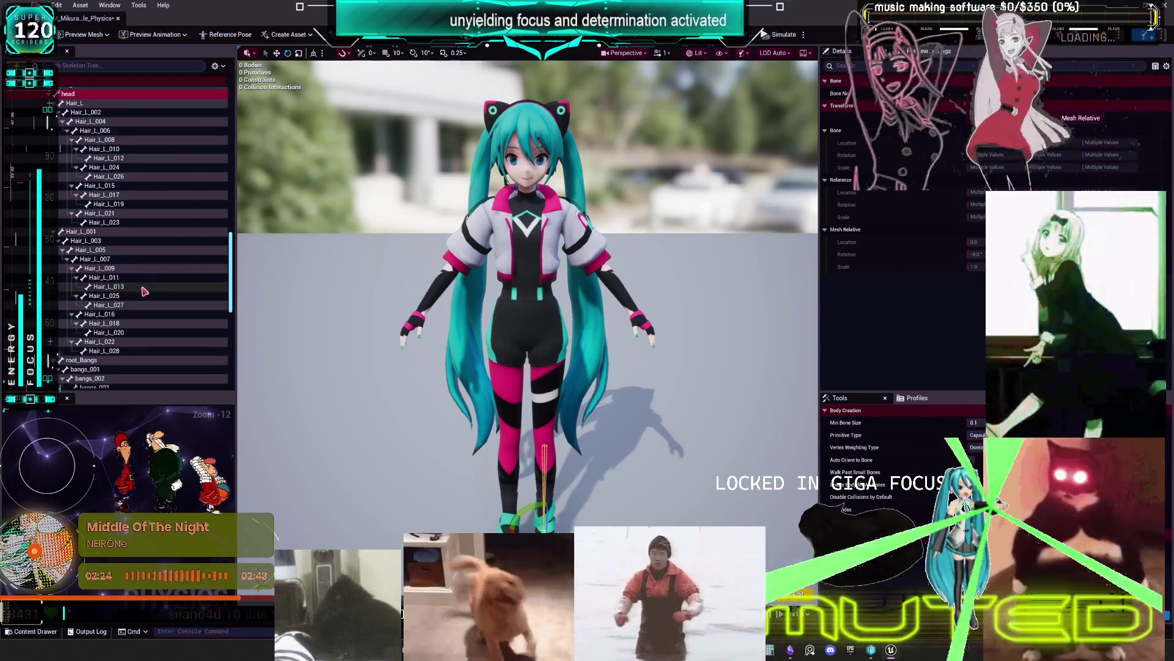
pyautogui.scroll(10, 144, 291)
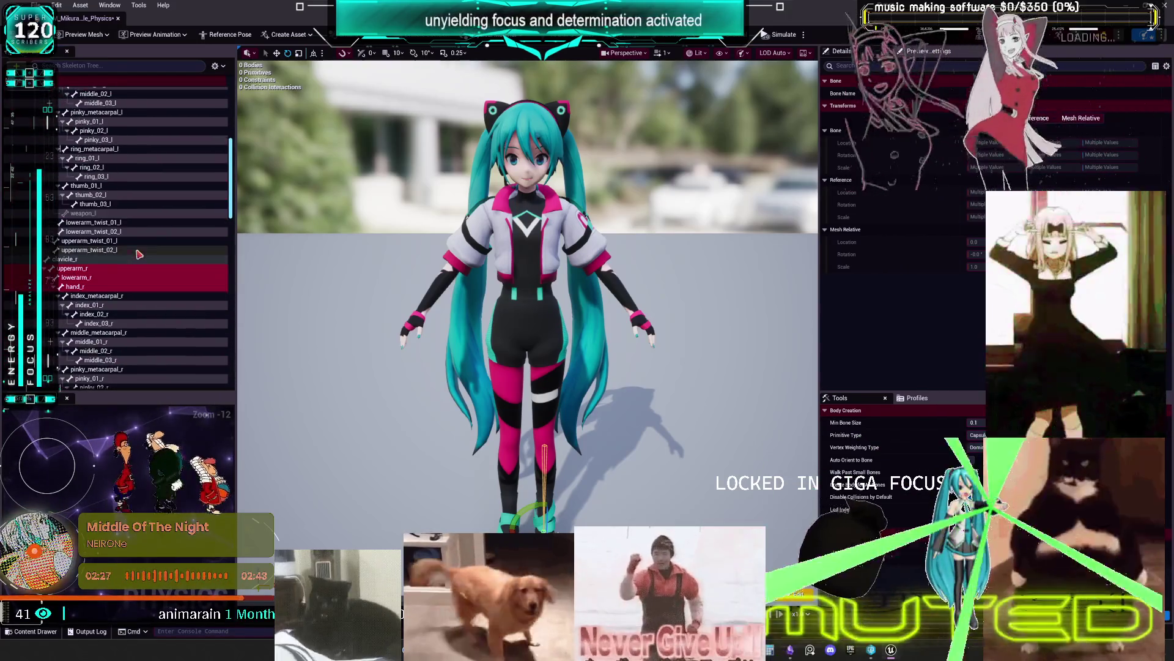
pyautogui.scroll(10, 139, 254)
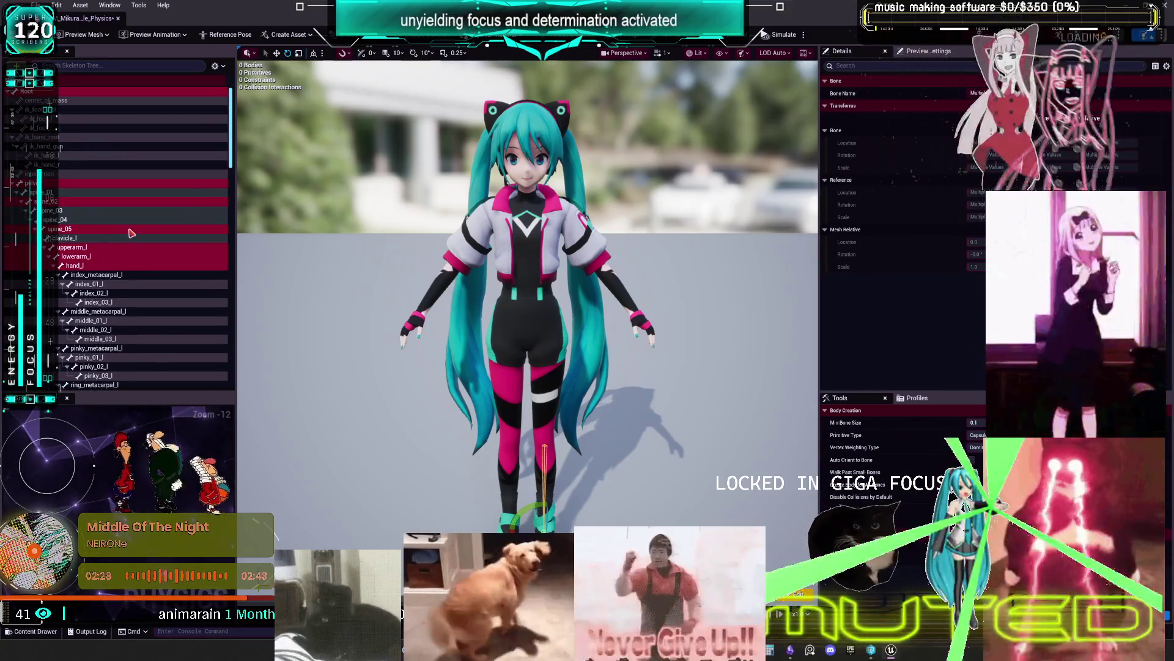
pyautogui.scroll(-6, 137, 245)
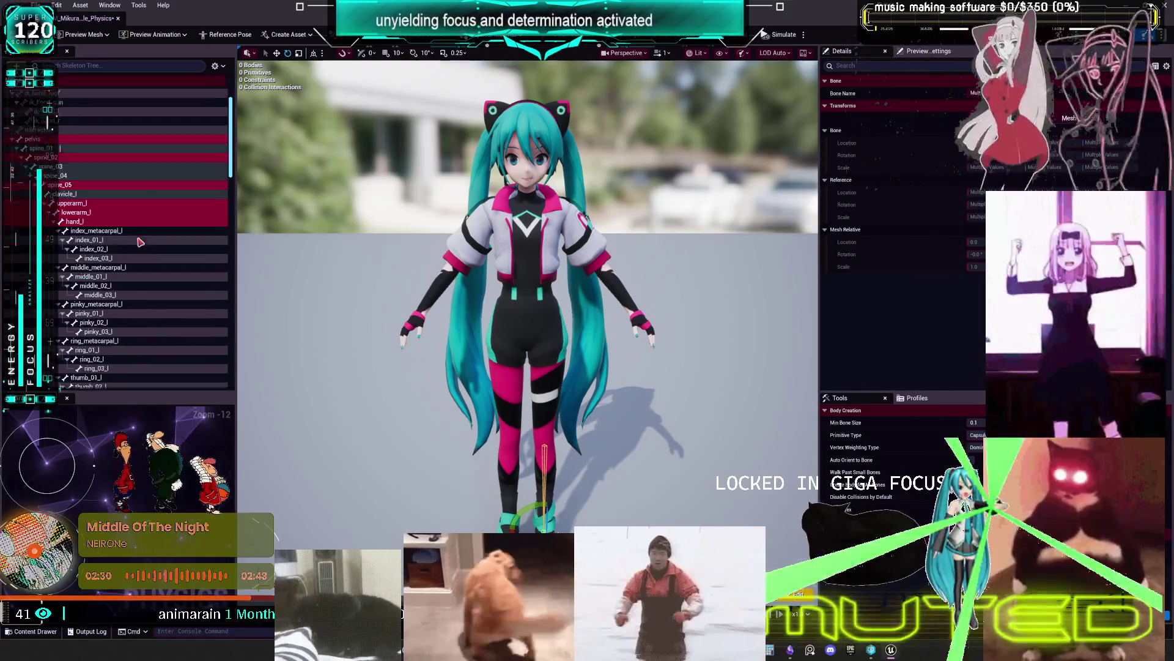
pyautogui.scroll(-6, 140, 248)
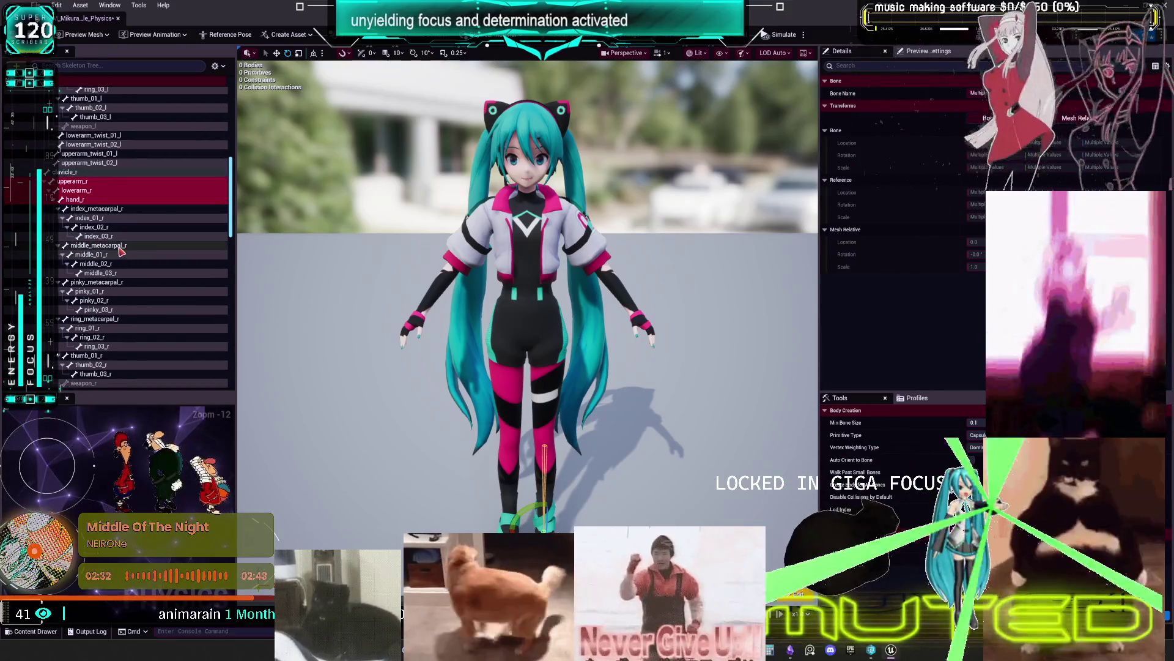
pyautogui.scroll(-6, 123, 248)
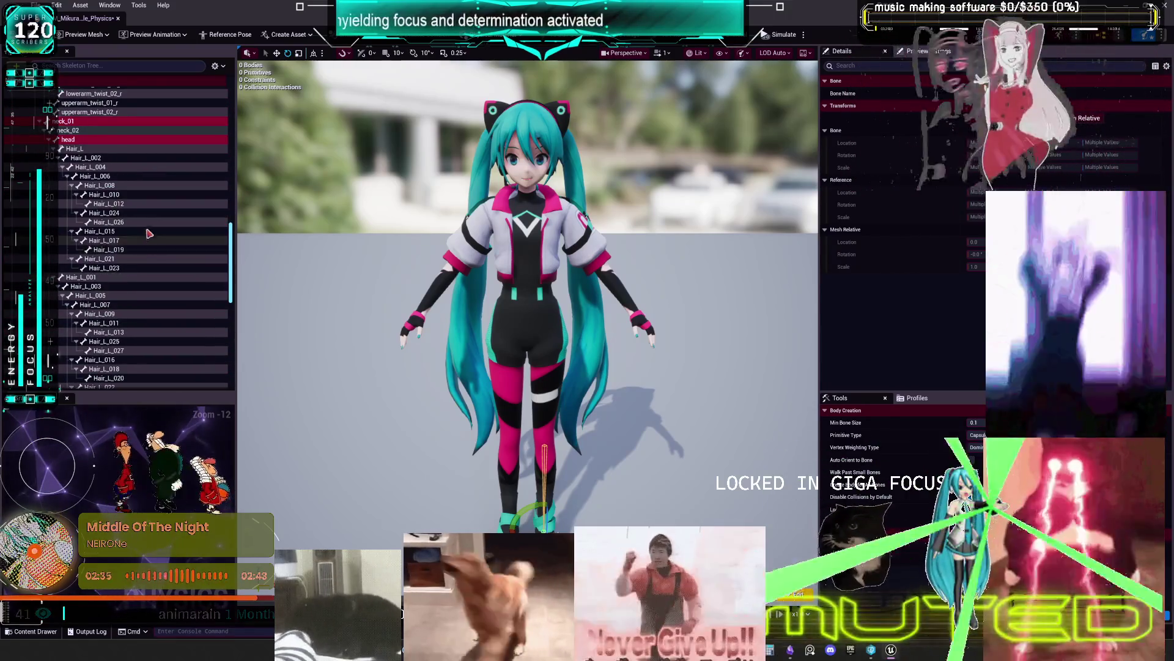
pyautogui.keyDown('ctrl'); pyautogui.click(115, 269); pyautogui.keyUp('ctrl')
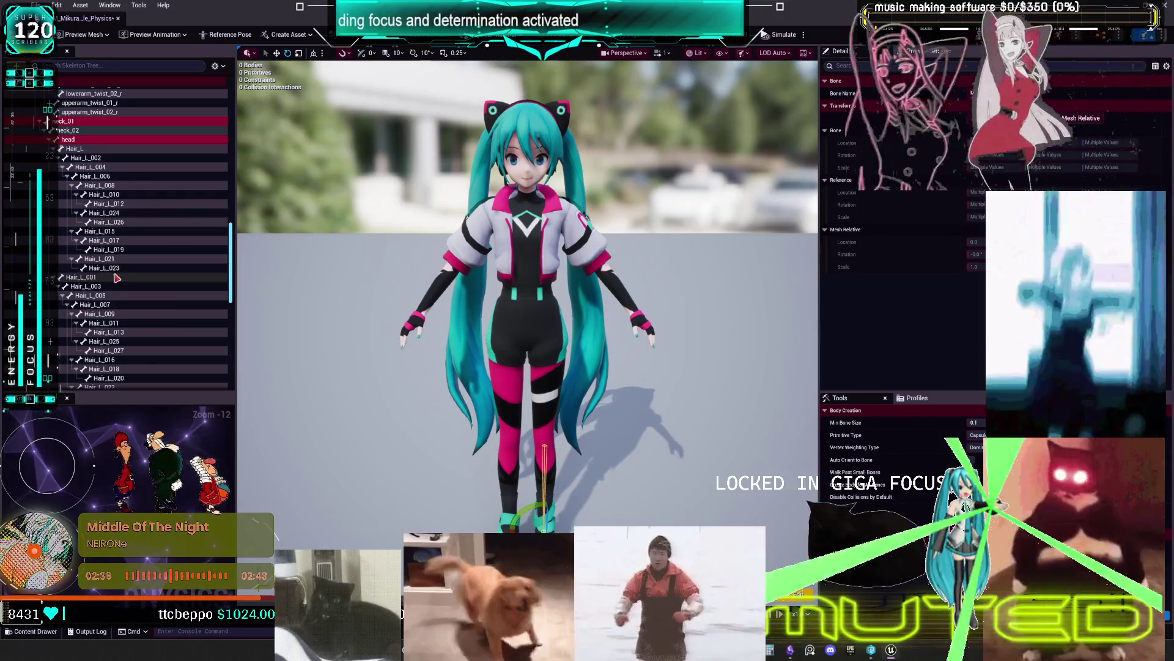
# Add Hair_L_019, 026, 024, 010, 008, 006, 004 and 002 to the selection
pyautogui.keyDown('ctrl'); pyautogui.click(114, 250); pyautogui.keyUp('ctrl')
pyautogui.keyDown('ctrl'); pyautogui.click(114, 222); pyautogui.keyUp('ctrl')
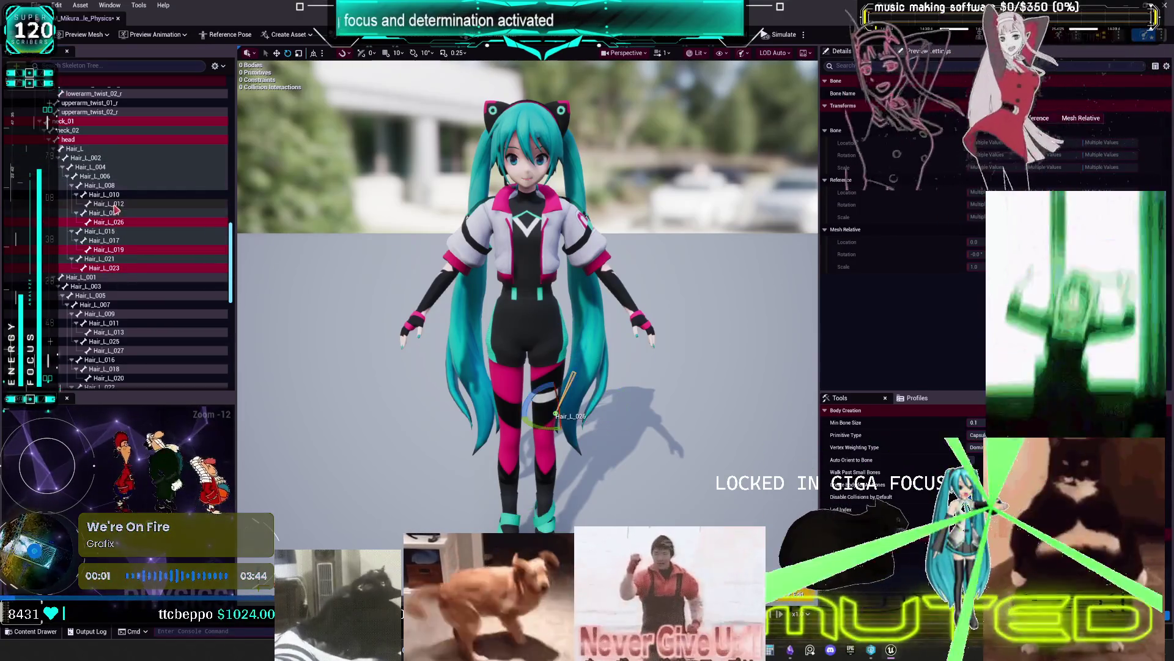
pyautogui.keyDown('ctrl'); pyautogui.click(110, 213); pyautogui.keyUp('ctrl')
pyautogui.keyDown('ctrl'); pyautogui.click(107, 195); pyautogui.keyUp('ctrl')
pyautogui.keyDown('ctrl'); pyautogui.click(101, 185); pyautogui.keyUp('ctrl')
pyautogui.keyDown('ctrl'); pyautogui.click(95, 177); pyautogui.keyUp('ctrl')
pyautogui.keyDown('ctrl'); pyautogui.click(92, 167); pyautogui.keyUp('ctrl')
pyautogui.keyDown('ctrl'); pyautogui.click(90, 158); pyautogui.keyUp('ctrl')
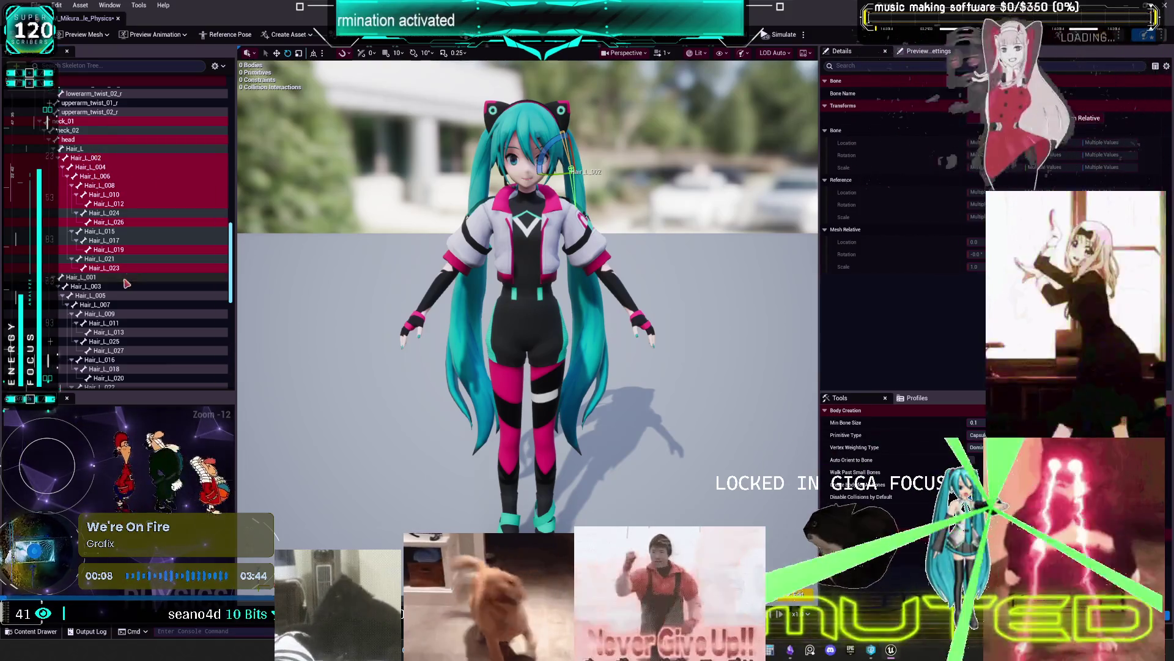
# Add Hair_L_003 through 011, 013, 025, 027, 020, 018, 016, 022 and 028 to the selection
pyautogui.scroll(-3, 108, 253)
pyautogui.keyDown('ctrl'); pyautogui.click(98, 227); pyautogui.keyUp('ctrl')
pyautogui.keyDown('ctrl'); pyautogui.click(101, 236); pyautogui.keyUp('ctrl')
pyautogui.keyDown('ctrl'); pyautogui.click(104, 246); pyautogui.keyUp('ctrl')
pyautogui.keyDown('ctrl'); pyautogui.click(101, 254); pyautogui.keyUp('ctrl')
pyautogui.keyDown('ctrl'); pyautogui.click(105, 263); pyautogui.keyUp('ctrl')
pyautogui.keyDown('ctrl'); pyautogui.click(110, 273); pyautogui.keyUp('ctrl')
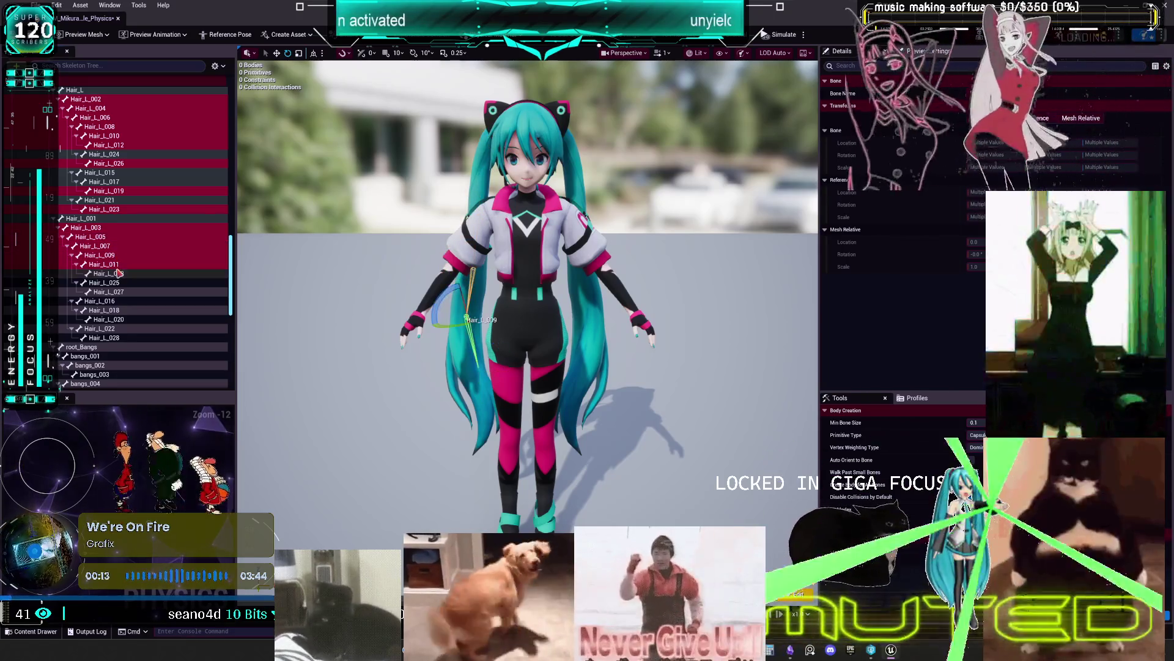
pyautogui.keyDown('ctrl'); pyautogui.click(105, 282); pyautogui.keyUp('ctrl')
pyautogui.keyDown('ctrl'); pyautogui.click(110, 291); pyautogui.keyUp('ctrl')
pyautogui.keyDown('ctrl'); pyautogui.click(115, 318); pyautogui.keyUp('ctrl')
pyautogui.keyDown('ctrl'); pyautogui.click(106, 310); pyautogui.keyUp('ctrl')
pyautogui.keyDown('ctrl'); pyautogui.click(101, 301); pyautogui.keyUp('ctrl')
pyautogui.keyDown('ctrl'); pyautogui.click(101, 329); pyautogui.keyUp('ctrl')
pyautogui.keyDown('ctrl'); pyautogui.click(104, 337); pyautogui.keyUp('ctrl')
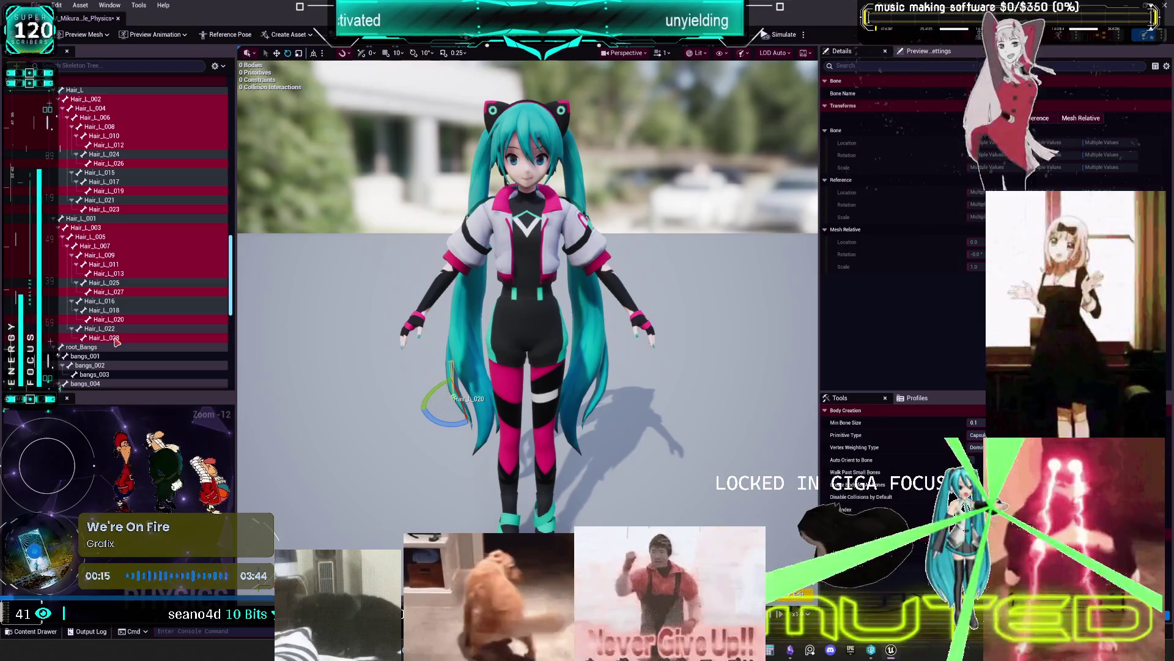
# Recheck Hair_L_016, 022, 015 and 017, add Hair_L_021, leaving Hair_L_001 unselected
pyautogui.keyDown('ctrl'); pyautogui.click(105, 310); pyautogui.keyUp('ctrl')
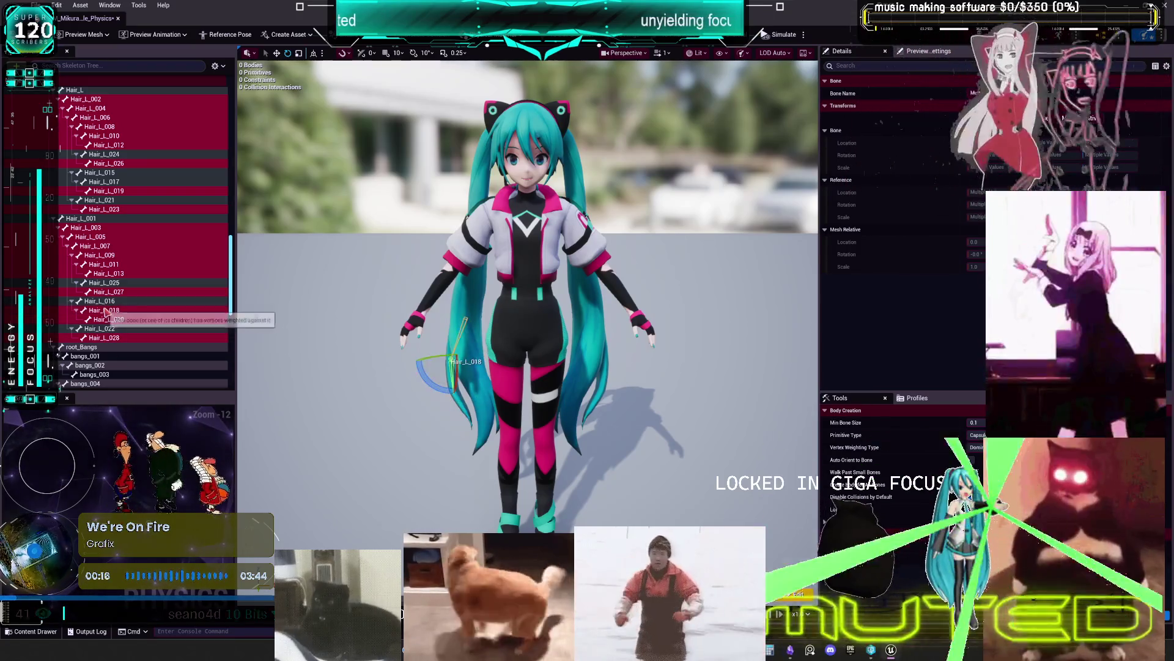
pyautogui.keyDown('ctrl'); pyautogui.click(101, 300); pyautogui.keyUp('ctrl')
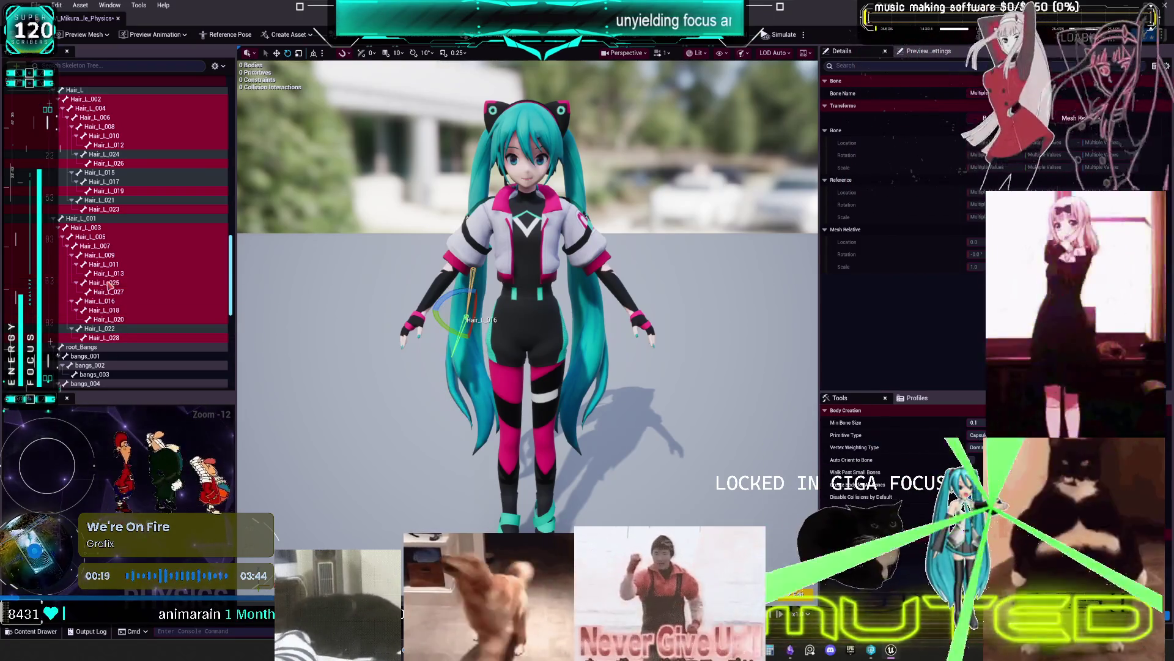
pyautogui.keyDown('ctrl'); pyautogui.click(103, 328); pyautogui.keyUp('ctrl')
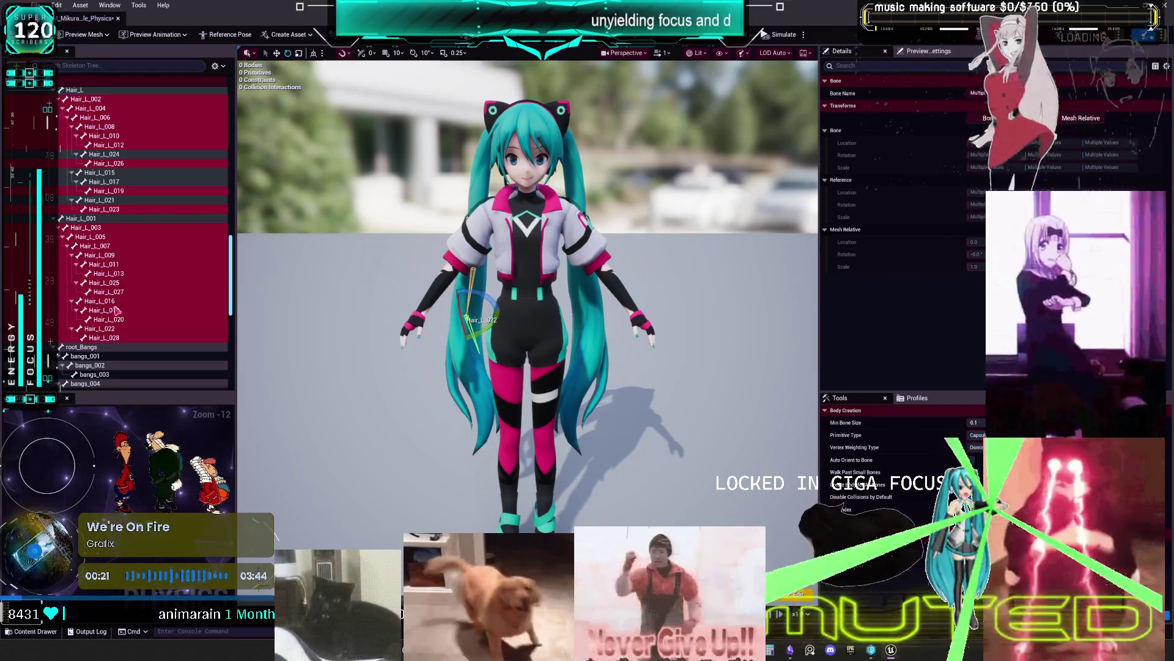
pyautogui.scroll(3, 111, 314)
pyautogui.keyDown('ctrl'); pyautogui.click(117, 246); pyautogui.keyUp('ctrl')
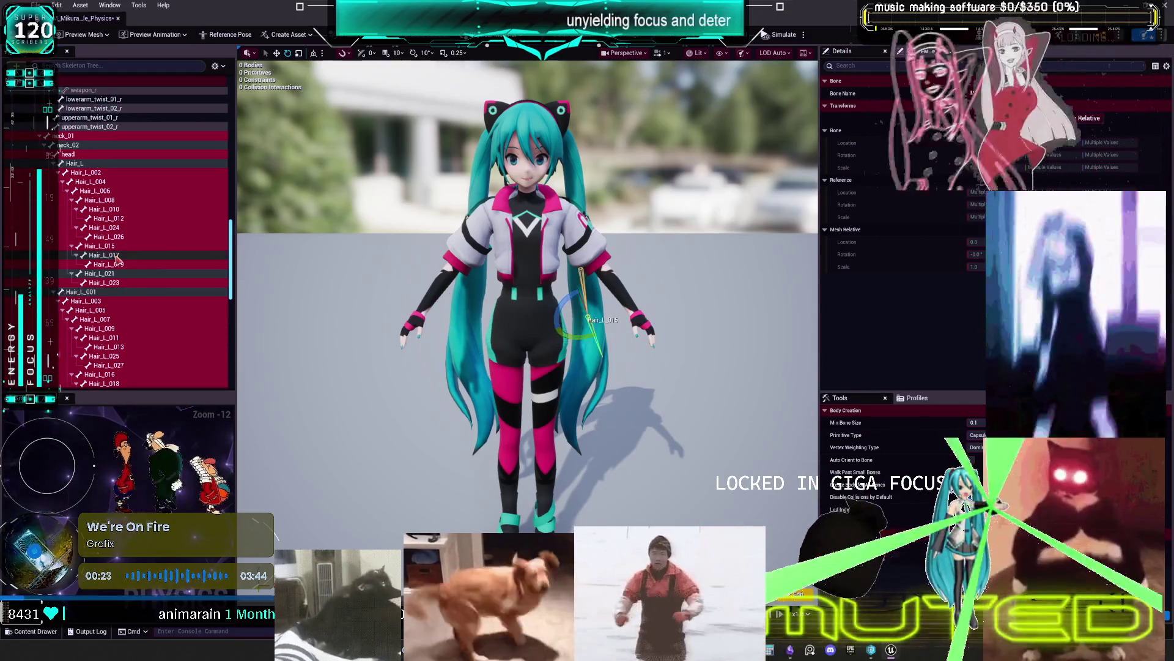
pyautogui.keyDown('ctrl'); pyautogui.click(116, 255); pyautogui.keyUp('ctrl')
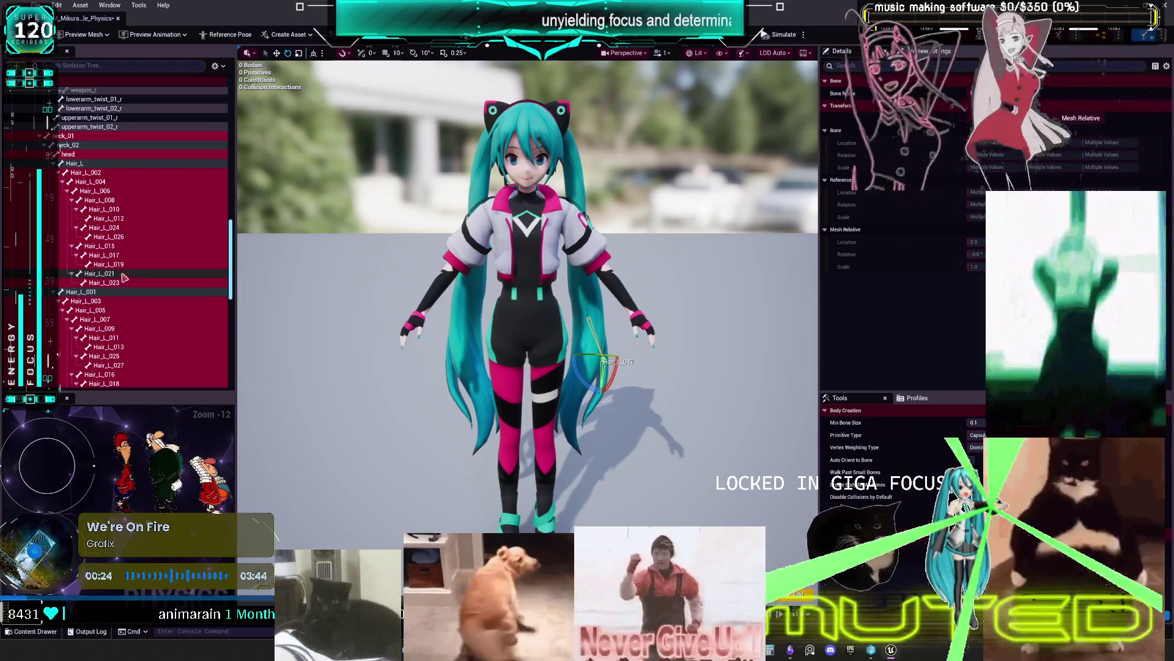
pyautogui.keyDown('ctrl'); pyautogui.click(123, 274); pyautogui.keyUp('ctrl')
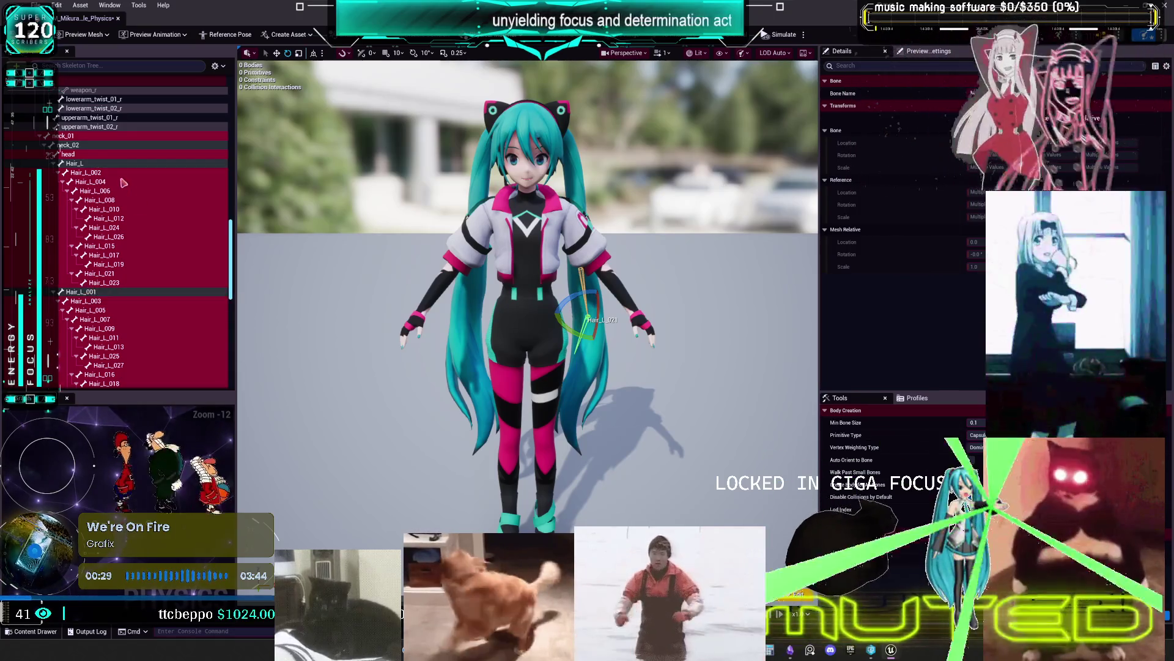
pyautogui.keyDown('ctrl'); pyautogui.click(89, 293); pyautogui.keyUp('ctrl')
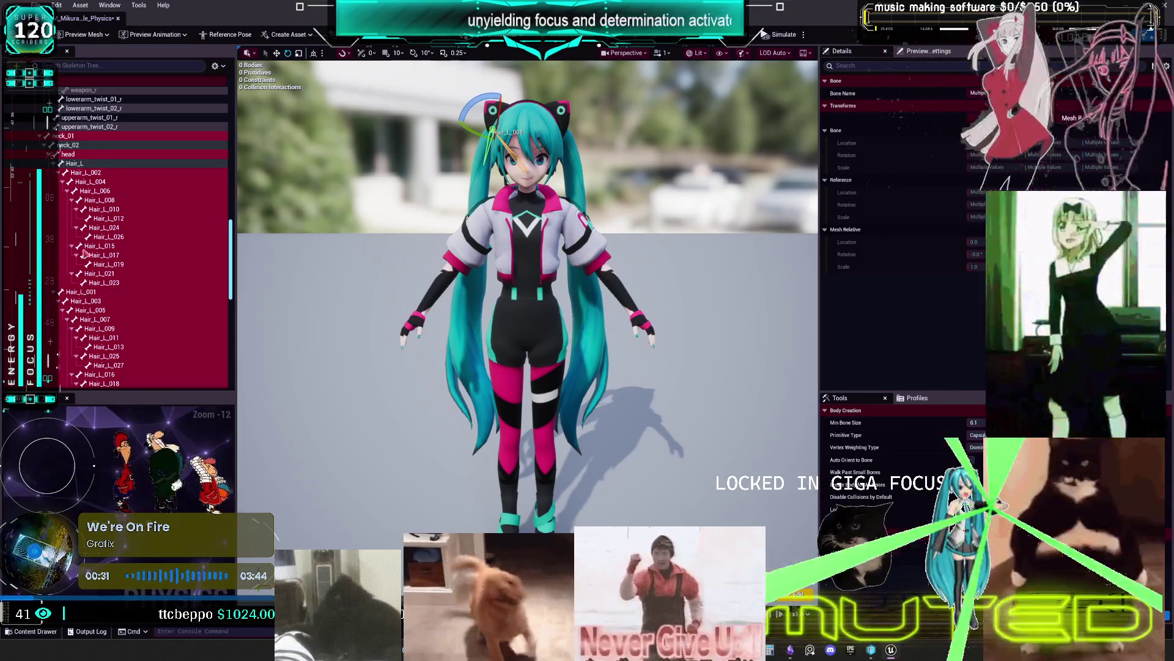
pyautogui.keyDown('ctrl'); pyautogui.click(84, 293); pyautogui.keyUp('ctrl')
# Add bangs_003, 005, 007, 009, 012, 015 and 018 to the selection
pyautogui.scroll(-10, 109, 191)
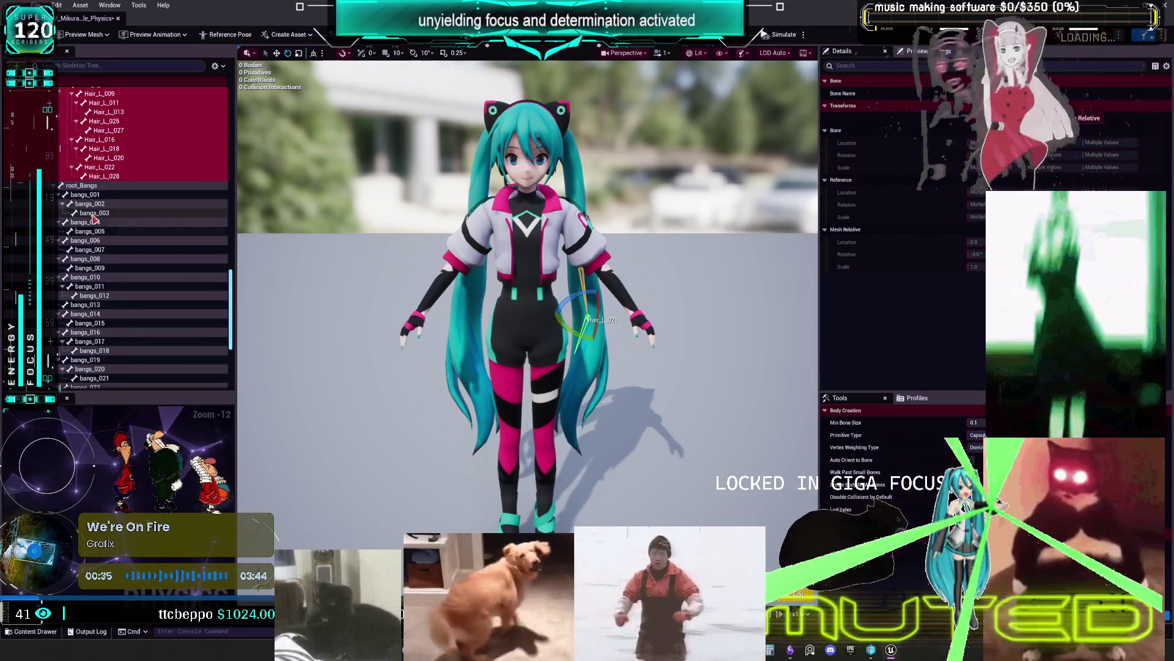
pyautogui.keyDown('ctrl'); pyautogui.click(92, 213); pyautogui.keyUp('ctrl')
pyautogui.keyDown('ctrl'); pyautogui.click(92, 231); pyautogui.keyUp('ctrl')
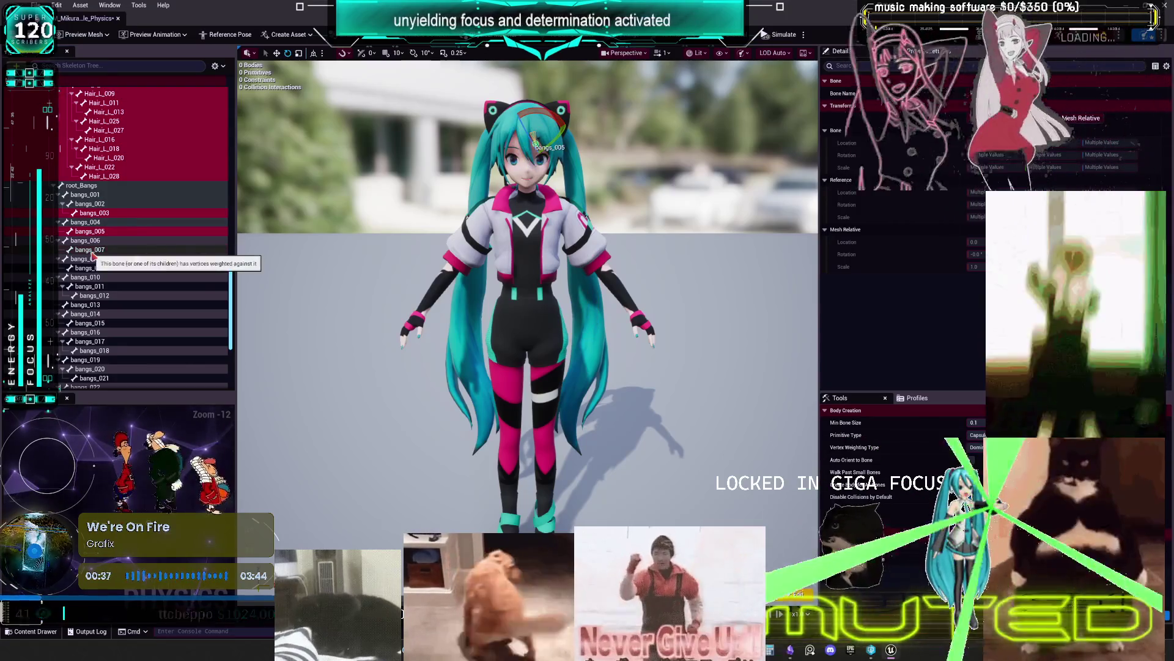
pyautogui.keyDown('ctrl'); pyautogui.click(91, 250); pyautogui.keyUp('ctrl')
pyautogui.keyDown('ctrl'); pyautogui.click(89, 268); pyautogui.keyUp('ctrl')
pyautogui.keyDown('ctrl'); pyautogui.click(90, 296); pyautogui.keyUp('ctrl')
pyautogui.keyDown('ctrl'); pyautogui.click(90, 323); pyautogui.keyUp('ctrl')
pyautogui.keyDown('ctrl'); pyautogui.click(93, 350); pyautogui.keyUp('ctrl')
# Add bangs_021, 024, 027, 026, 023, 020, 017, 014 and 011 to the selection
pyautogui.scroll(-5, 92, 282)
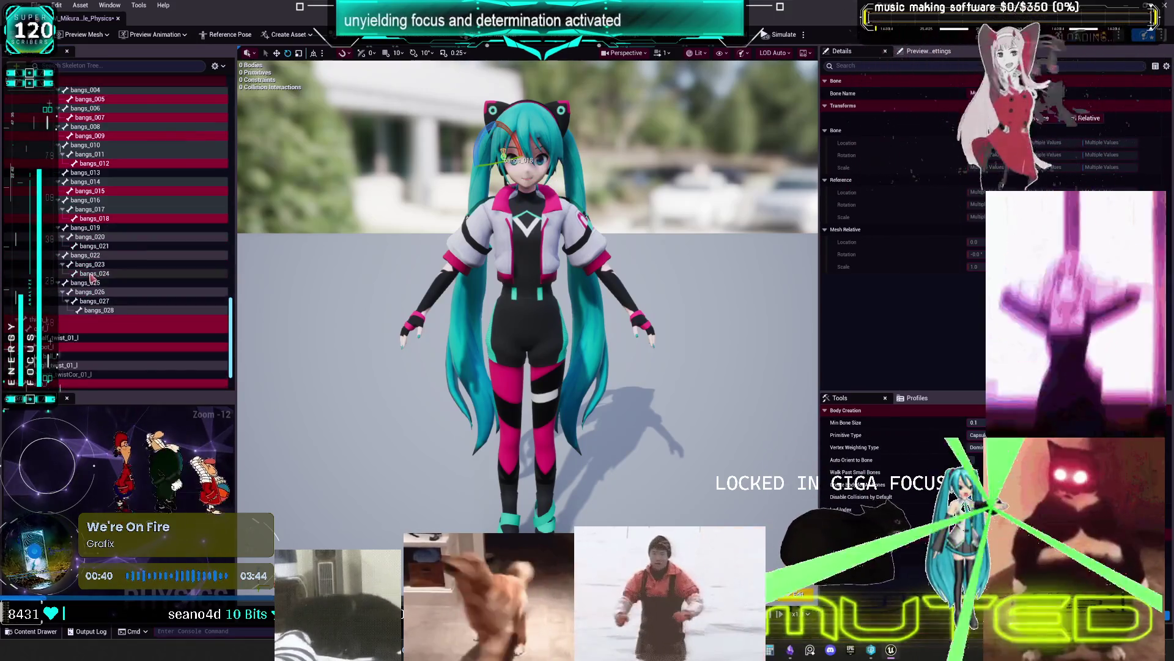
pyautogui.keyDown('ctrl'); pyautogui.click(91, 246); pyautogui.keyUp('ctrl')
pyautogui.keyDown('ctrl'); pyautogui.click(92, 274); pyautogui.keyUp('ctrl')
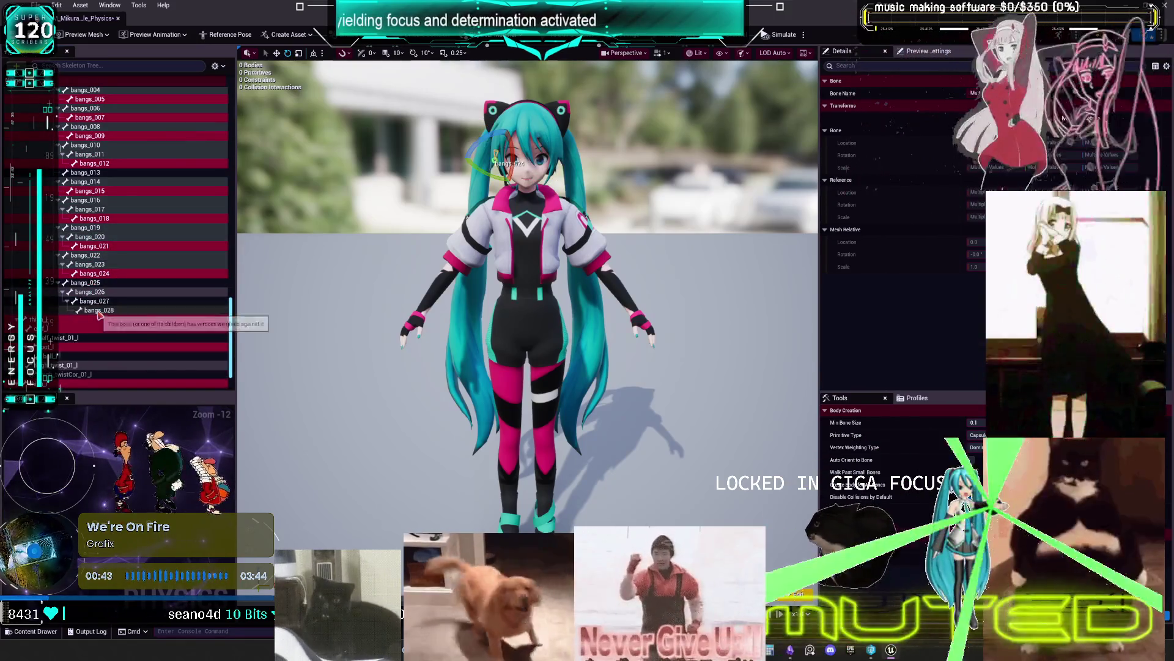
pyautogui.keyDown('ctrl'); pyautogui.click(92, 300); pyautogui.keyUp('ctrl')
pyautogui.keyDown('ctrl'); pyautogui.click(89, 292); pyautogui.keyUp('ctrl')
pyautogui.keyDown('ctrl'); pyautogui.click(90, 264); pyautogui.keyUp('ctrl')
pyautogui.keyDown('ctrl'); pyautogui.click(90, 237); pyautogui.keyUp('ctrl')
pyautogui.keyDown('ctrl'); pyautogui.click(90, 210); pyautogui.keyUp('ctrl')
pyautogui.keyDown('ctrl'); pyautogui.click(90, 182); pyautogui.keyUp('ctrl')
pyautogui.keyDown('ctrl'); pyautogui.click(90, 154); pyautogui.keyUp('ctrl')
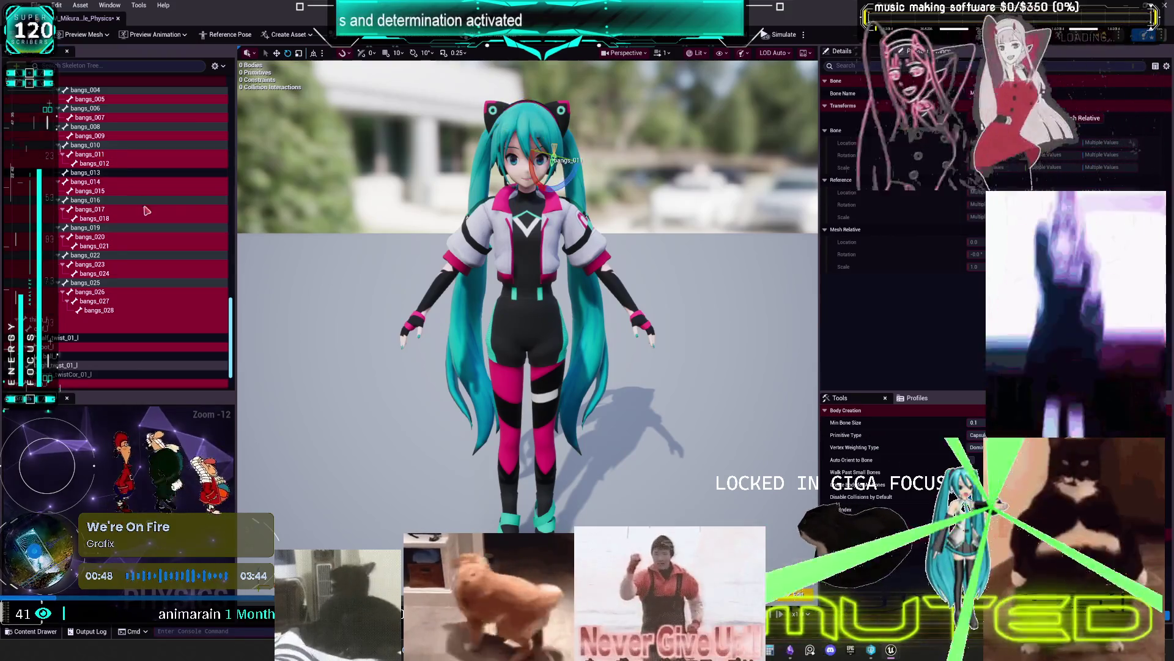
# Add bangs_025, 019, 016, 013, 010, 007, 004 and 001 to the selection
pyautogui.scroll(2, 147, 210)
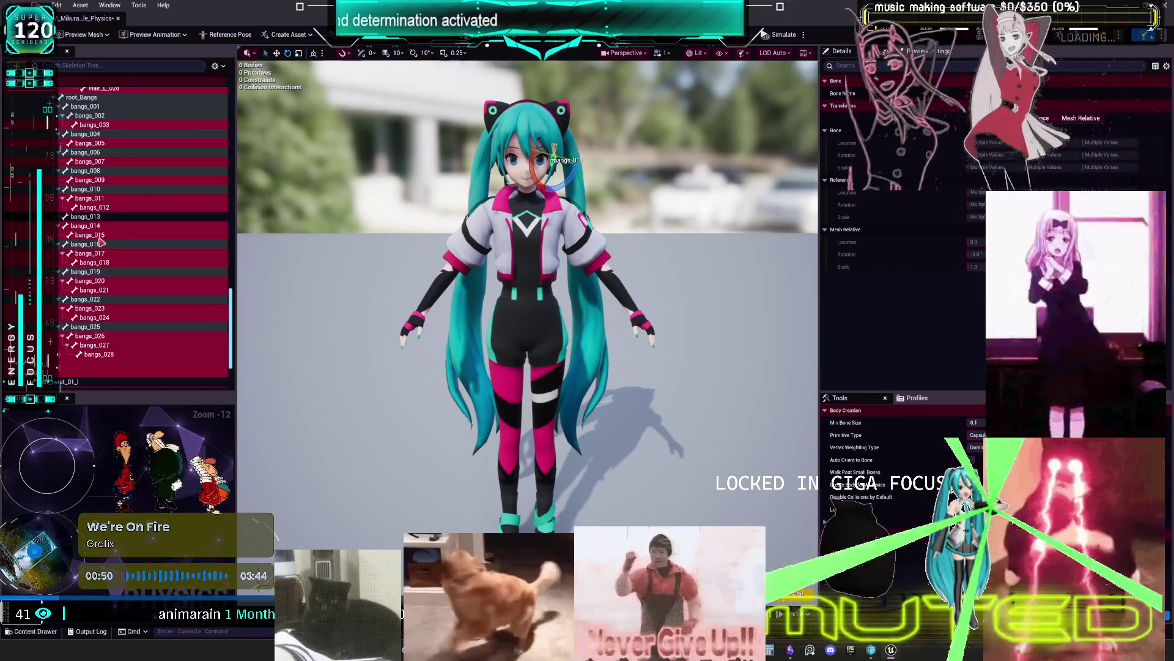
pyautogui.keyDown('ctrl'); pyautogui.click(101, 329); pyautogui.keyUp('ctrl')
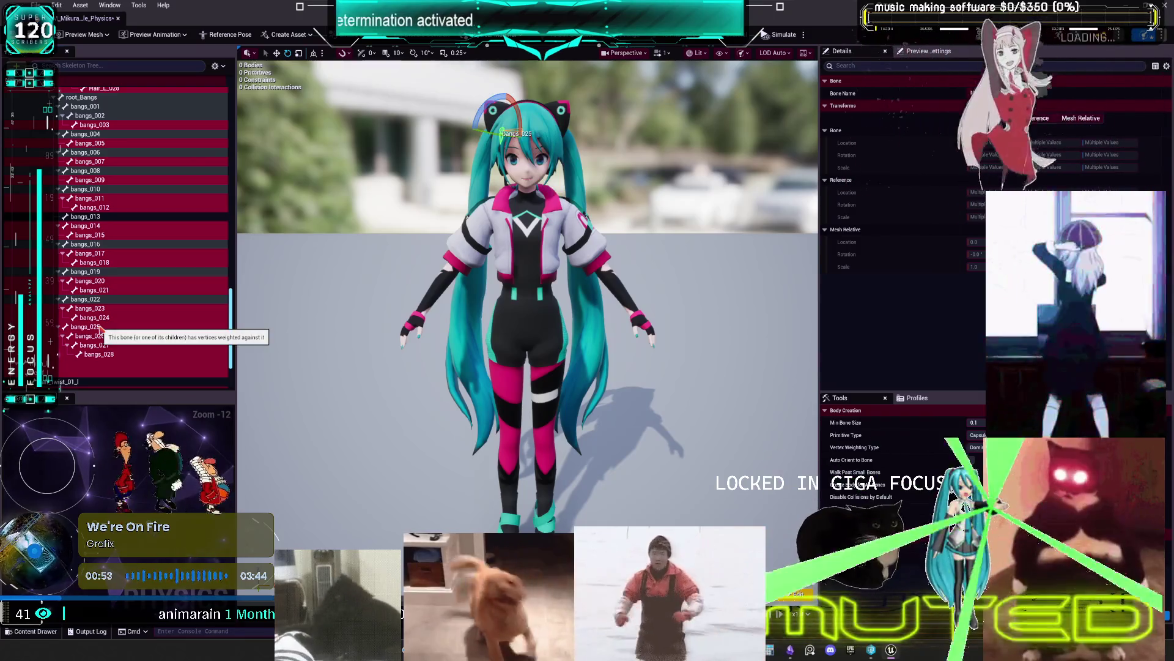
pyautogui.keyDown('ctrl'); pyautogui.click(85, 271); pyautogui.keyUp('ctrl')
pyautogui.keyDown('ctrl'); pyautogui.click(86, 244); pyautogui.keyUp('ctrl')
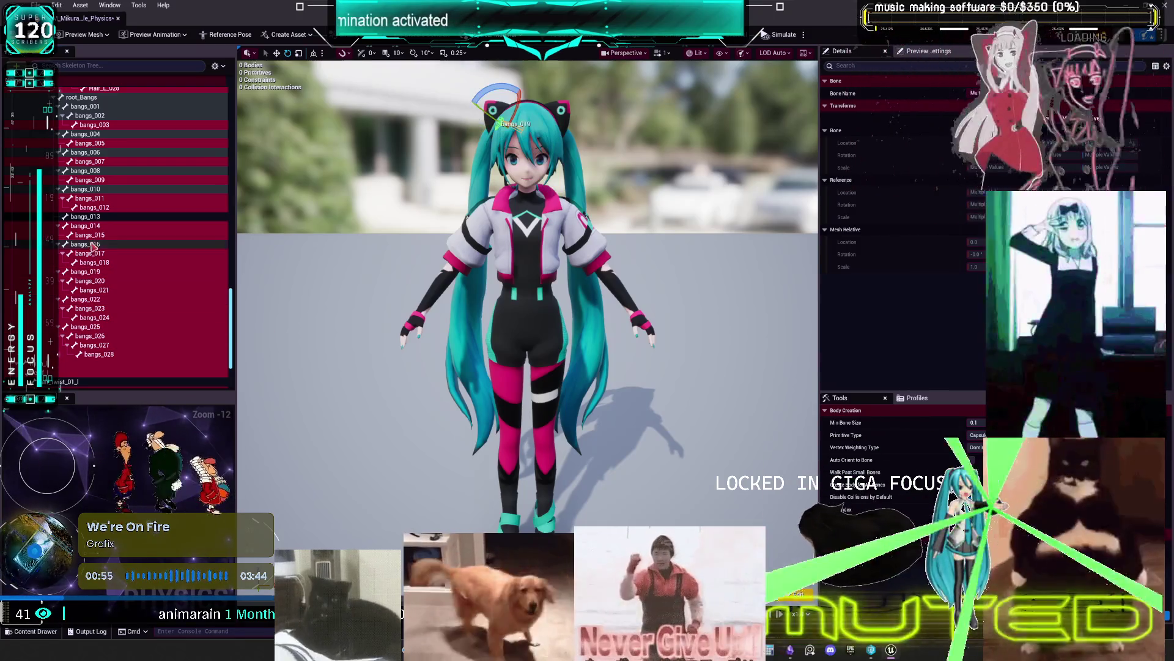
pyautogui.keyDown('ctrl'); pyautogui.click(86, 217); pyautogui.keyUp('ctrl')
pyautogui.keyDown('ctrl'); pyautogui.click(98, 189); pyautogui.keyUp('ctrl')
pyautogui.keyDown('ctrl'); pyautogui.click(101, 161); pyautogui.keyUp('ctrl')
pyautogui.keyDown('ctrl'); pyautogui.click(101, 134); pyautogui.keyUp('ctrl')
pyautogui.scroll(2, 104, 170)
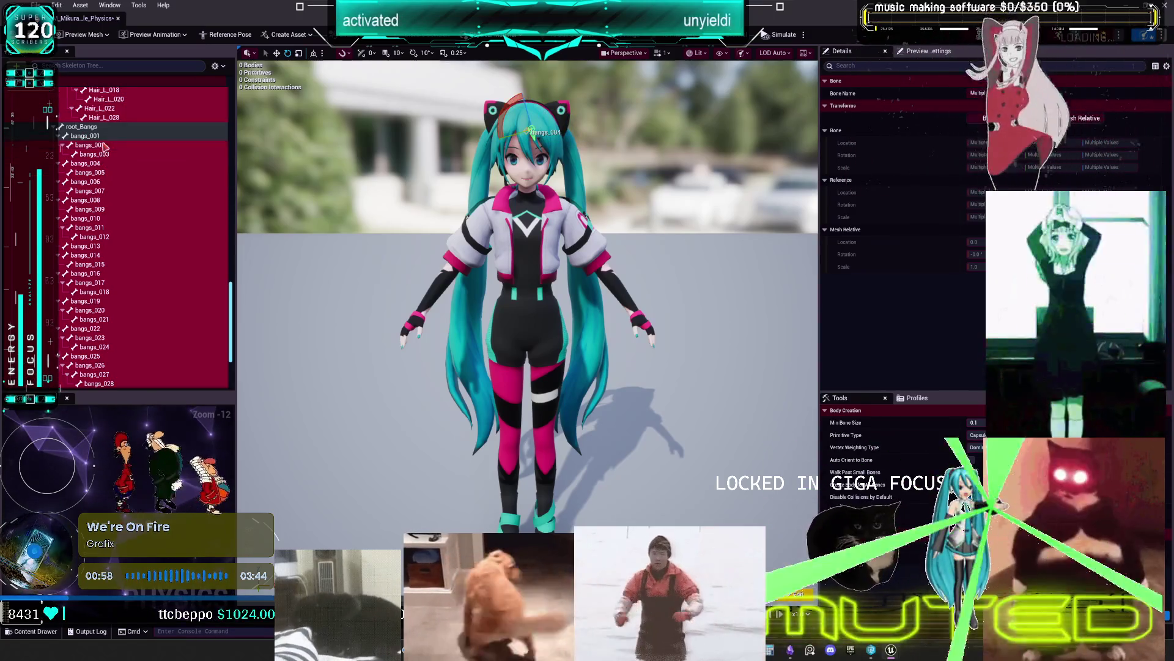
pyautogui.keyDown('ctrl'); pyautogui.click(104, 137); pyautogui.keyUp('ctrl')
# Generate physics bodies for all the selected bones
pyautogui.scroll(-8, 154, 275)
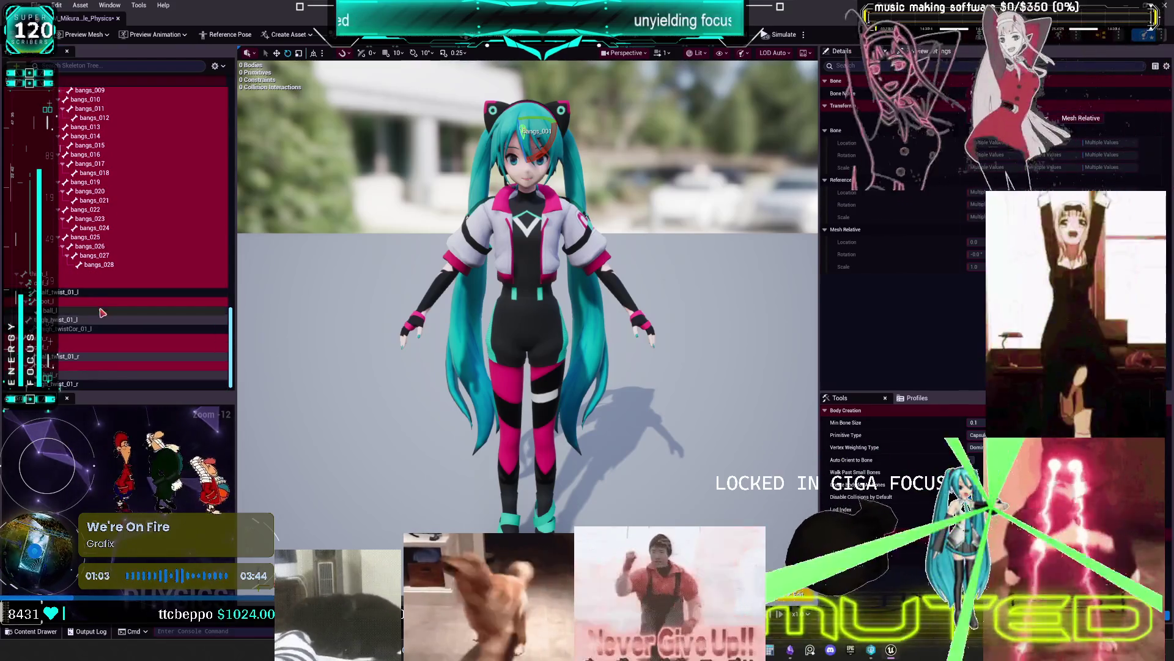
pyautogui.scroll(15, 129, 290)
pyautogui.scroll(15, 132, 287)
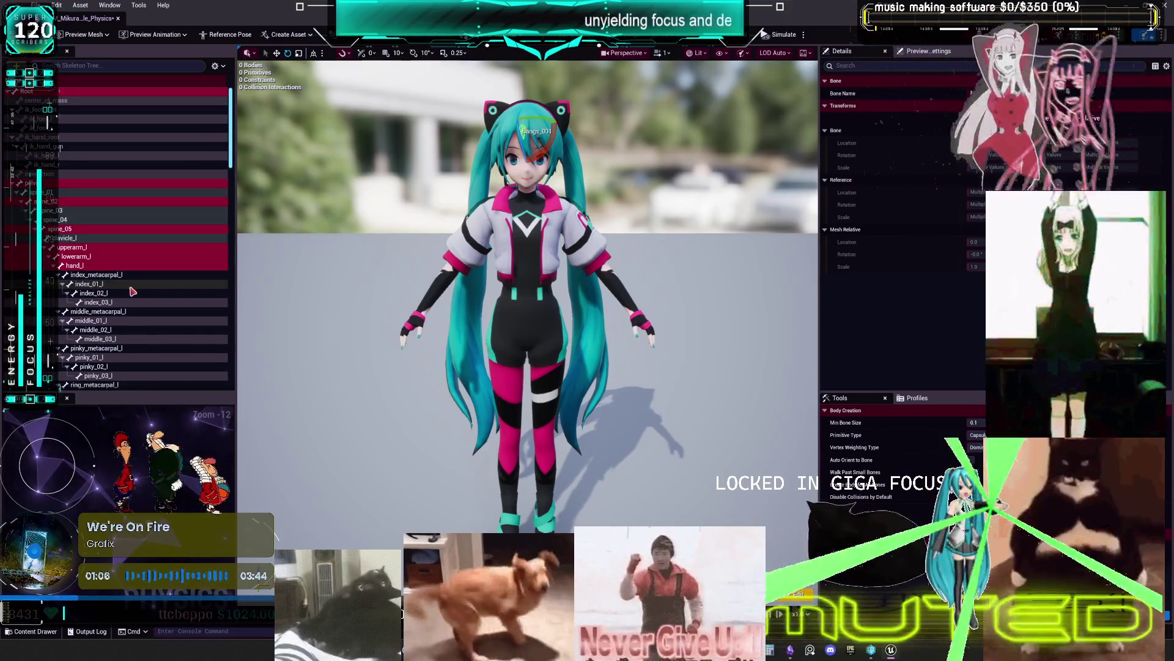
pyautogui.scroll(-15, 132, 292)
pyautogui.scroll(15, 104, 273)
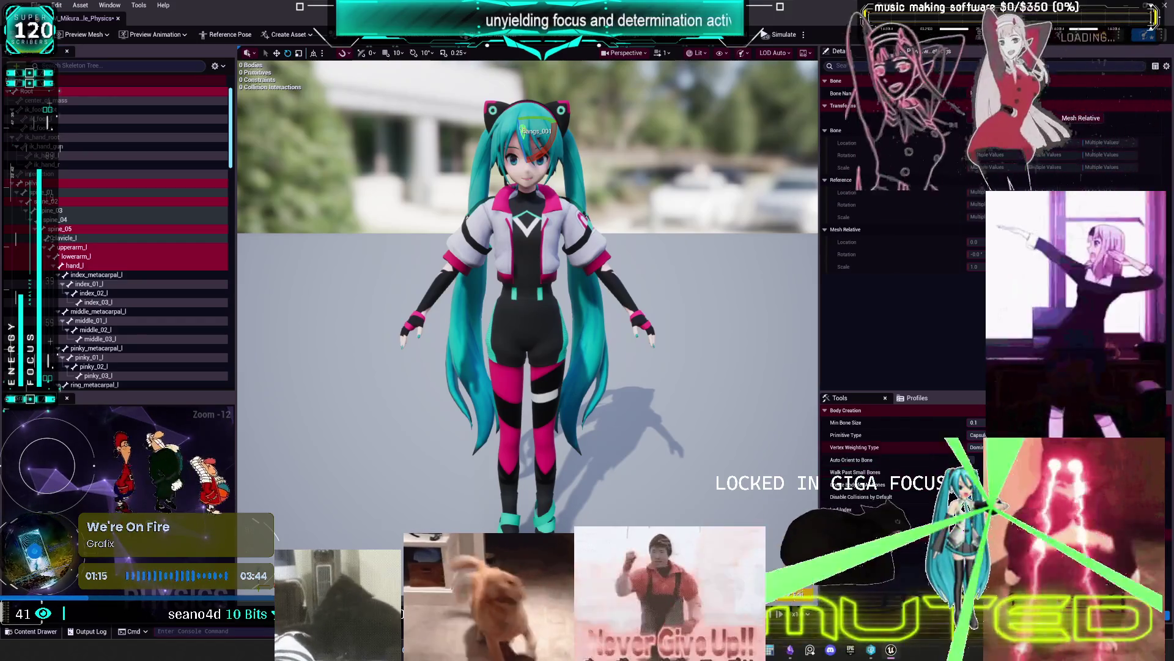
pyautogui.click(661, 455)
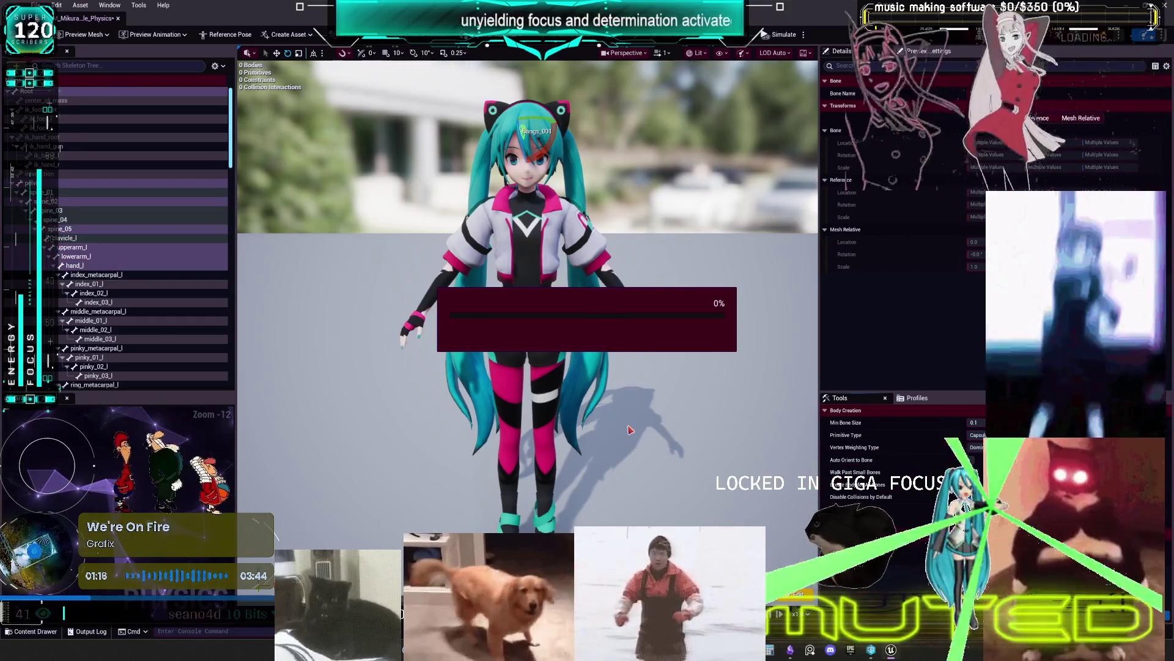
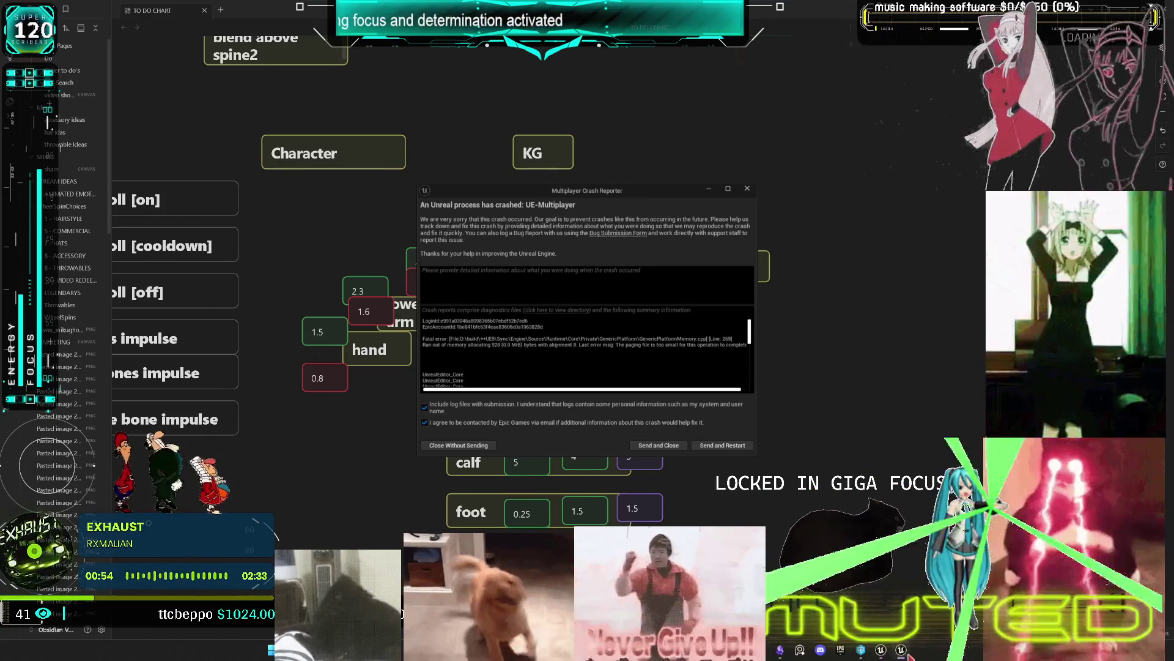
# Close the Unreal Engine crash report without sending it
pyautogui.click(489, 449)
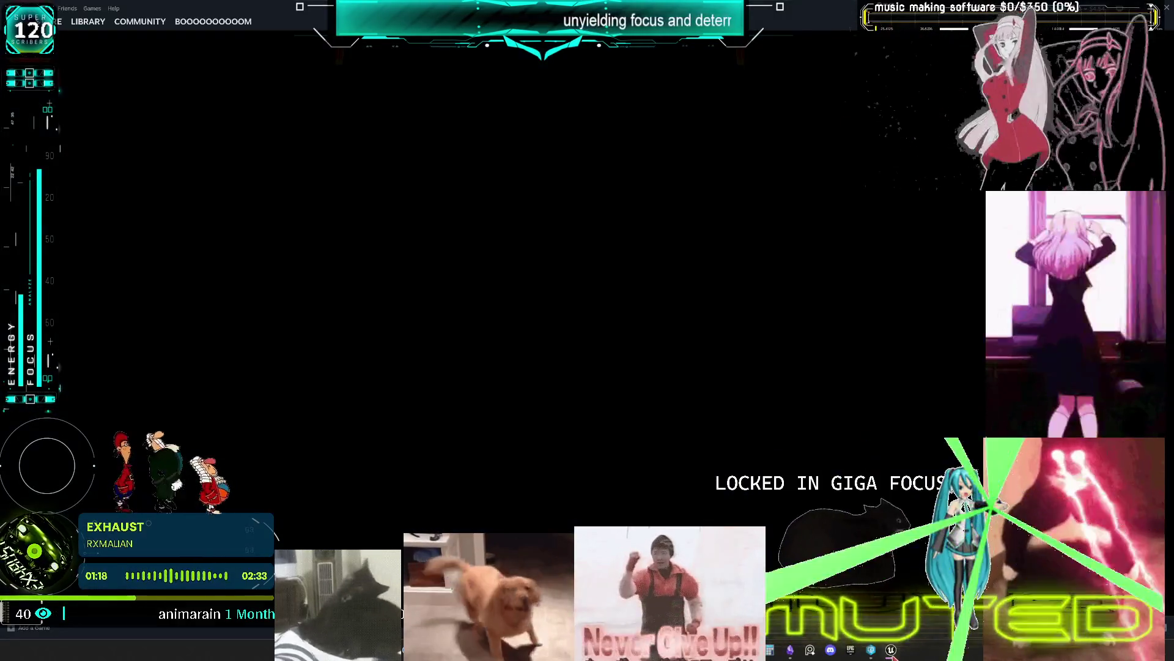
# Return from Steam to the Unreal Editor showing the MikuRacer assets in the Content Browser
pyautogui.click(891, 651)
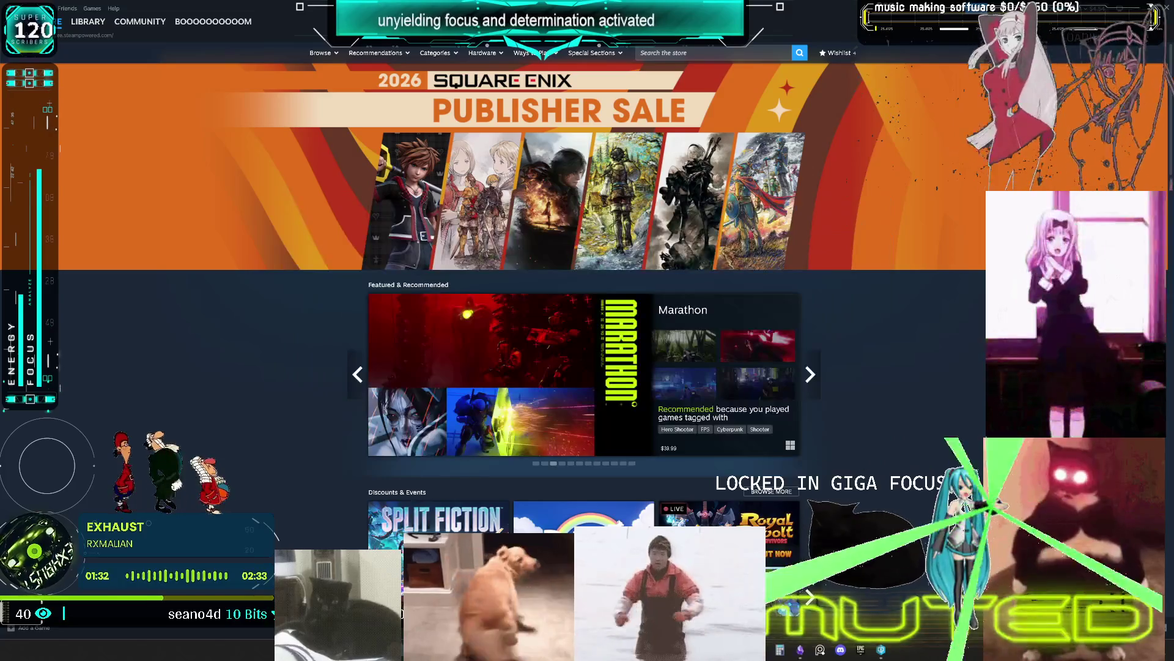
pyautogui.hotkey('alt', 'Tab')
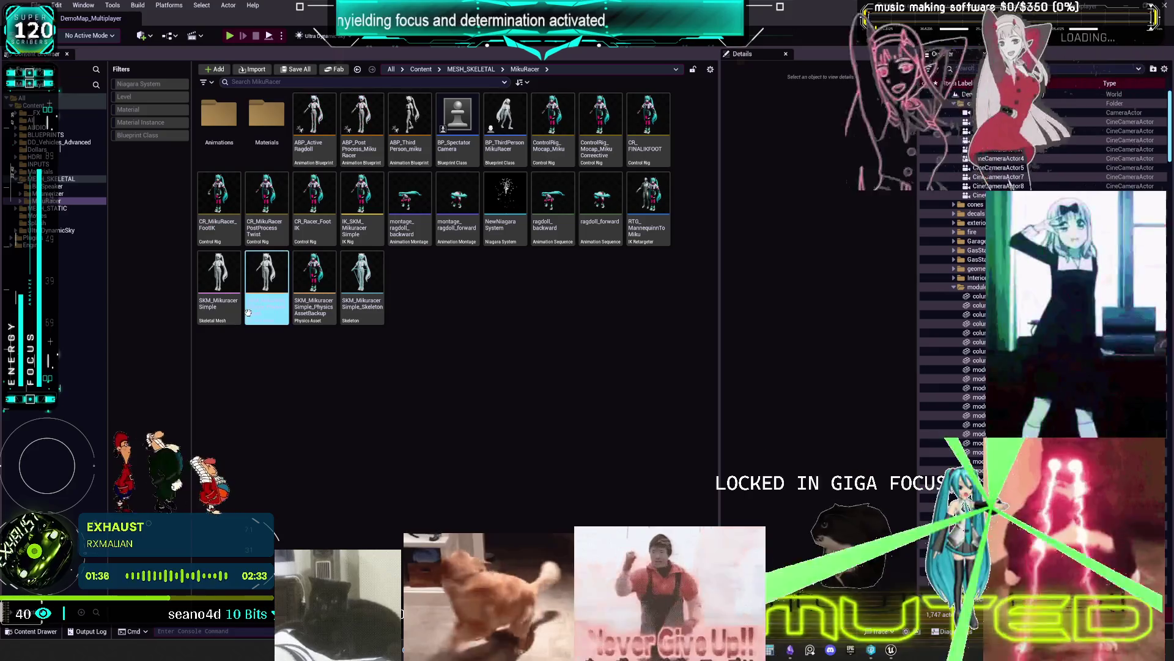
# Create a capsule physics asset for SKM_MikuracerSimple with the default 20.0 minimum bone size
pyautogui.rightClick(225, 279)
pyautogui.moveTo(255, 282)
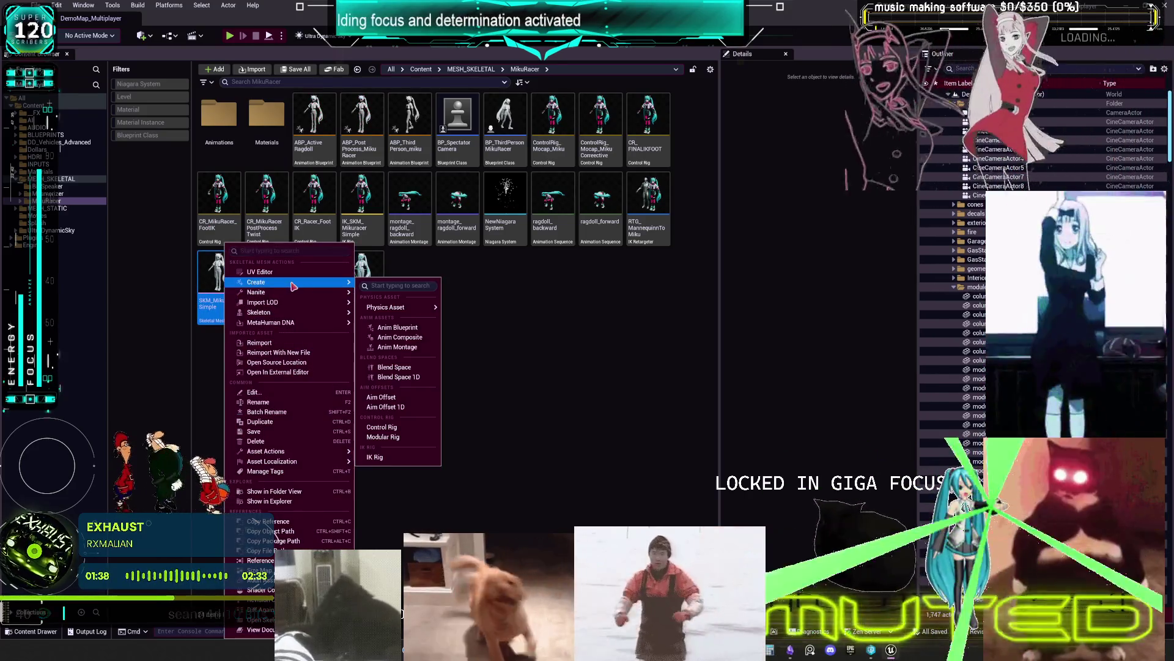
pyautogui.moveTo(385, 307)
pyautogui.click(475, 312)
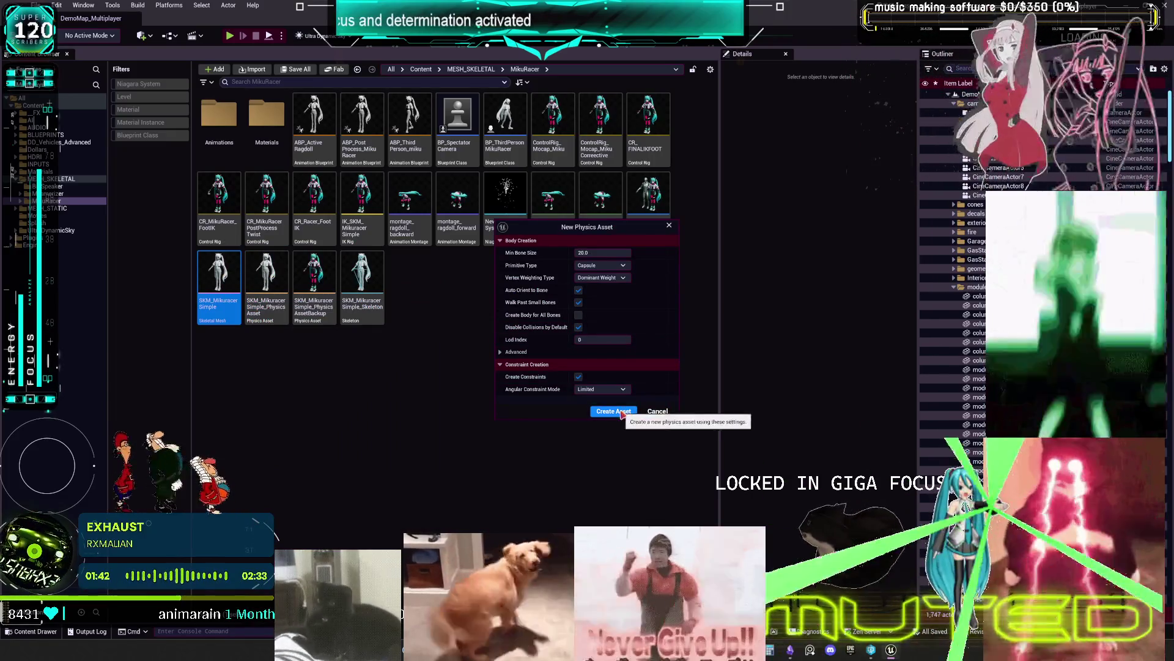
pyautogui.click(624, 412)
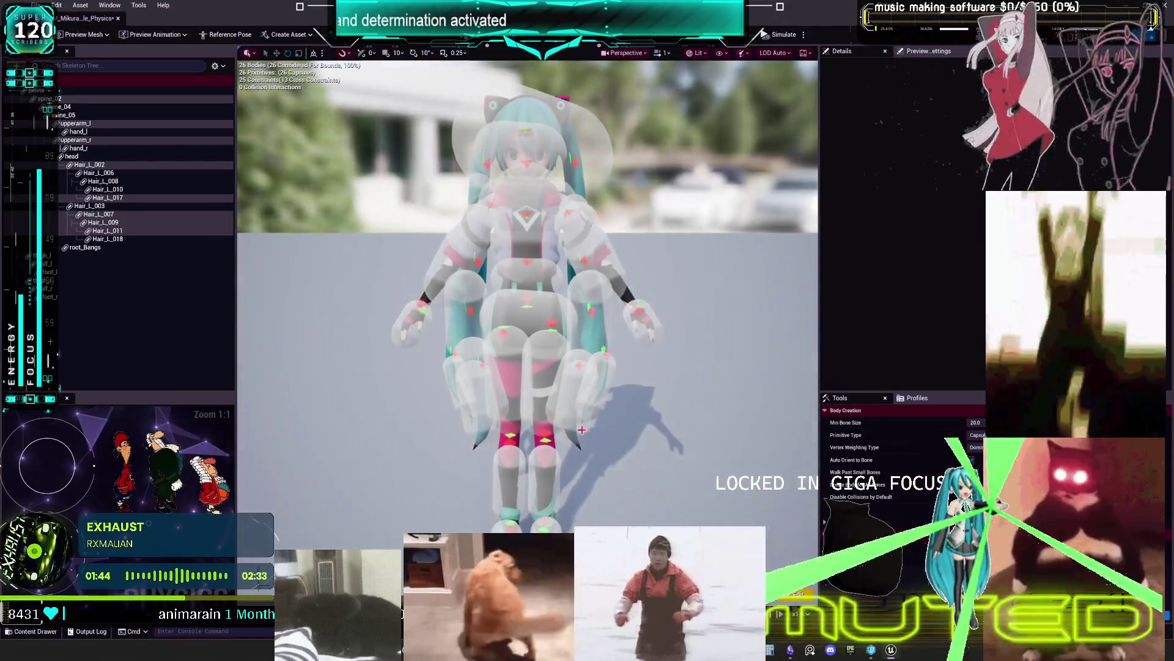
# Simulate only the Hair_L_002 hair chain and pull it to the right to test its swing
pyautogui.click(132, 198)
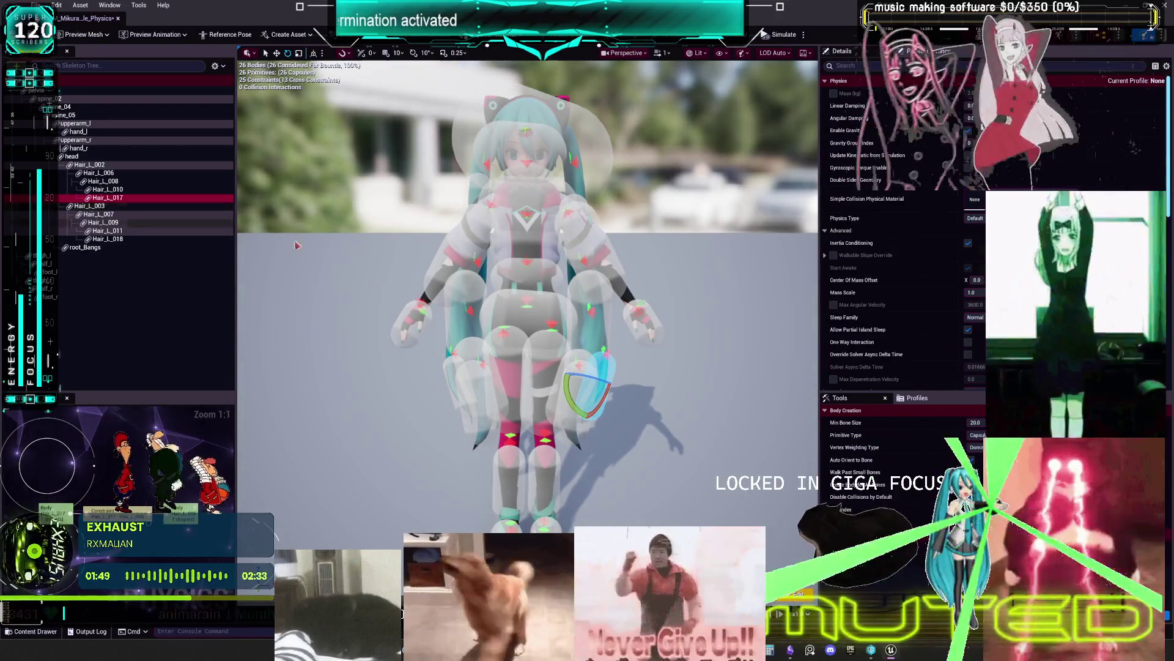
pyautogui.moveTo(238, 231); pyautogui.dragTo(294, 177)
pyautogui.click(108, 165)
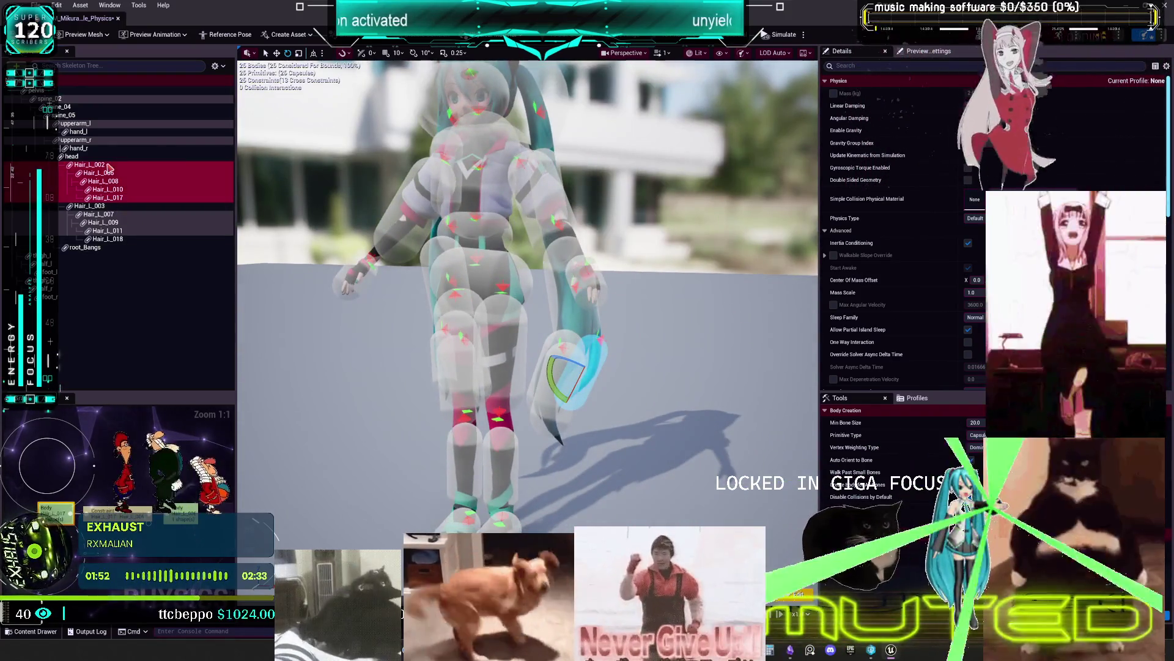
pyautogui.click(804, 35)
pyautogui.click(840, 72)
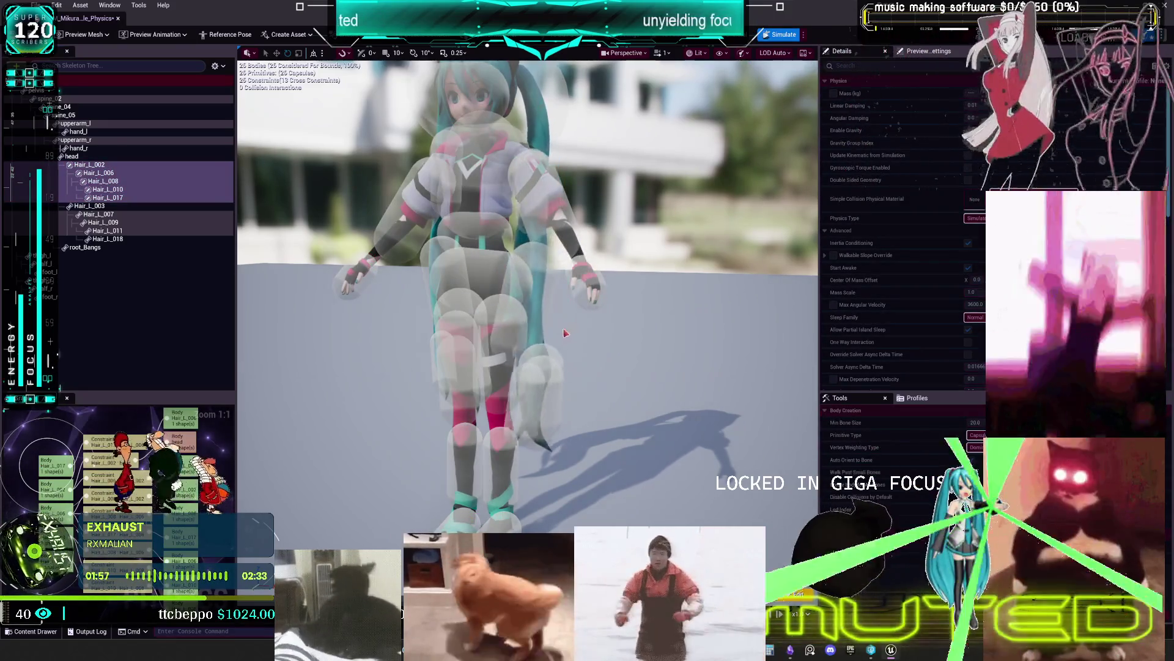
pyautogui.moveTo(587, 342)
pyautogui.mouseDown()
pyautogui.moveTo(733, 189)
pyautogui.moveTo(703, 67)
pyautogui.moveTo(661, 150)
pyautogui.mouseUp()
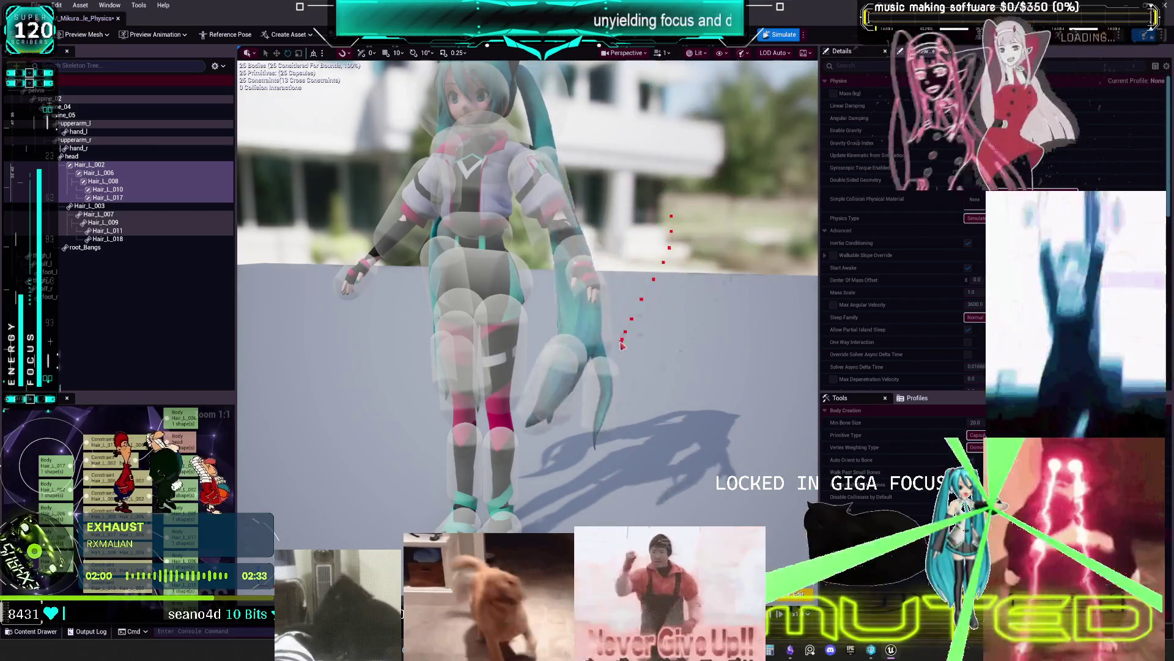
pyautogui.click(696, 52)
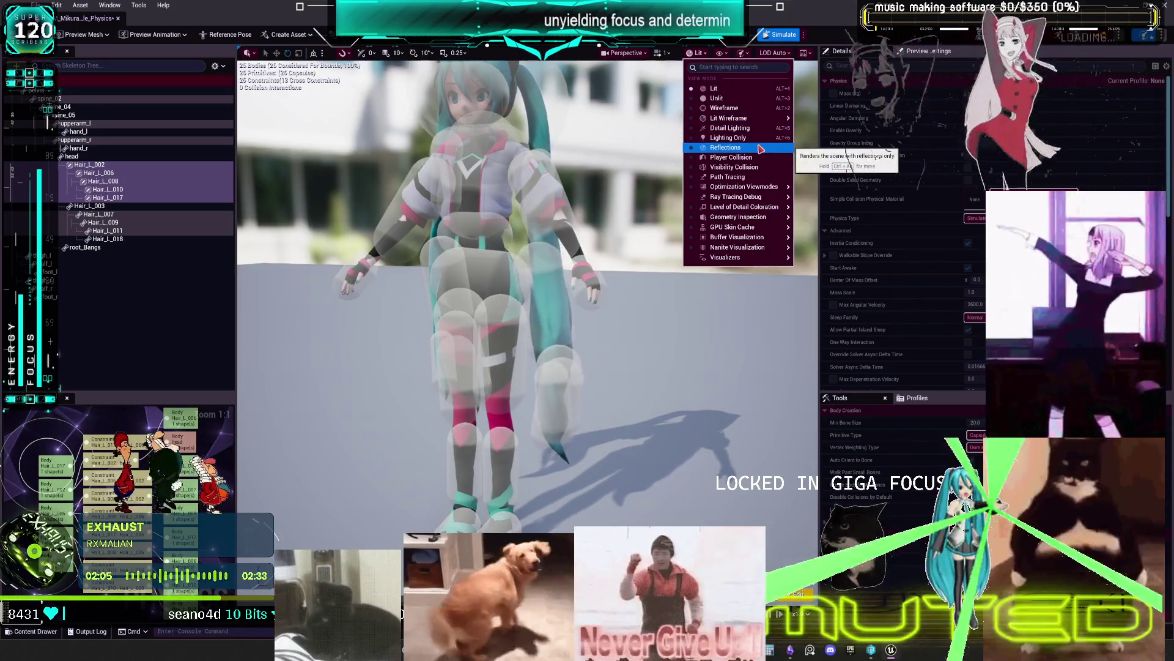
# Turn on bone drawing in the viewport's Show options
pyautogui.click(720, 54)
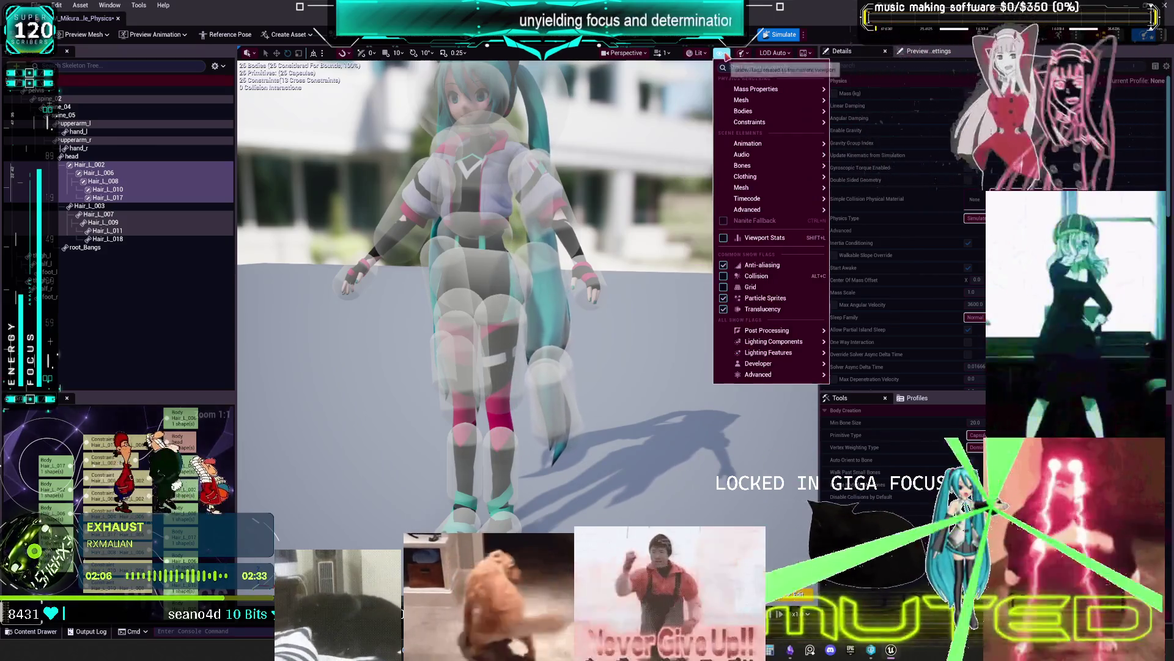
pyautogui.moveTo(777, 158)
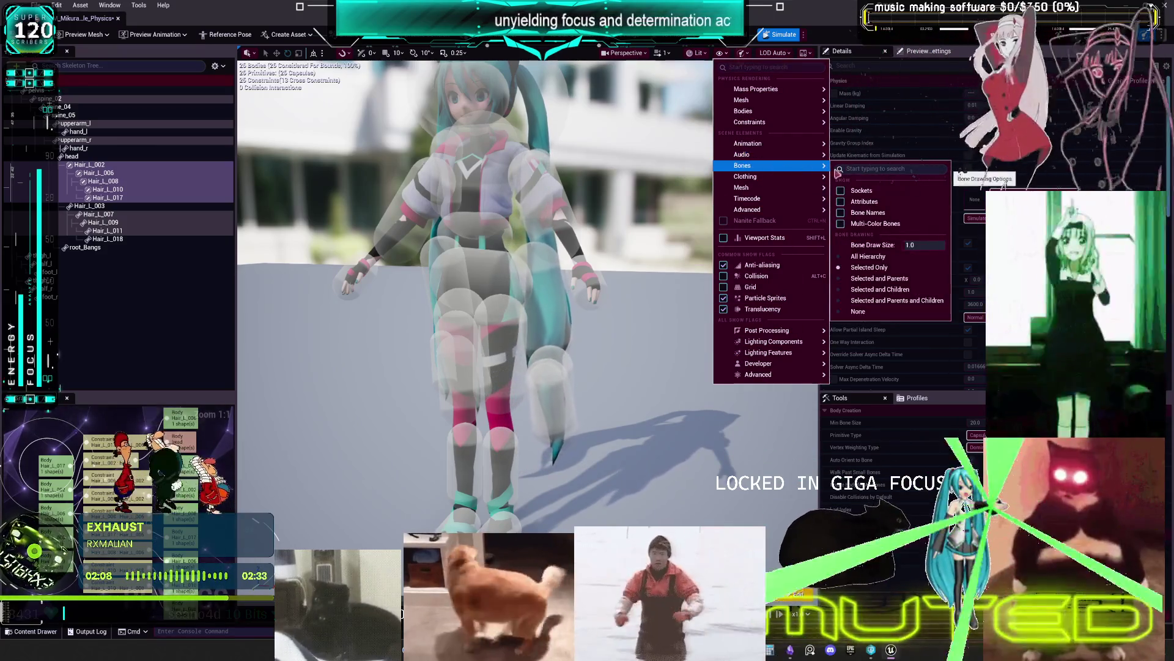
pyautogui.click(850, 268)
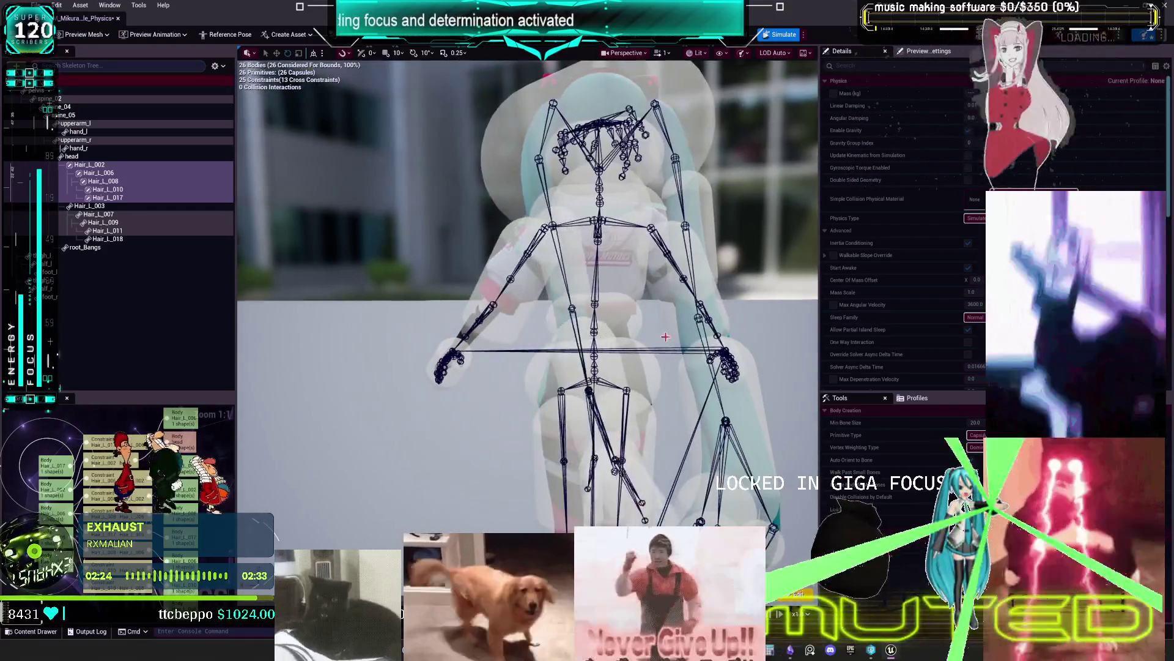
# Pull the ragdoll's left arm up and out, then stop the simulation
pyautogui.moveTo(479, 442)
pyautogui.mouseDown()
pyautogui.moveTo(404, 230)
pyautogui.moveTo(434, 360)
pyautogui.moveTo(527, 435)
pyautogui.mouseUp()
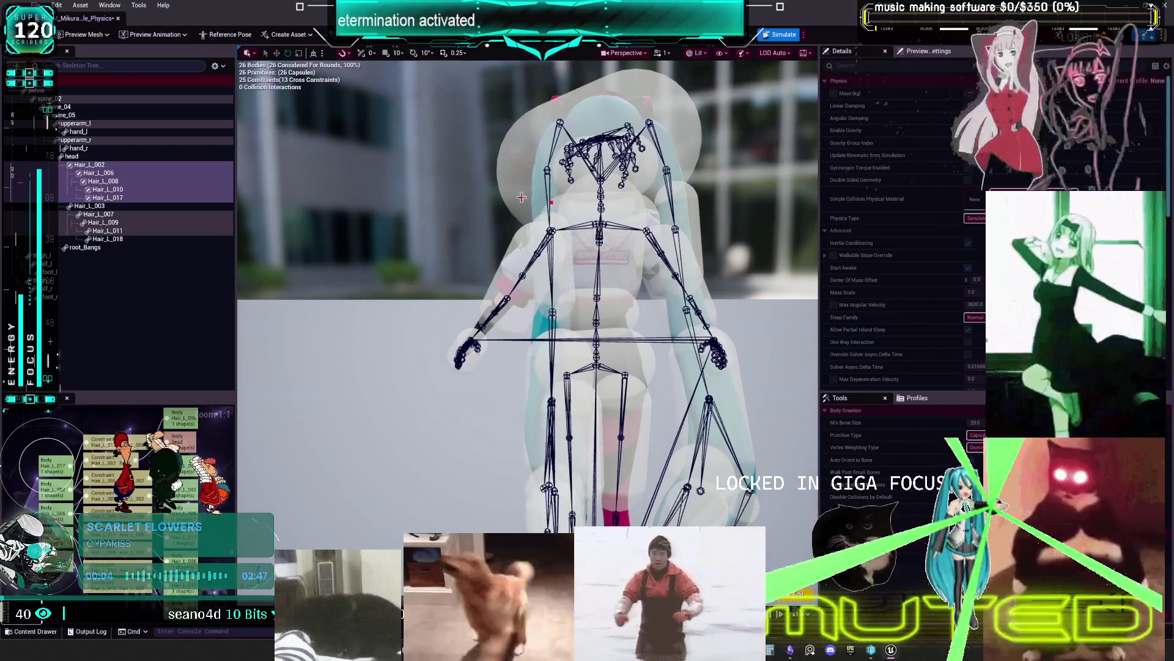
pyautogui.moveTo(427, 240); pyautogui.dragTo(453, 226)
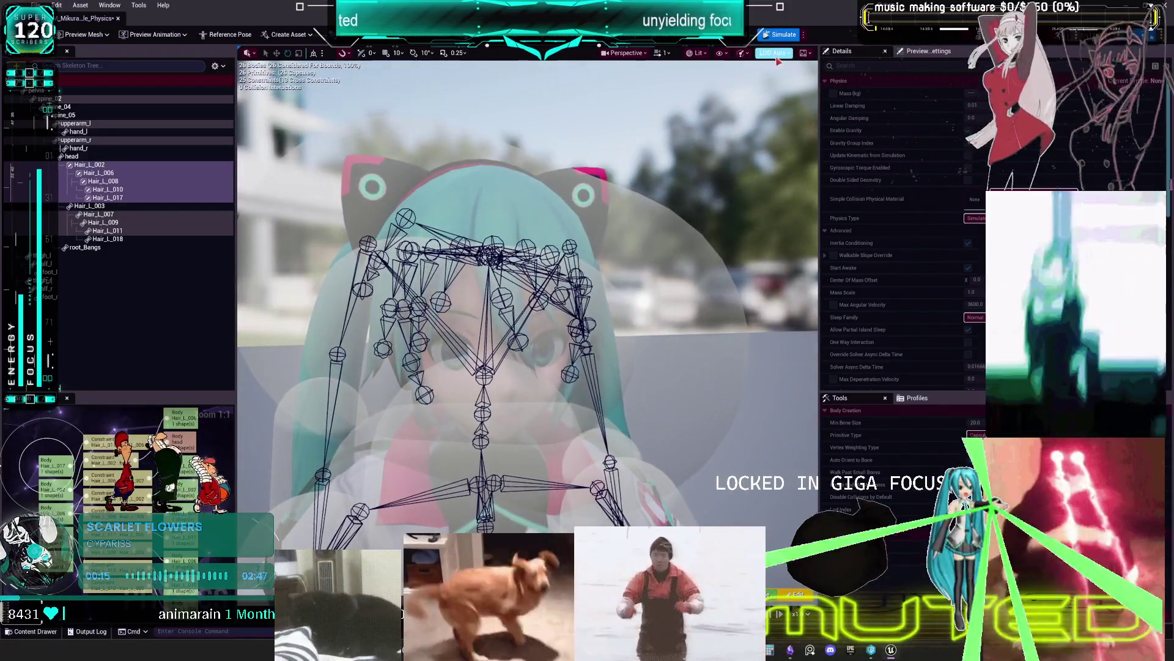
pyautogui.click(783, 34)
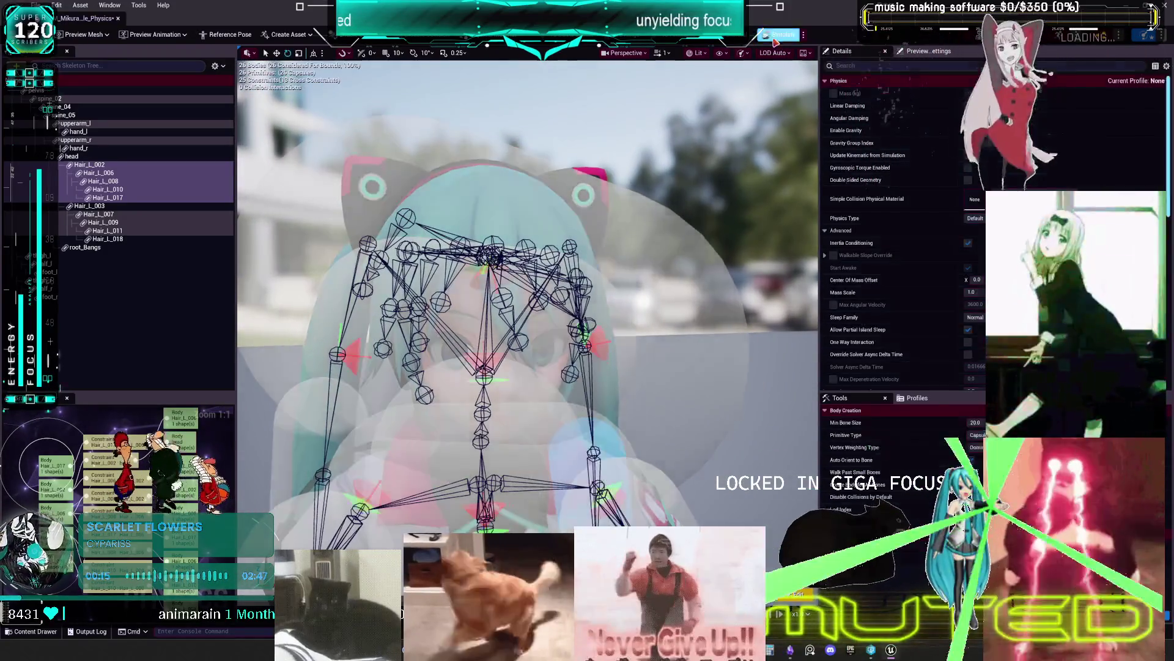
# Delete all physics bodies and constraints, and list every bone in the Skeleton Tree
pyautogui.hotkey('ctrl', 'a')
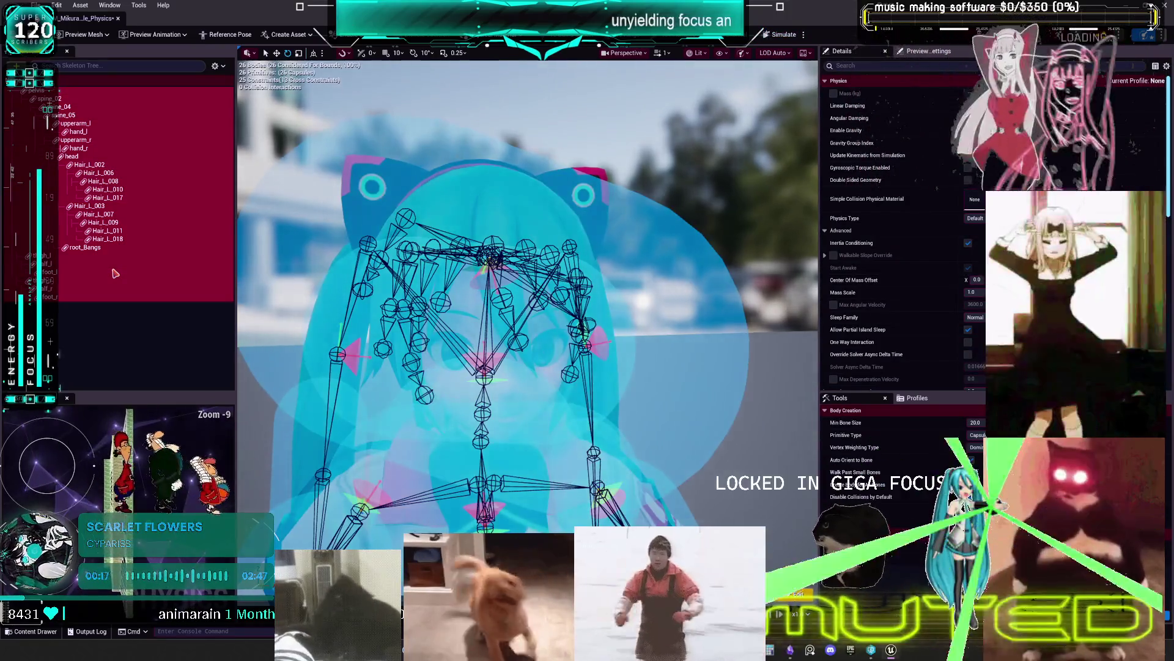
pyautogui.press('Delete')
pyautogui.moveTo(532, 272); pyautogui.dragTo(477, 298)
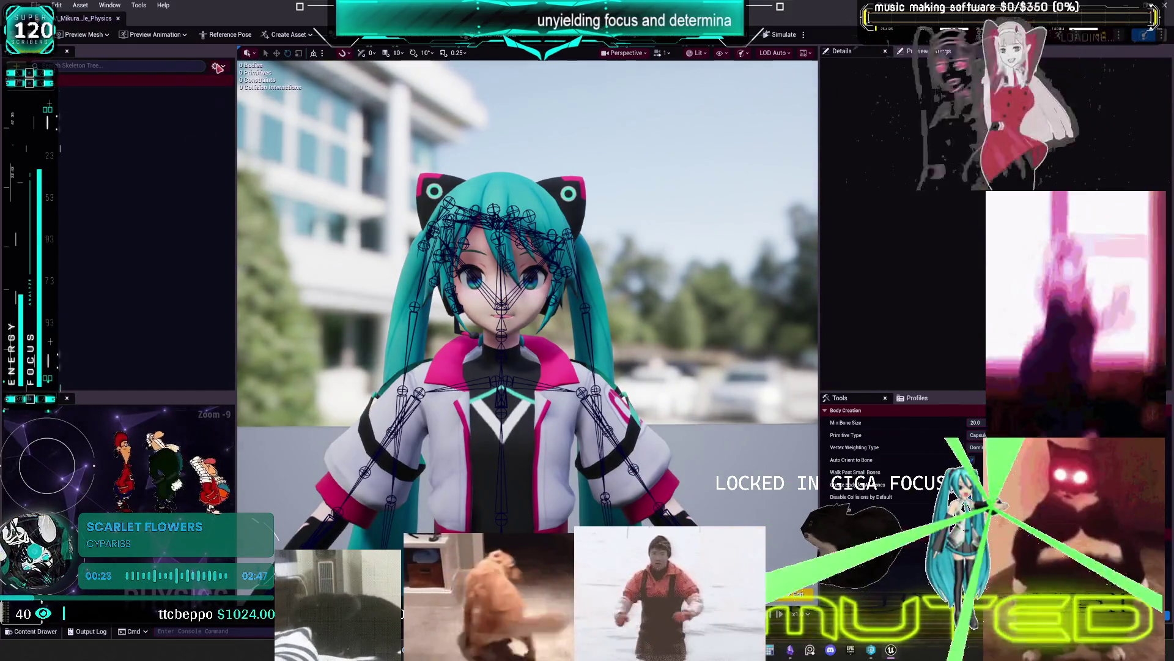
pyautogui.click(217, 68)
pyautogui.click(263, 293)
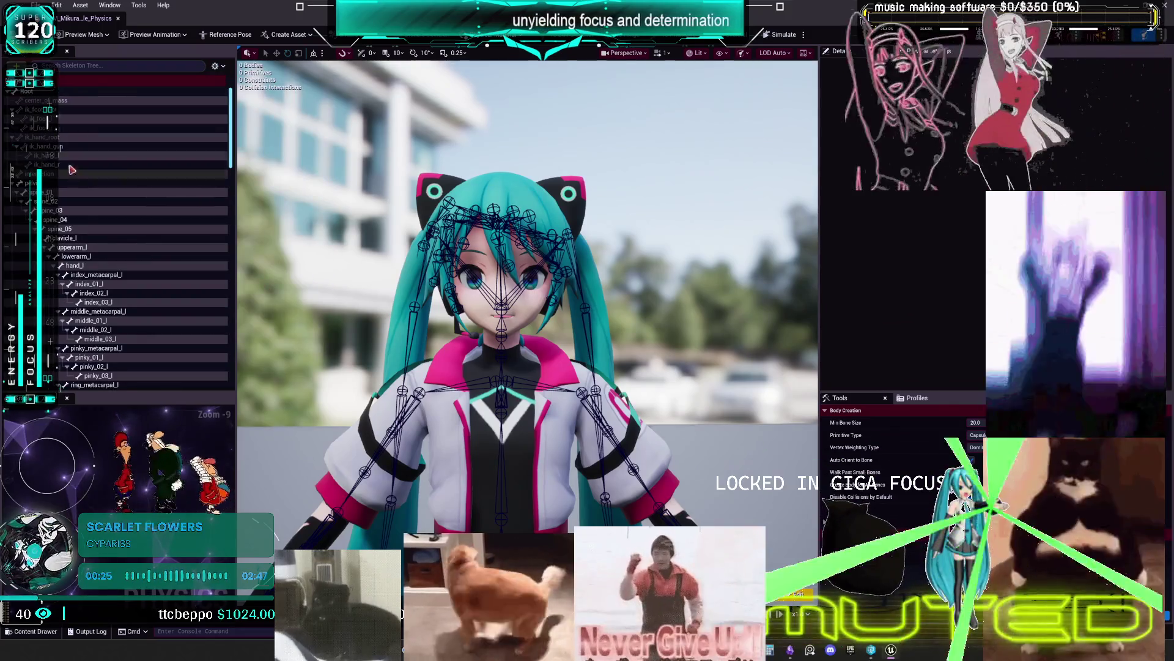
# Select root, pelvis, the upper and lower arm bones, and clavicle_l through hand_l
pyautogui.click(72, 176)
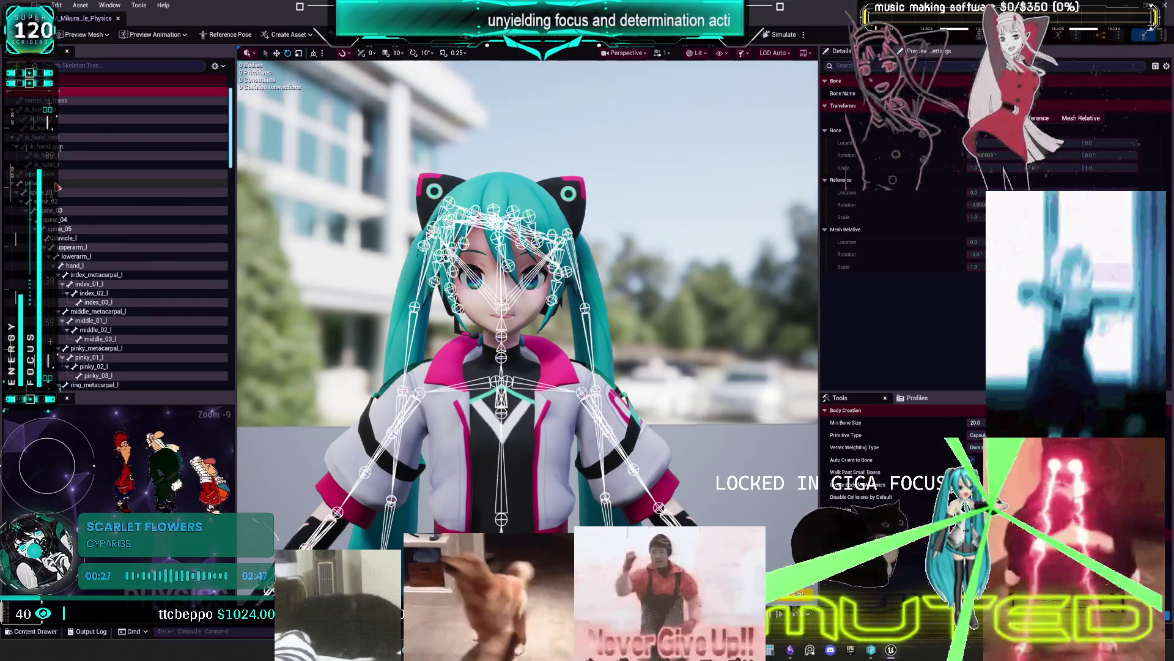
pyautogui.keyDown('ctrl'); pyautogui.click(57, 183); pyautogui.keyUp('ctrl')
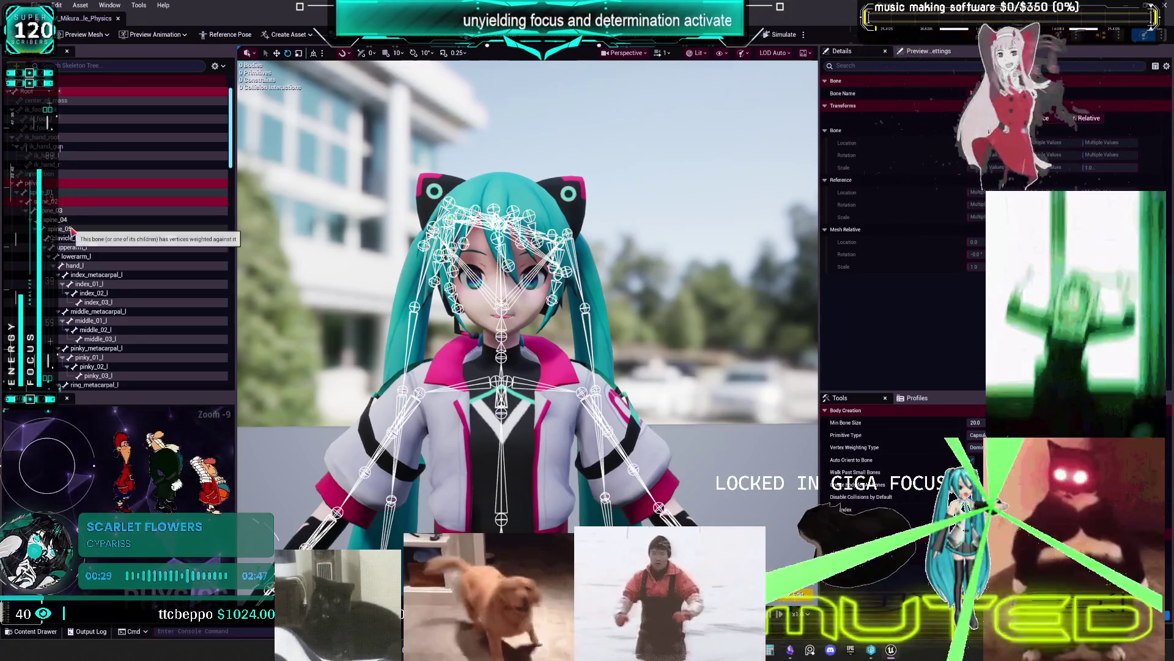
pyautogui.click(76, 248)
pyautogui.click(88, 262)
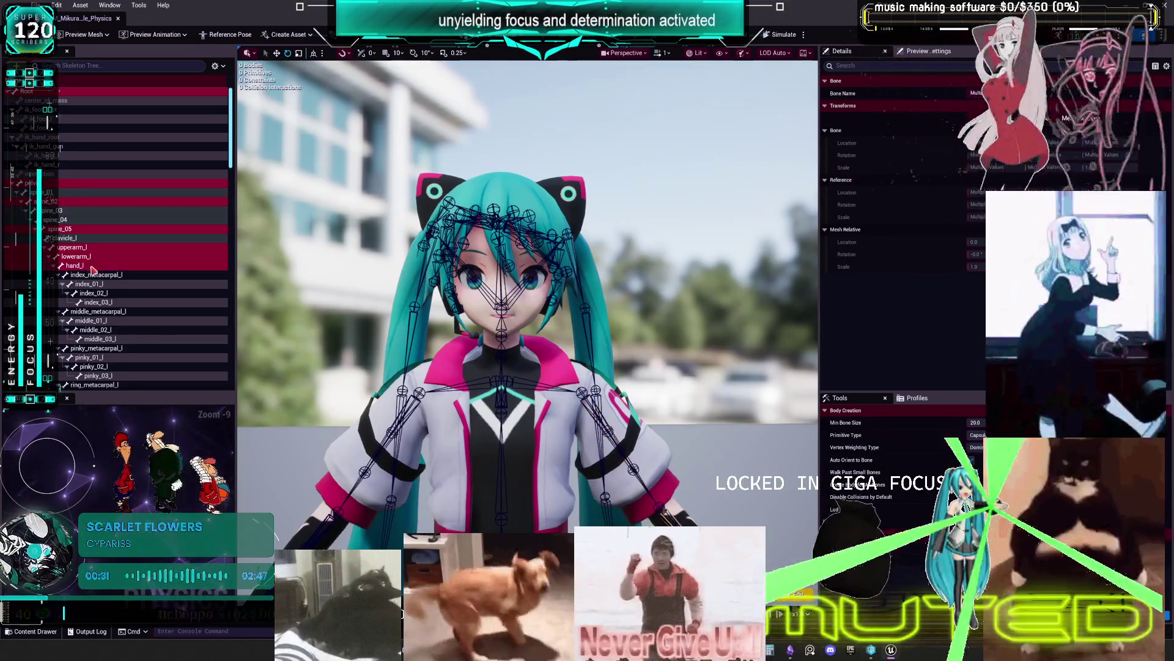
pyautogui.scroll(-10, 87, 244)
pyautogui.click(86, 227)
pyautogui.keyDown('ctrl'); pyautogui.click(86, 234); pyautogui.keyUp('ctrl')
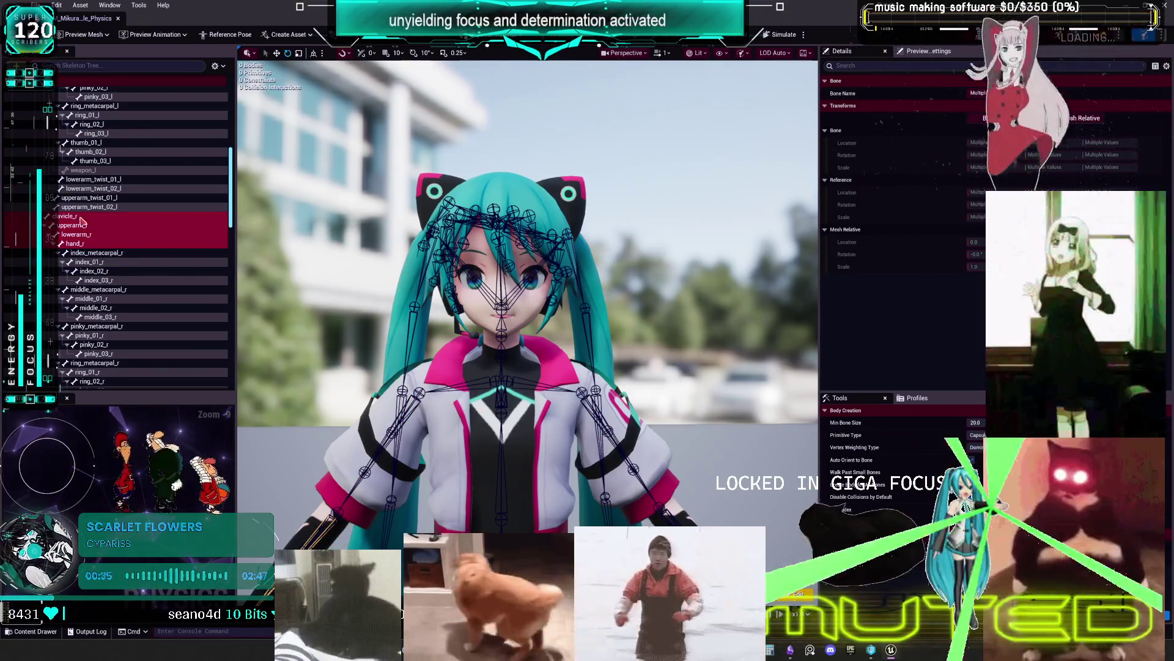
pyautogui.scroll(10, 110, 233)
pyautogui.click(67, 151)
pyautogui.keyDown('shift'); pyautogui.click(76, 178); pyautogui.keyUp('shift')
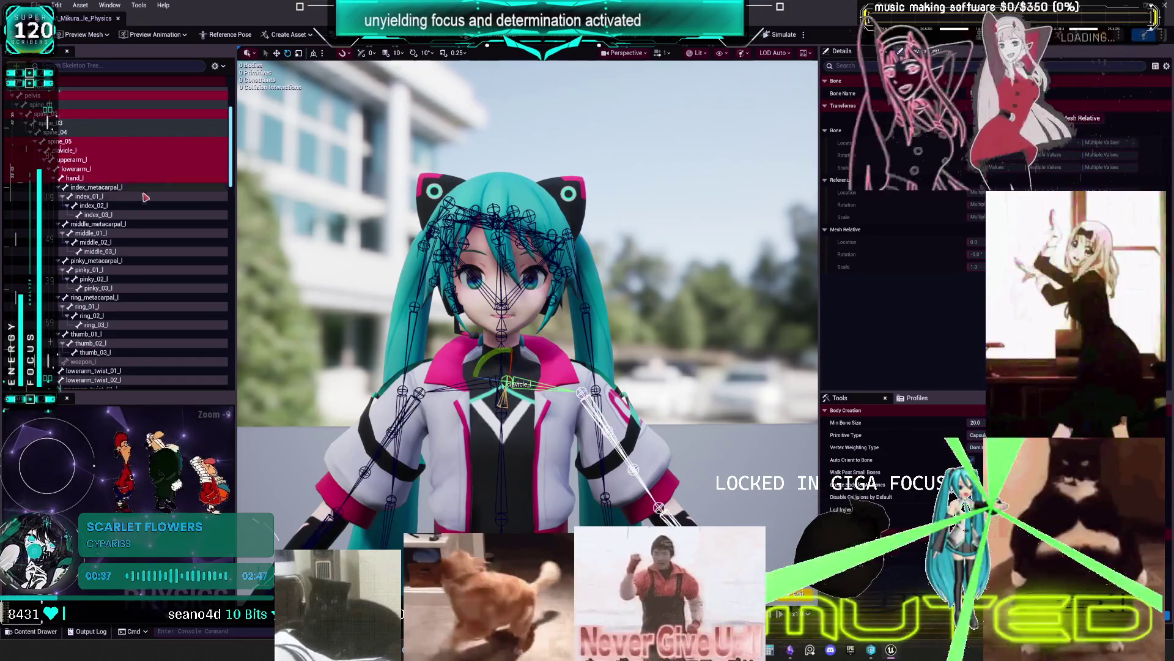
pyautogui.scroll(-5, 146, 208)
pyautogui.scroll(-12, 147, 232)
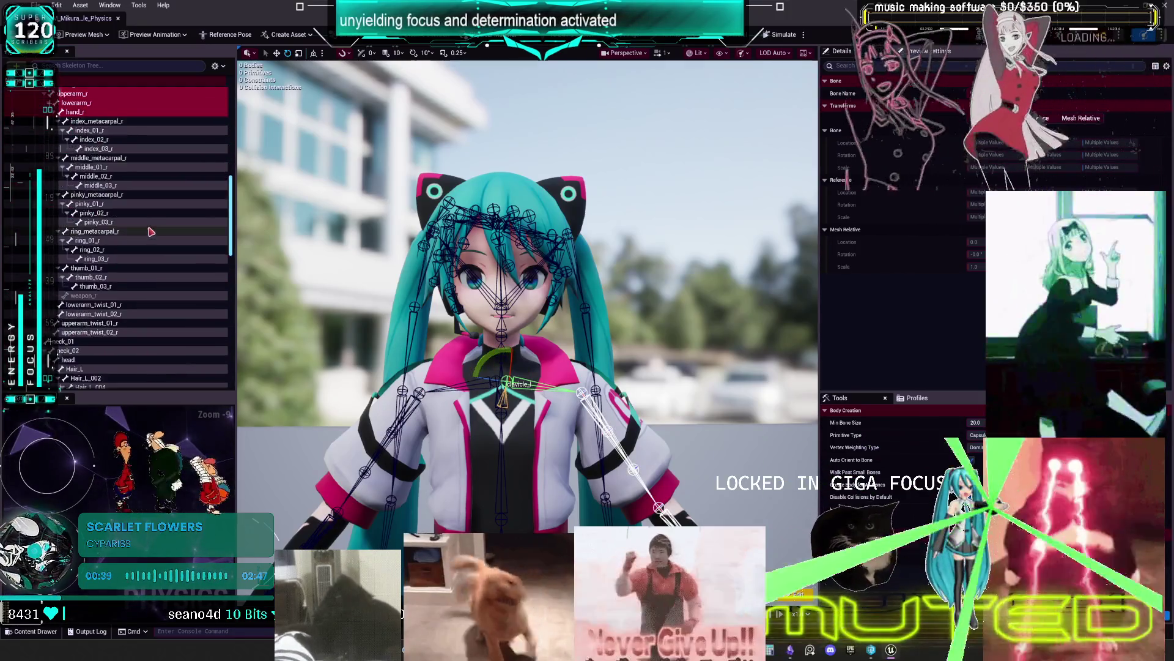
# Extend the selection from neck_01 down through the Hair_L bone chain
pyautogui.click(68, 167)
pyautogui.keyDown('shift'); pyautogui.click(75, 193); pyautogui.keyUp('shift')
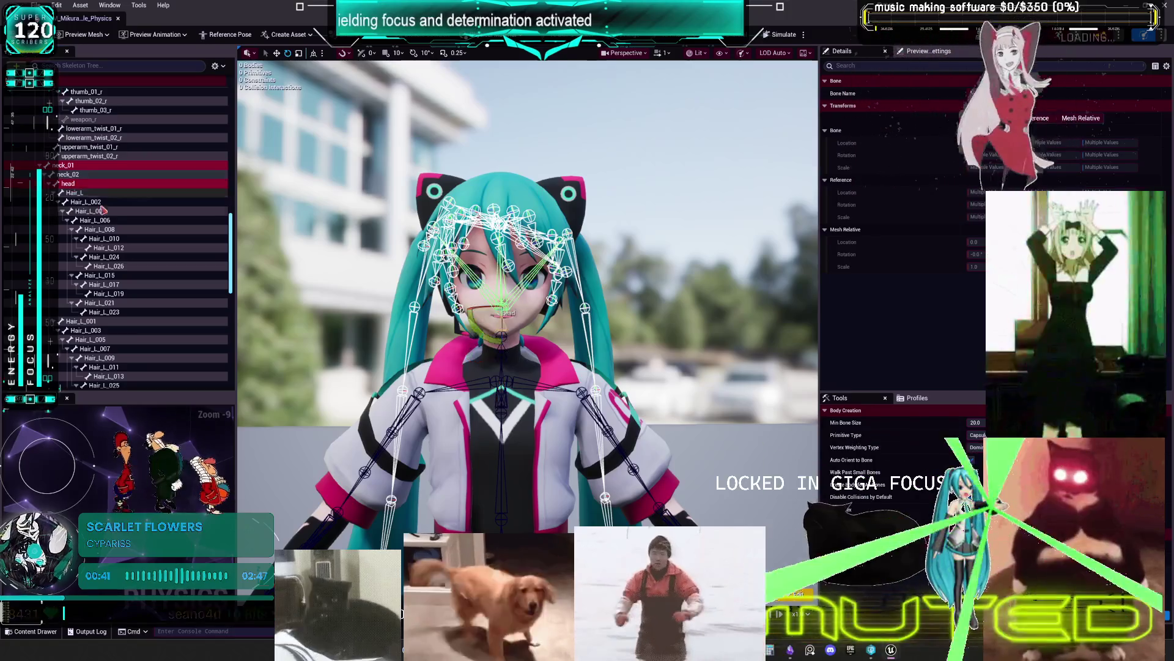
pyautogui.scroll(-3, 75, 192)
pyautogui.keyDown('shift'); pyautogui.click(92, 128); pyautogui.keyUp('shift')
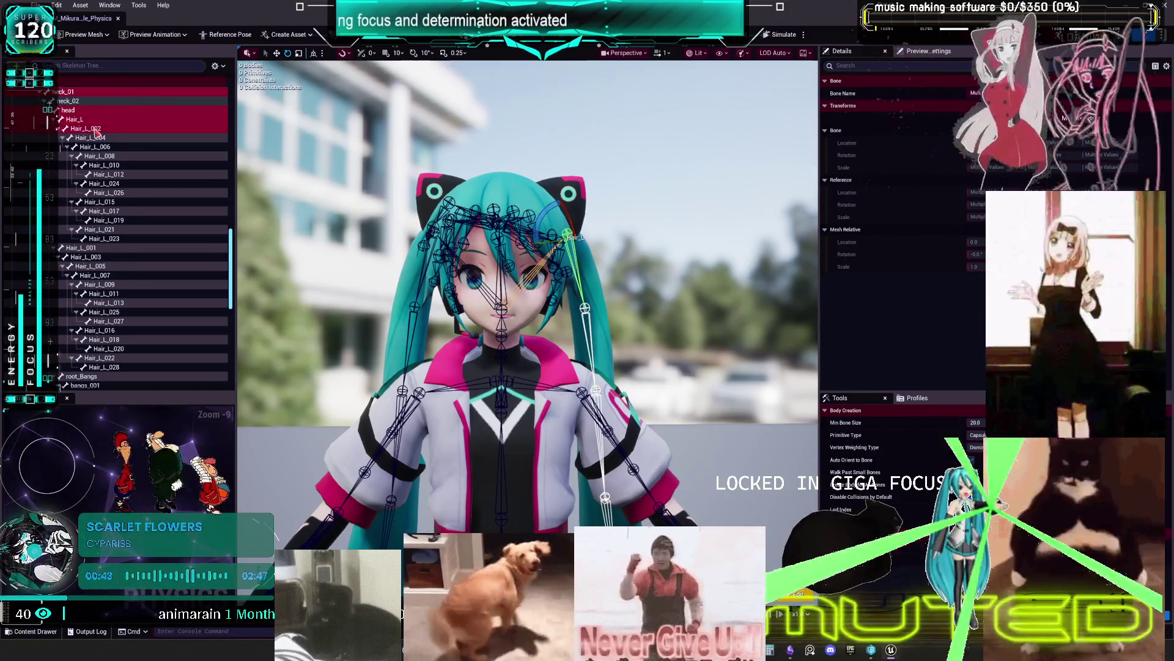
pyautogui.keyDown('shift'); pyautogui.click(98, 138); pyautogui.keyUp('shift')
pyautogui.keyDown('shift'); pyautogui.click(107, 156); pyautogui.keyUp('shift')
pyautogui.keyDown('shift'); pyautogui.click(111, 165); pyautogui.keyUp('shift')
pyautogui.keyDown('shift'); pyautogui.click(113, 174); pyautogui.keyUp('shift')
pyautogui.keyDown('shift'); pyautogui.click(115, 184); pyautogui.keyUp('shift')
pyautogui.keyDown('shift'); pyautogui.click(116, 202); pyautogui.keyUp('shift')
pyautogui.keyDown('shift'); pyautogui.click(117, 220); pyautogui.keyUp('shift')
pyautogui.keyDown('shift'); pyautogui.click(118, 238); pyautogui.keyUp('shift')
pyautogui.scroll(-5, 116, 236)
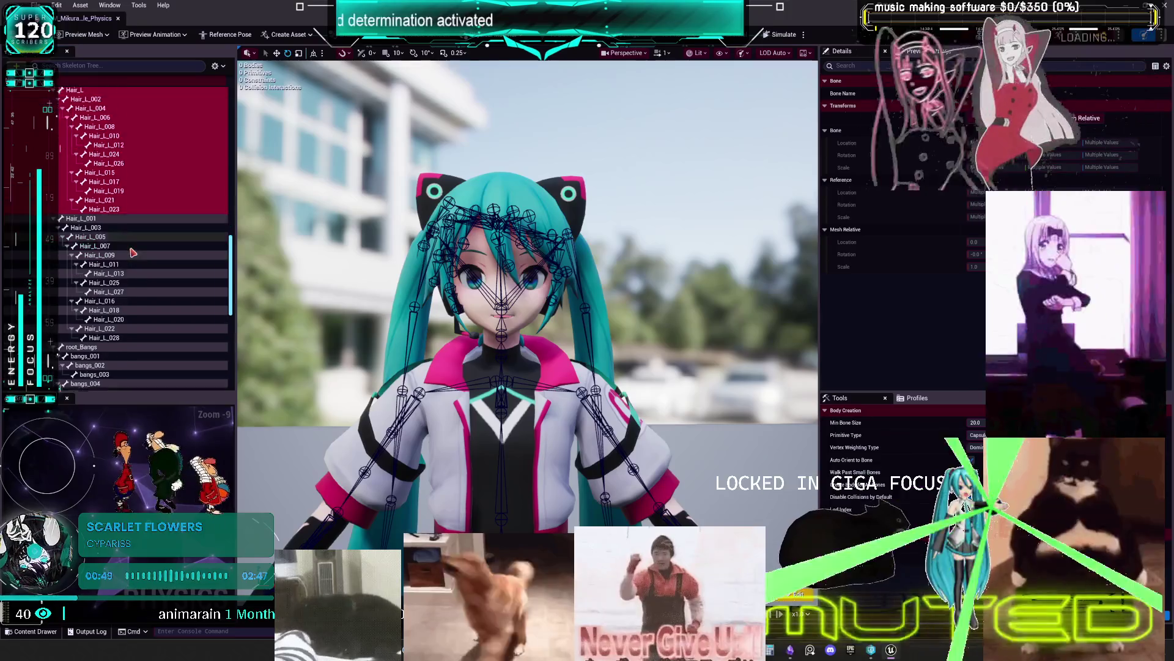
pyautogui.hotkey('shift', 'Down')
pyautogui.hotkey('shift', 'Down')
pyautogui.hotkey('shift', 'Down')
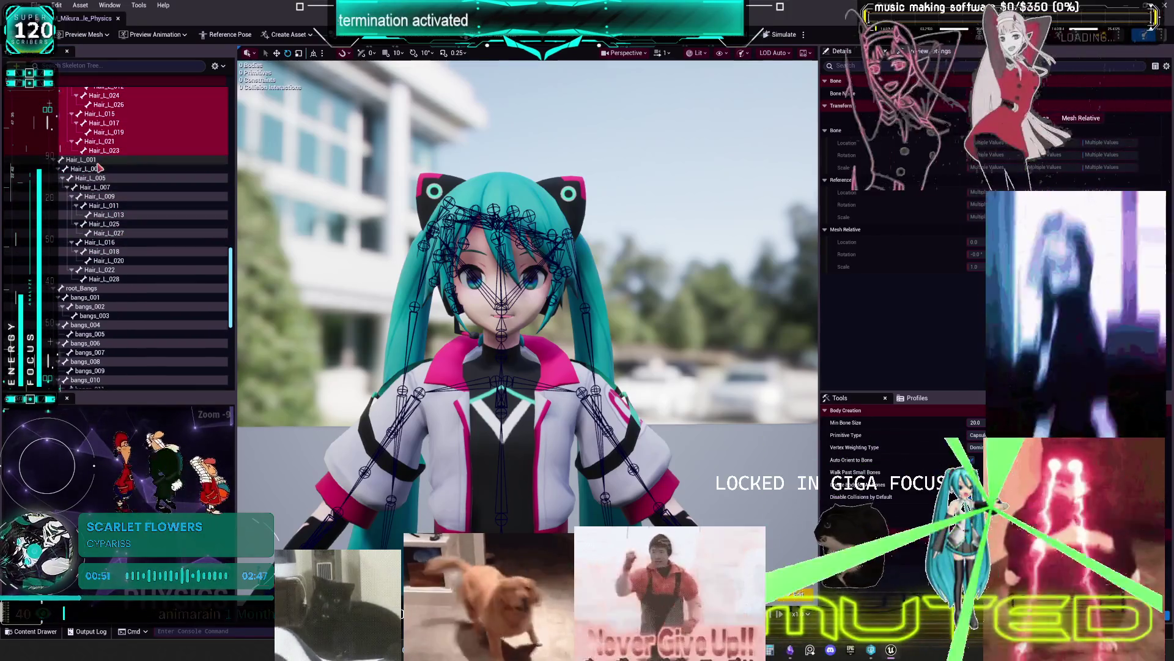
pyautogui.hotkey('shift', 'Down')
pyautogui.hotkey('shift', 'Down')
pyautogui.hotkey('shift', 'Down')
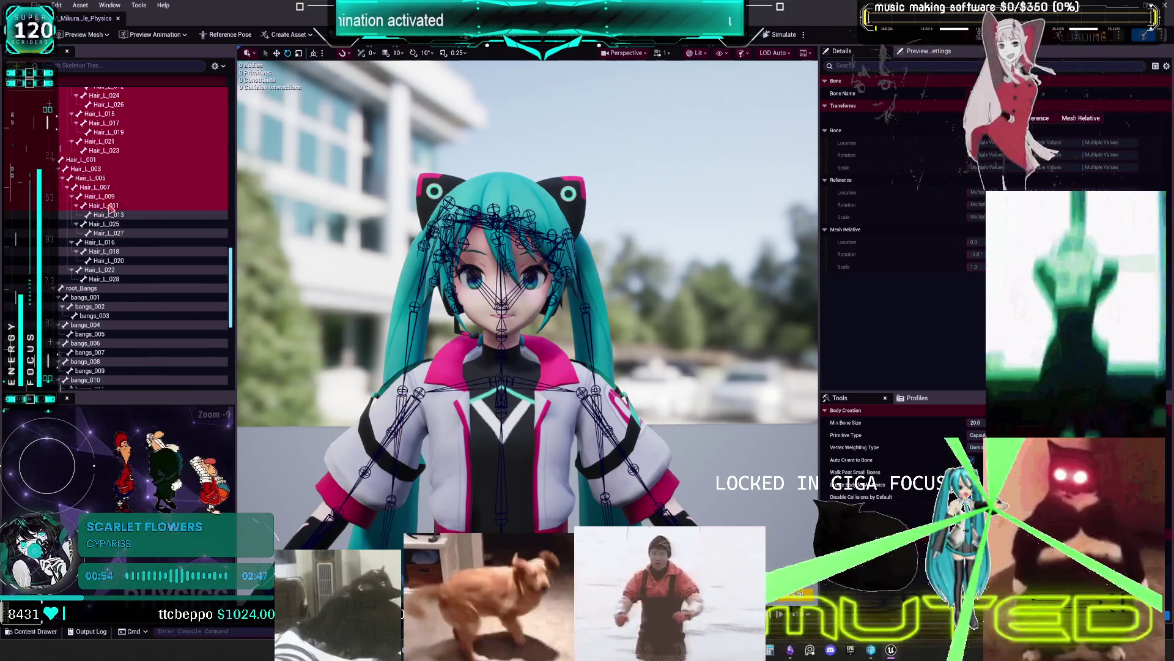
pyautogui.hotkey('shift', 'Down')
pyautogui.hotkey('shift', 'Down')
pyautogui.hotkey('shift', 'Down')
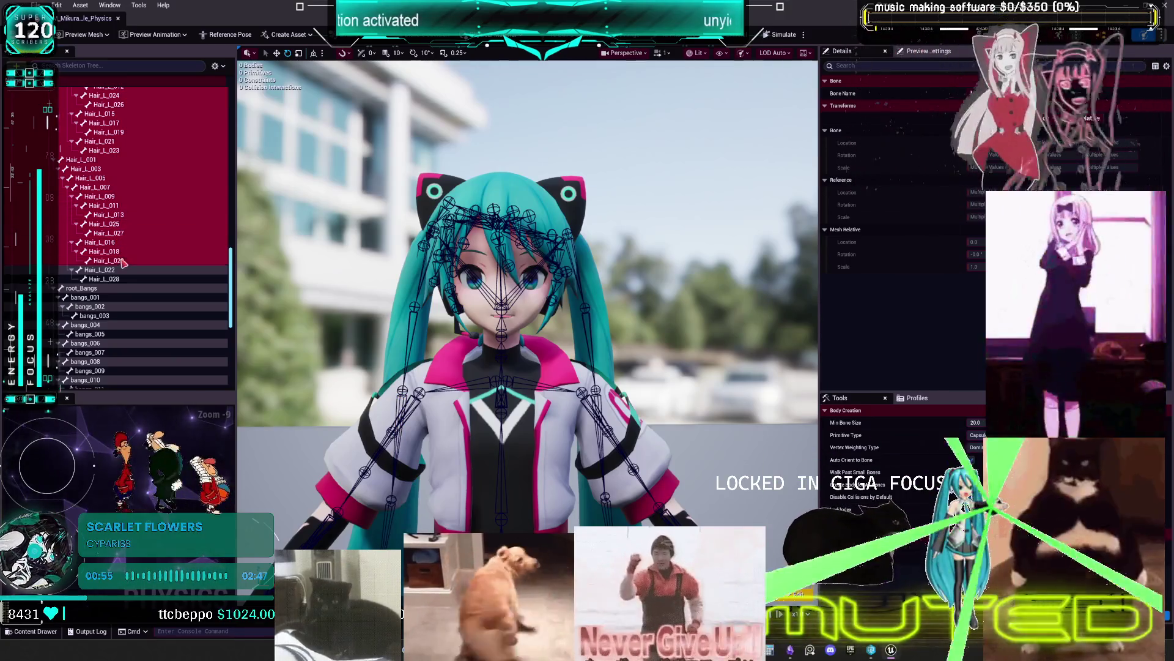
pyautogui.scroll(-3, 125, 269)
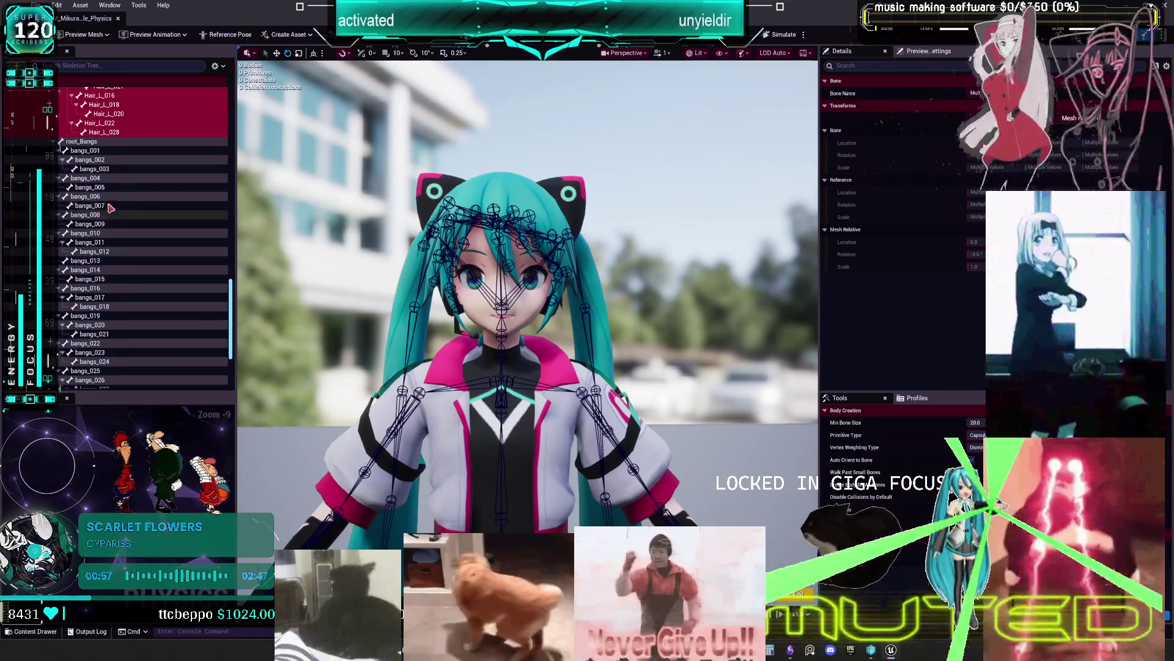
pyautogui.scroll(-3, 115, 361)
# Add the lower bangs bones, working upward to bangs_002, to the selection
pyautogui.keyDown('ctrl'); pyautogui.click(98, 368); pyautogui.keyUp('ctrl')
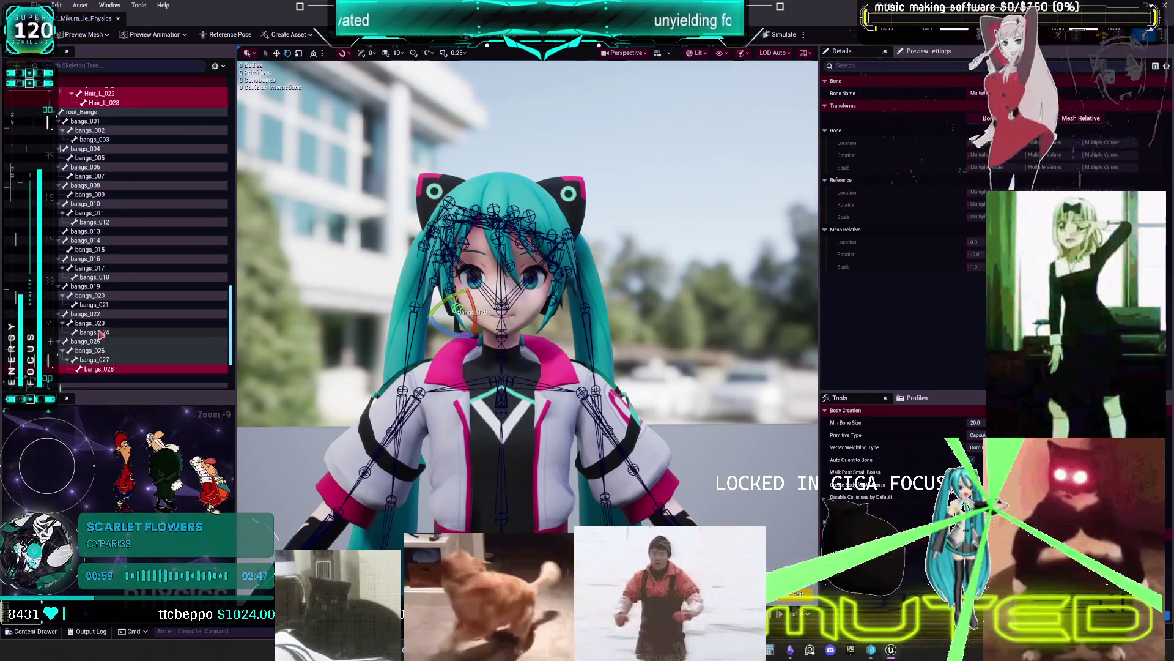
pyautogui.keyDown('ctrl'); pyautogui.click(95, 333); pyautogui.keyUp('ctrl')
pyautogui.keyDown('ctrl'); pyautogui.click(95, 305); pyautogui.keyUp('ctrl')
pyautogui.keyDown('ctrl'); pyautogui.click(92, 278); pyautogui.keyUp('ctrl')
pyautogui.keyDown('ctrl'); pyautogui.click(91, 250); pyautogui.keyUp('ctrl')
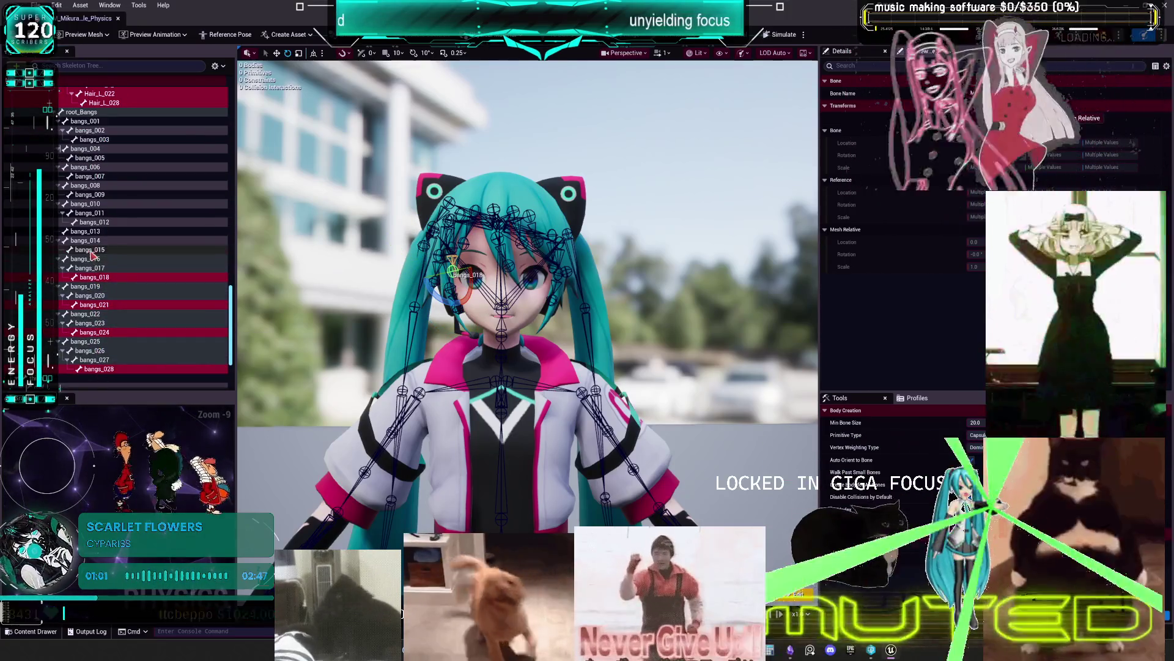
pyautogui.keyDown('ctrl'); pyautogui.click(91, 222); pyautogui.keyUp('ctrl')
pyautogui.keyDown('ctrl'); pyautogui.click(90, 194); pyautogui.keyUp('ctrl')
pyautogui.keyDown('ctrl'); pyautogui.click(90, 177); pyautogui.keyUp('ctrl')
pyautogui.keyDown('ctrl'); pyautogui.click(90, 158); pyautogui.keyUp('ctrl')
pyautogui.keyDown('ctrl'); pyautogui.click(94, 140); pyautogui.keyUp('ctrl')
pyautogui.keyDown('ctrl'); pyautogui.click(90, 130); pyautogui.keyUp('ctrl')
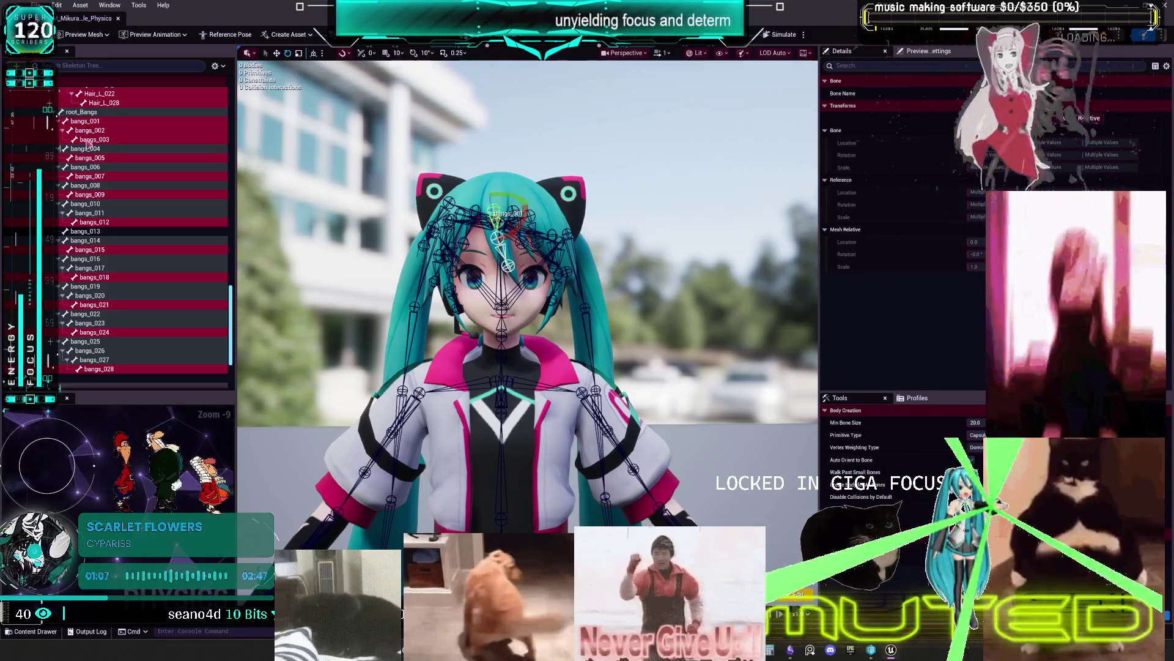
# Add bangs_004, bangs_006 and bangs_008 through bangs_027 to the selection
pyautogui.keyDown('ctrl'); pyautogui.click(85, 148); pyautogui.keyUp('ctrl')
pyautogui.keyDown('ctrl'); pyautogui.click(87, 167); pyautogui.keyUp('ctrl')
pyautogui.keyDown('ctrl'); pyautogui.click(90, 185); pyautogui.keyUp('ctrl')
pyautogui.keyDown('ctrl'); pyautogui.click(90, 204); pyautogui.keyUp('ctrl')
pyautogui.keyDown('ctrl'); pyautogui.click(92, 212); pyautogui.keyUp('ctrl')
pyautogui.keyDown('ctrl'); pyautogui.click(94, 231); pyautogui.keyUp('ctrl')
pyautogui.keyDown('ctrl'); pyautogui.click(96, 240); pyautogui.keyUp('ctrl')
pyautogui.keyDown('ctrl'); pyautogui.click(96, 250); pyautogui.keyUp('ctrl')
pyautogui.keyDown('ctrl'); pyautogui.click(98, 268); pyautogui.keyUp('ctrl')
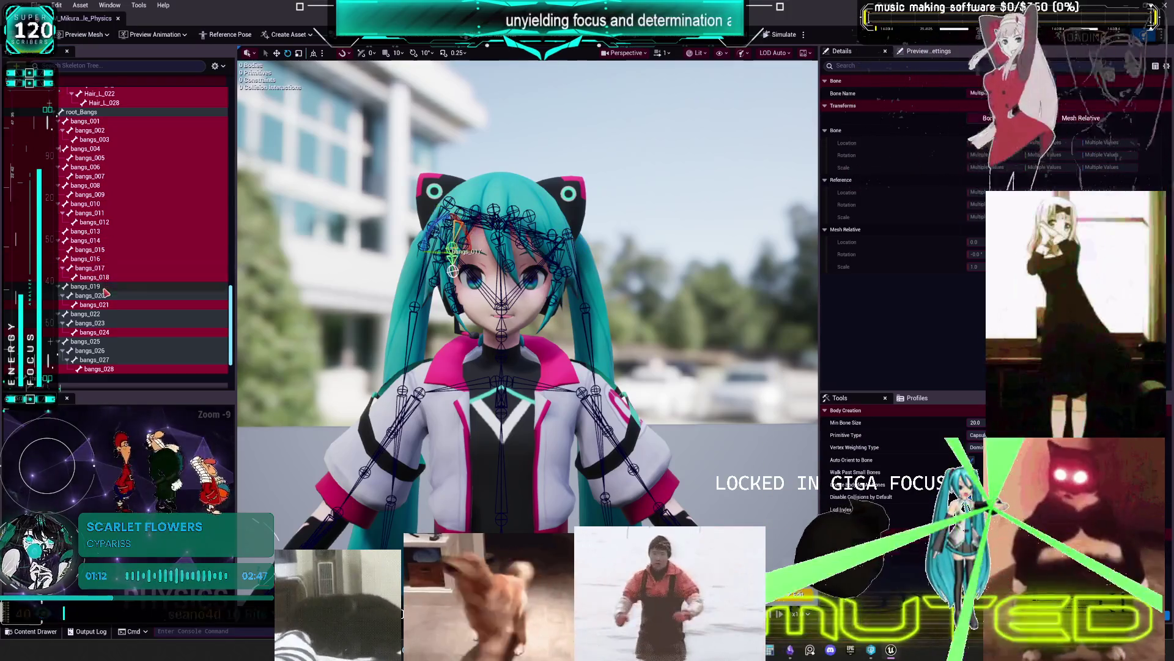
pyautogui.keyDown('ctrl'); pyautogui.click(99, 286); pyautogui.keyUp('ctrl')
pyautogui.keyDown('ctrl'); pyautogui.click(101, 295); pyautogui.keyUp('ctrl')
pyautogui.keyDown('ctrl'); pyautogui.click(103, 314); pyautogui.keyUp('ctrl')
pyautogui.keyDown('ctrl'); pyautogui.click(105, 323); pyautogui.keyUp('ctrl')
pyautogui.keyDown('ctrl'); pyautogui.click(89, 342); pyautogui.keyUp('ctrl')
pyautogui.keyDown('ctrl'); pyautogui.click(91, 350); pyautogui.keyUp('ctrl')
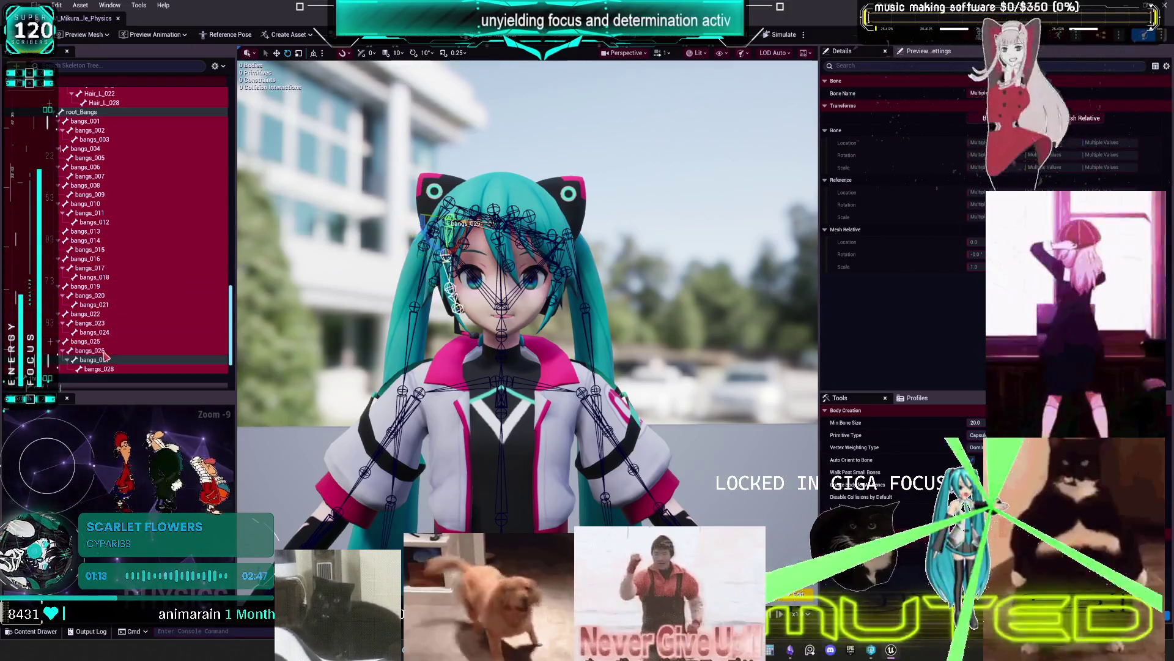
pyautogui.keyDown('ctrl'); pyautogui.click(96, 360); pyautogui.keyUp('ctrl')
pyautogui.scroll(-3, 138, 324)
# Deselect bangs_002, bangs_008 and bangs_011, keeping bangs_004 through bangs_006 selected
pyautogui.scroll(2, 137, 323)
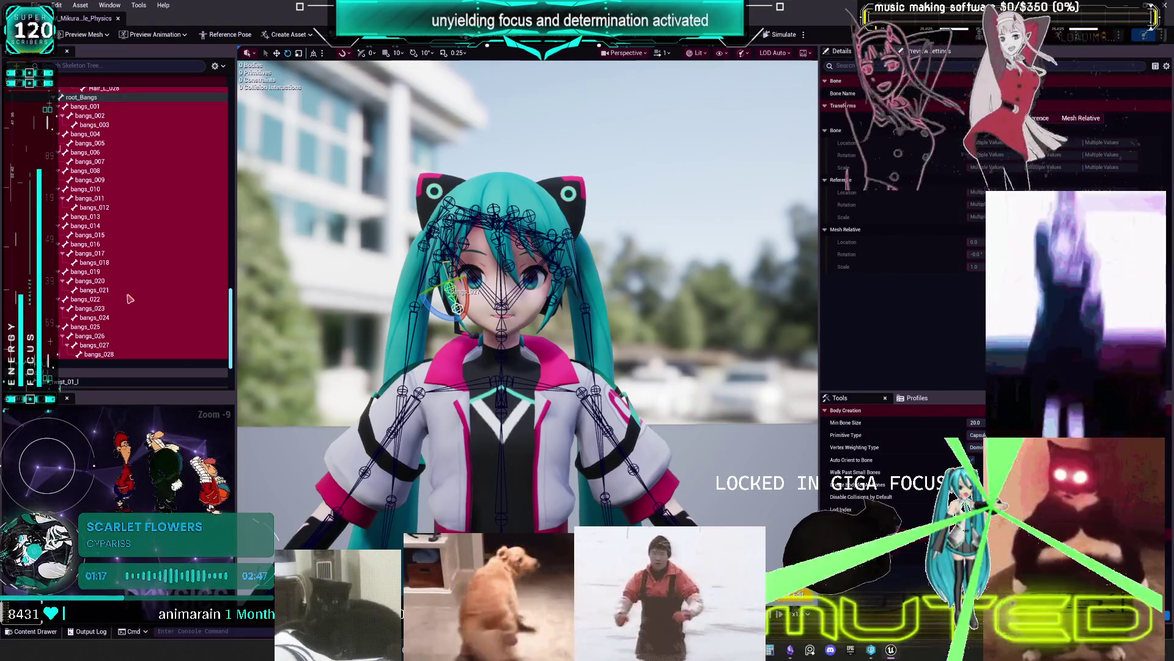
pyautogui.keyDown('ctrl'); pyautogui.click(98, 116); pyautogui.keyUp('ctrl')
pyautogui.keyDown('ctrl'); pyautogui.click(91, 134); pyautogui.keyUp('ctrl')
pyautogui.keyDown('ctrl'); pyautogui.click(93, 144); pyautogui.keyUp('ctrl')
pyautogui.keyDown('ctrl'); pyautogui.click(89, 171); pyautogui.keyUp('ctrl')
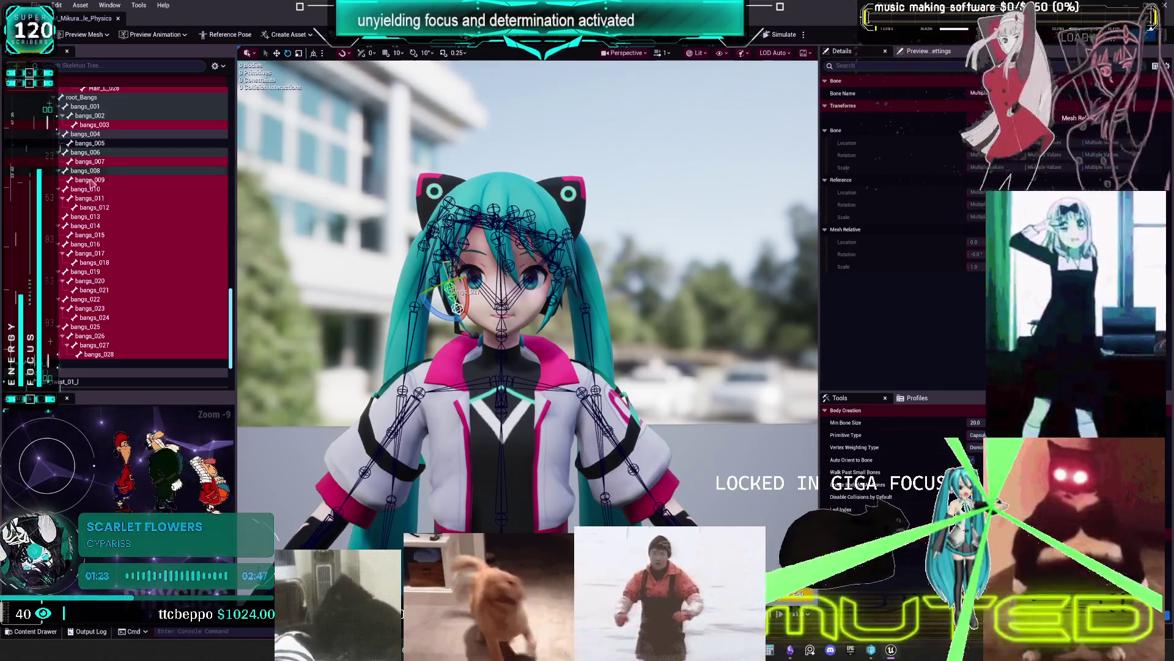
pyautogui.keyDown('ctrl'); pyautogui.click(90, 200); pyautogui.keyUp('ctrl')
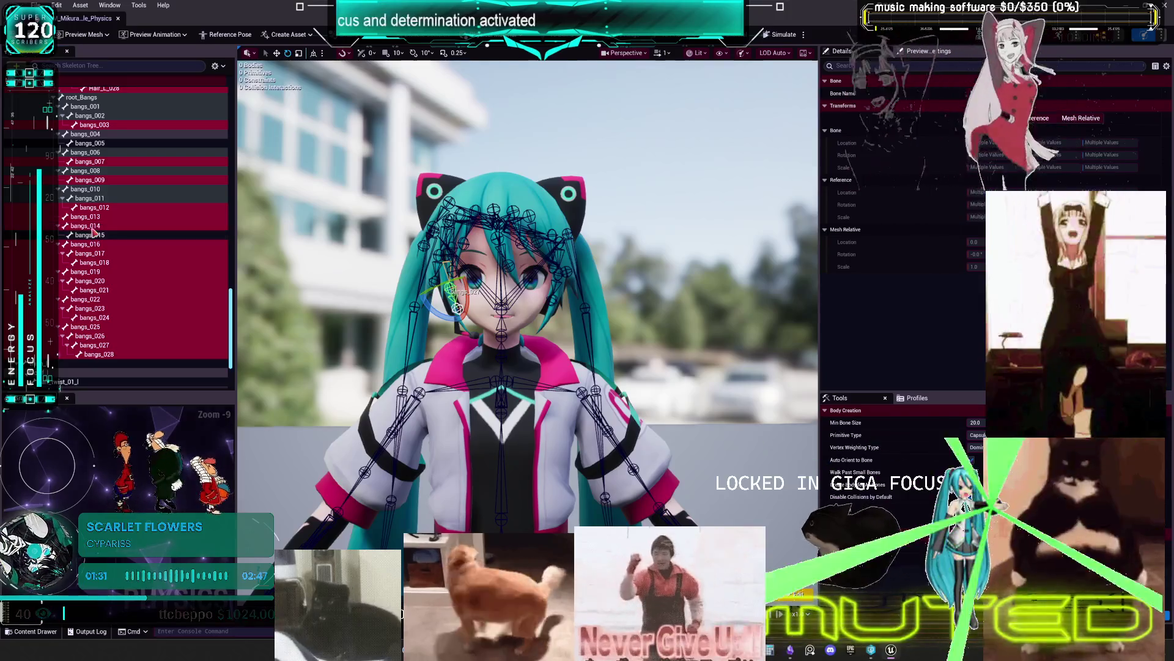
pyautogui.moveTo(101, 170); pyautogui.dragTo(107, 120)
pyautogui.scroll(-3, 117, 233)
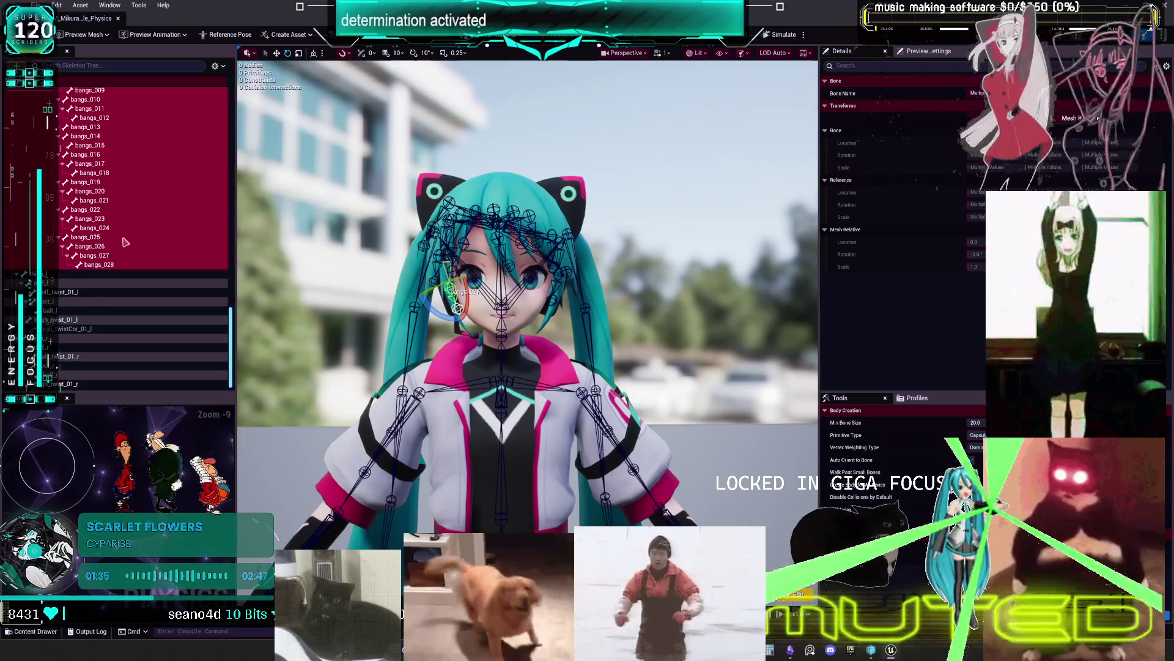
# Add the leg bones including foot_l and foot_r, and deselect bangs_001
pyautogui.keyDown('ctrl'); pyautogui.click(59, 282); pyautogui.keyUp('ctrl')
pyautogui.keyDown('ctrl'); pyautogui.click(60, 301); pyautogui.keyUp('ctrl')
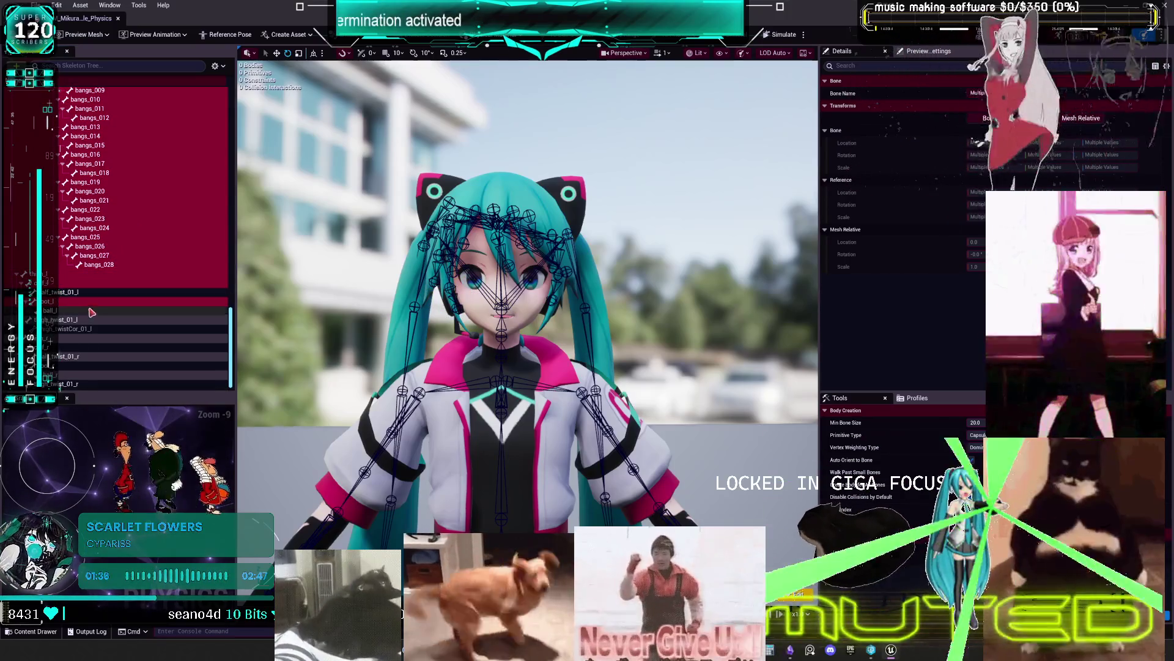
pyautogui.keyDown('ctrl'); pyautogui.click(61, 365); pyautogui.keyUp('ctrl')
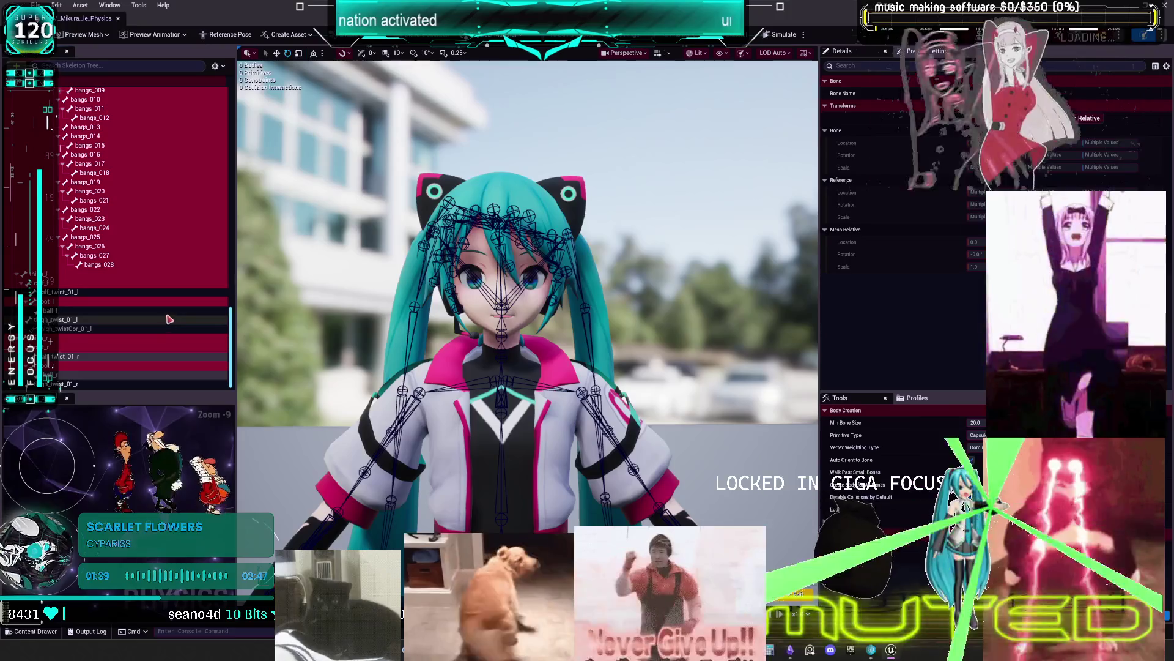
pyautogui.scroll(1, 107, 269)
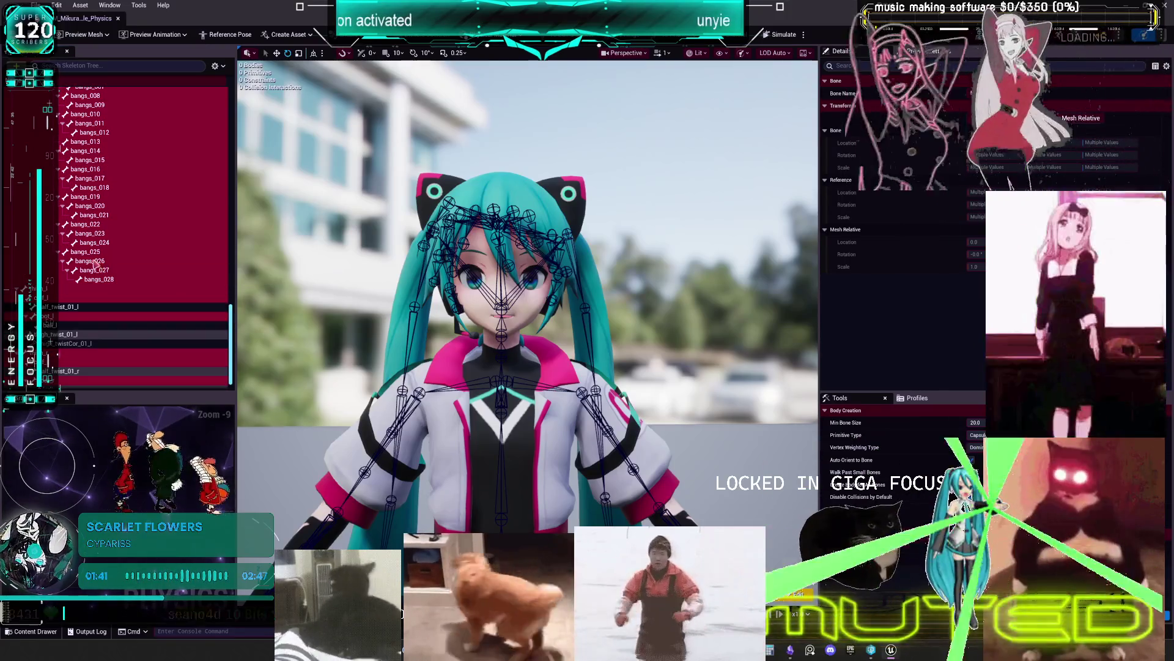
pyautogui.scroll(5, 82, 226)
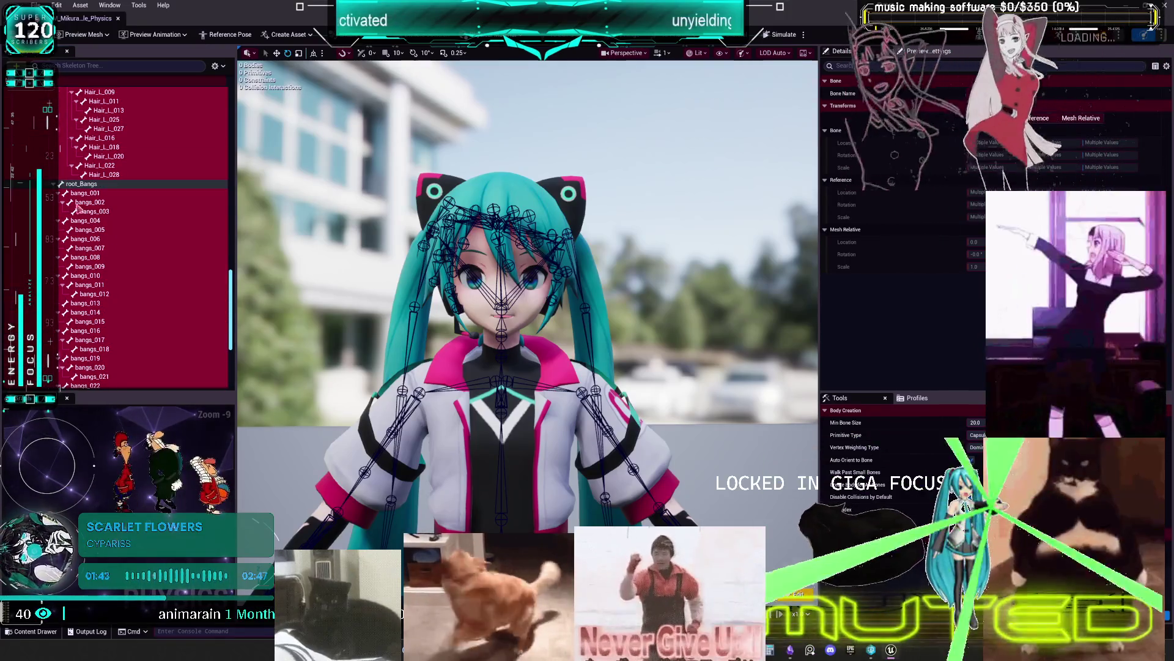
pyautogui.keyDown('ctrl'); pyautogui.click(80, 195); pyautogui.keyUp('ctrl')
# Review the whole bone selection in the Skeleton Tree and start editing Min Bone Size
pyautogui.scroll(-3, 122, 260)
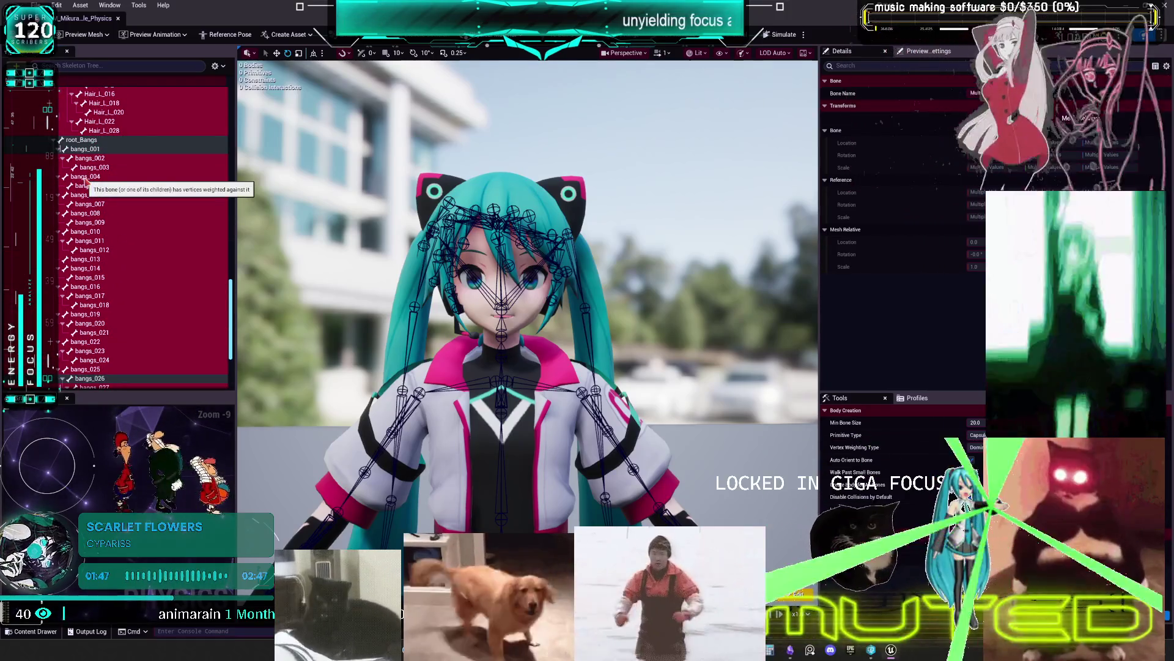
pyautogui.scroll(-1, 86, 244)
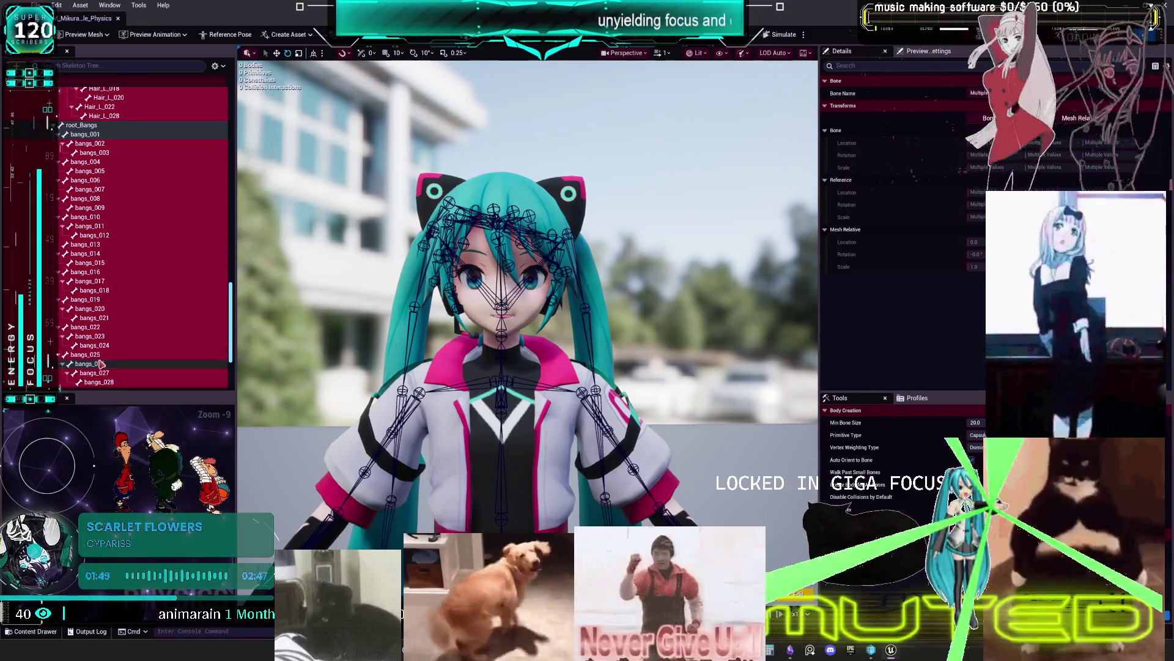
pyautogui.scroll(-1, 81, 306)
pyautogui.scroll(-1, 80, 318)
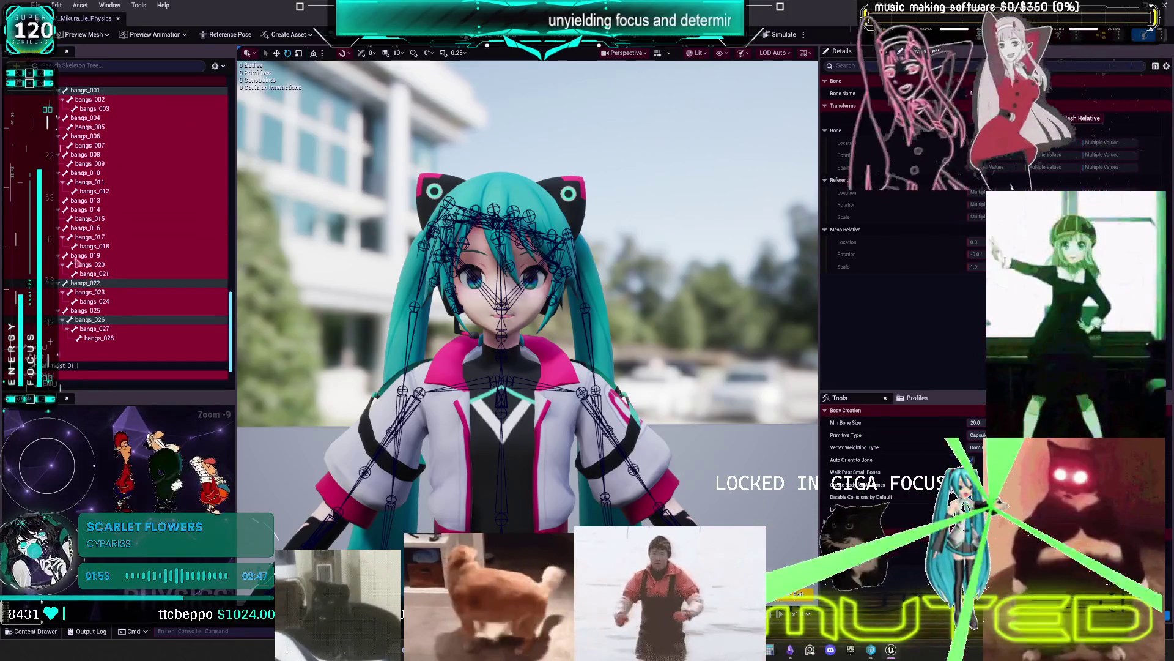
pyautogui.scroll(2, 76, 263)
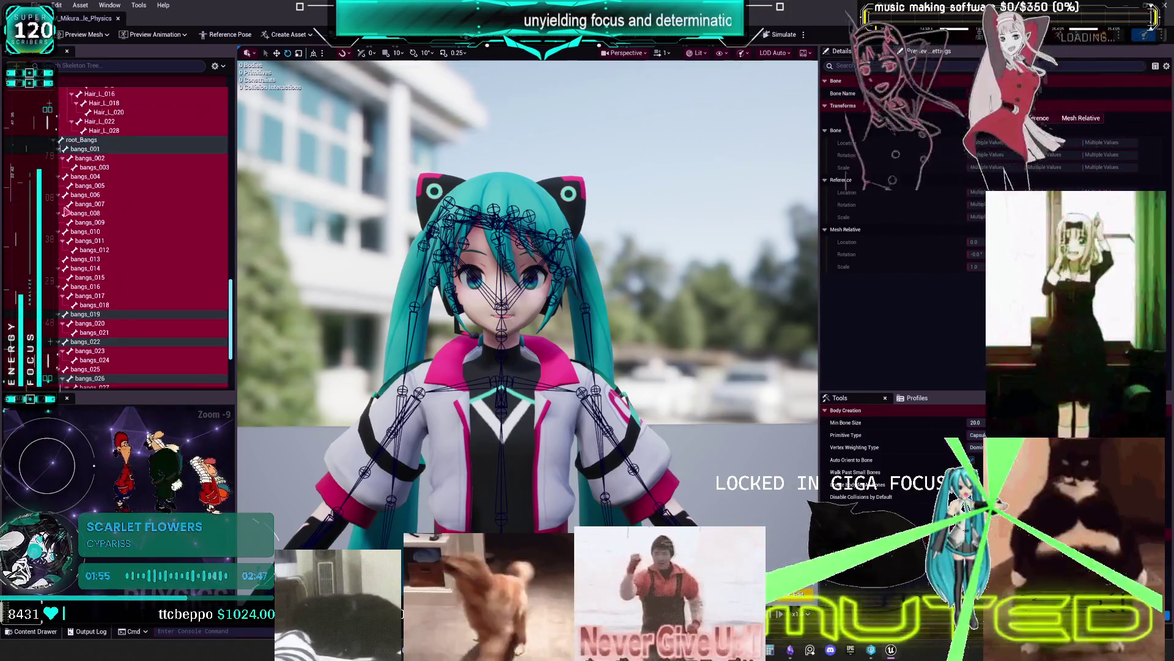
pyautogui.scroll(-4, 74, 185)
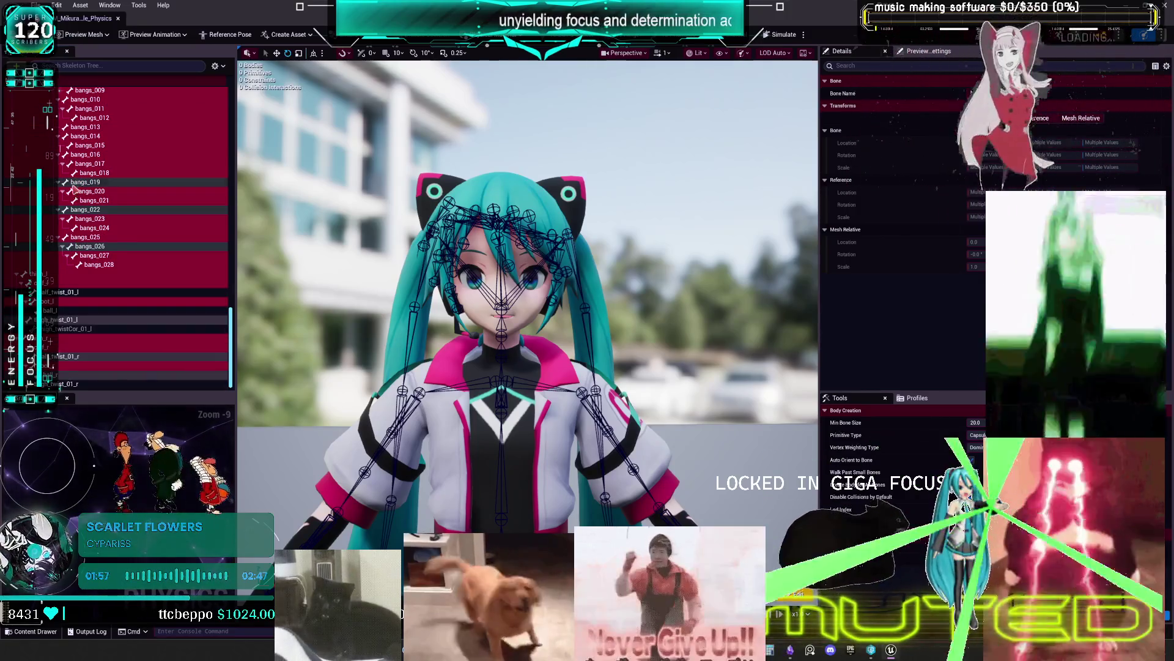
pyautogui.scroll(6, 125, 204)
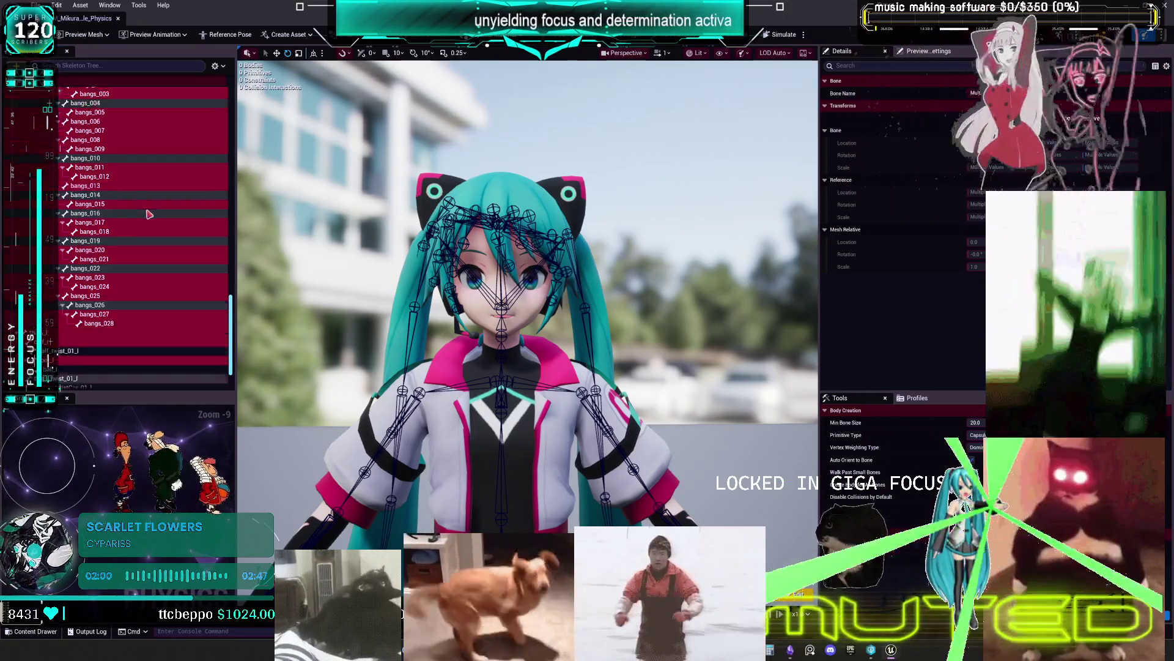
pyautogui.scroll(-1, 96, 244)
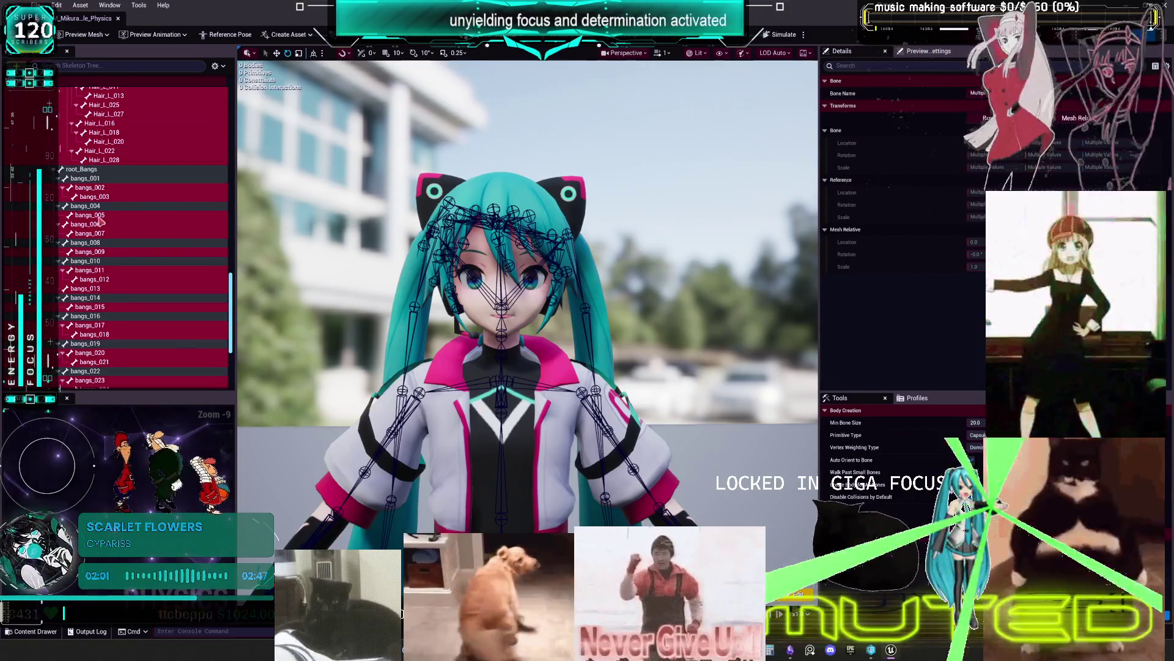
pyautogui.scroll(-1, 101, 262)
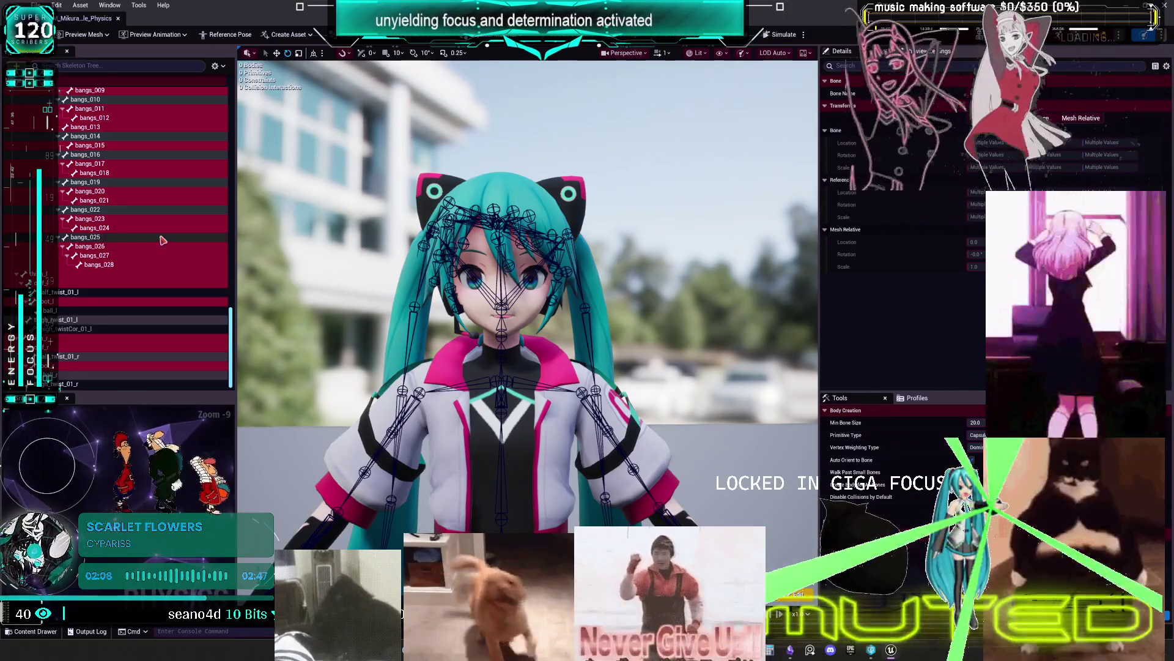
pyautogui.scroll(5, 113, 238)
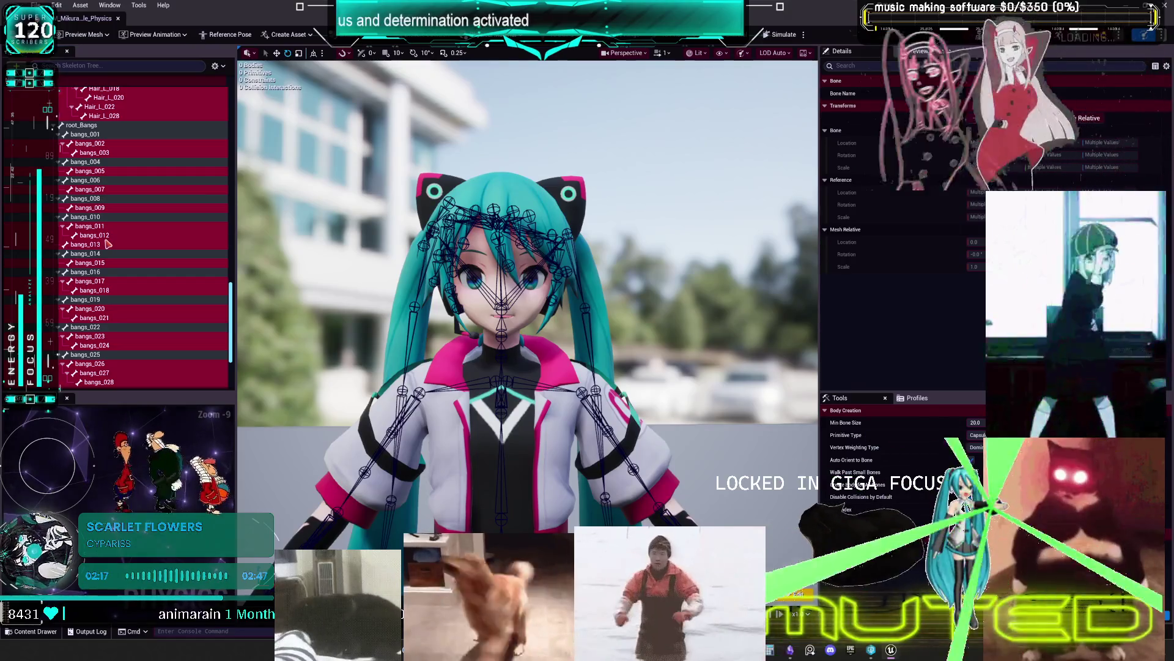
pyautogui.scroll(-5, 108, 252)
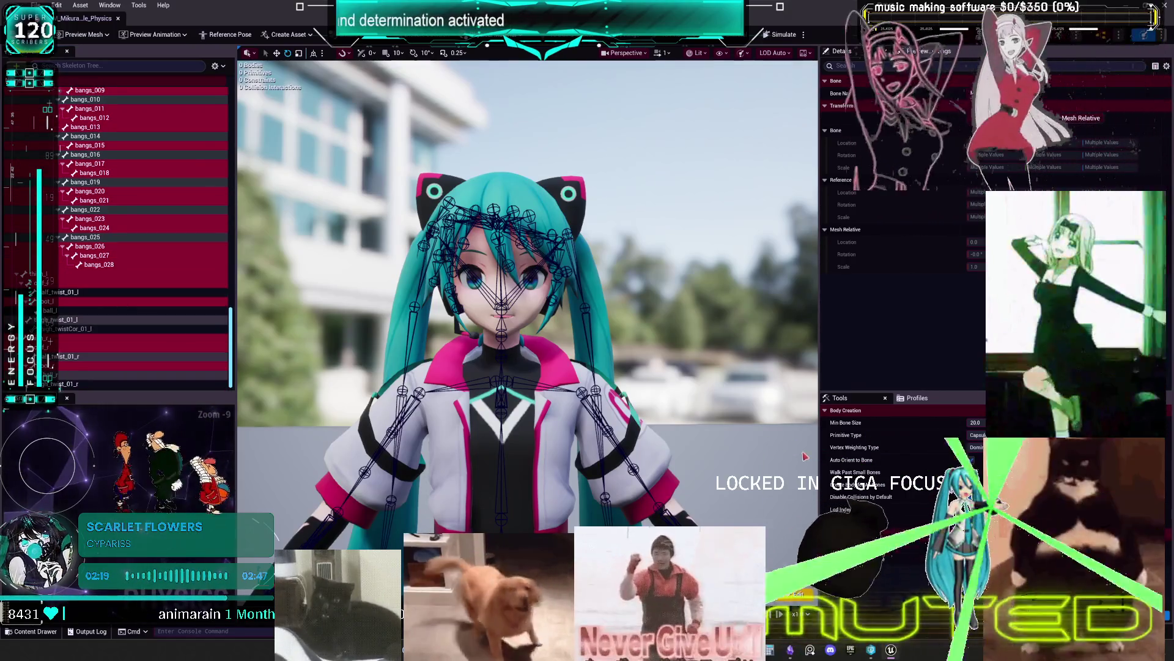
pyautogui.click(975, 422)
# Set Min Bone Size to 1 and generate bodies for all selected bones
pyautogui.write('1')
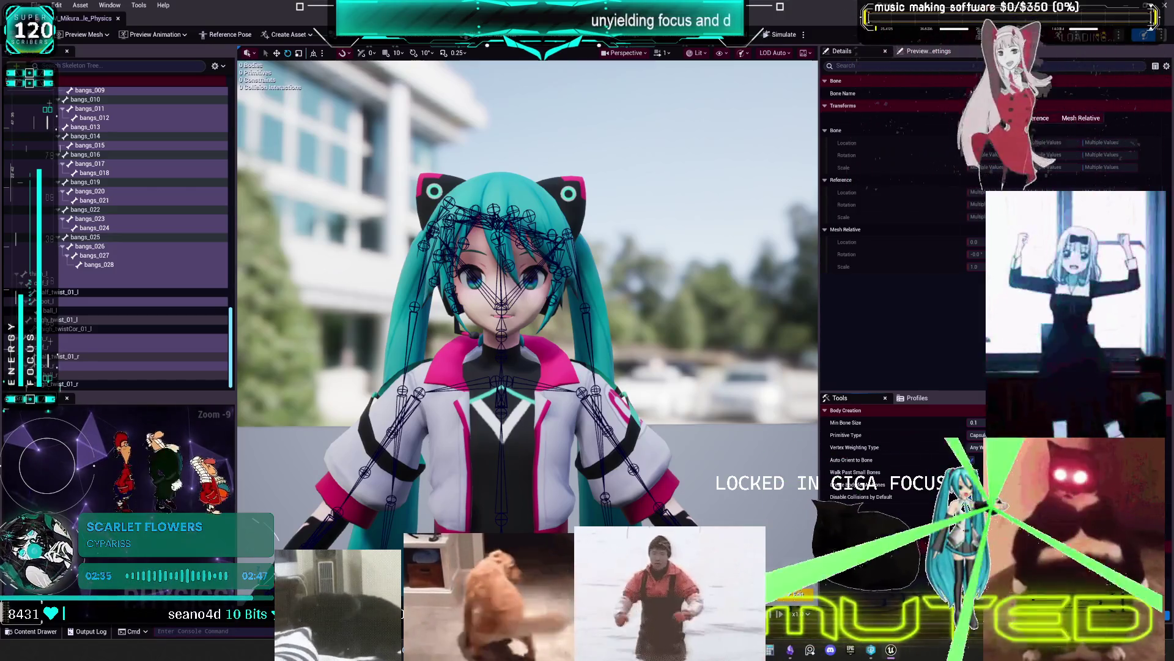
pyautogui.click(856, 584)
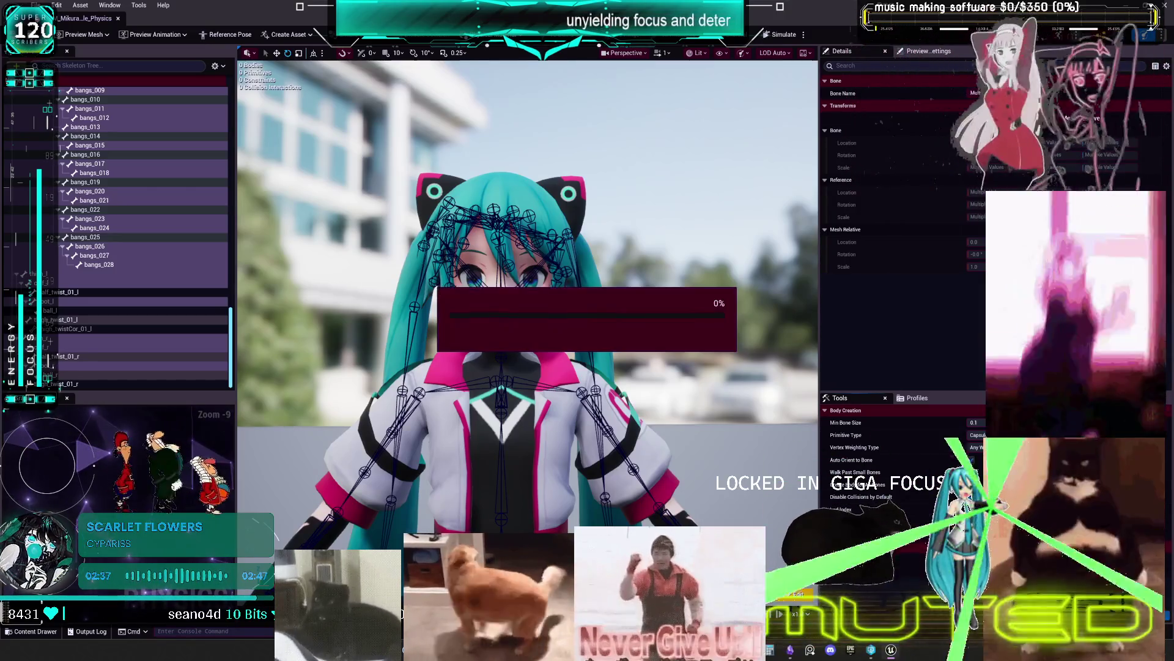